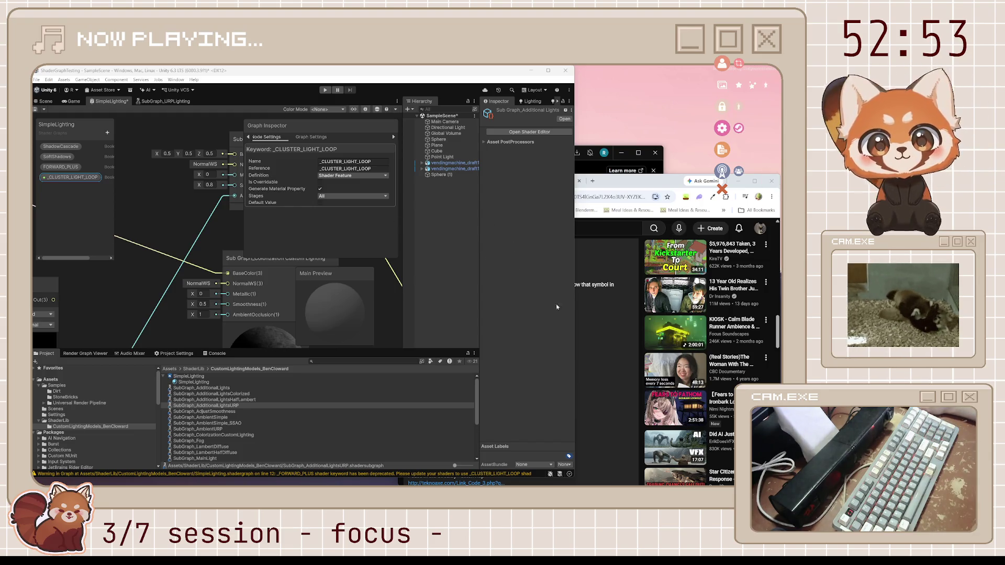
Add Boolean keywords _LIGHT_COOKIES and _REFLECTION_PROBE_BLENDING, copying the names from the video description.
{"action": "key", "text": "alt+Tab"}
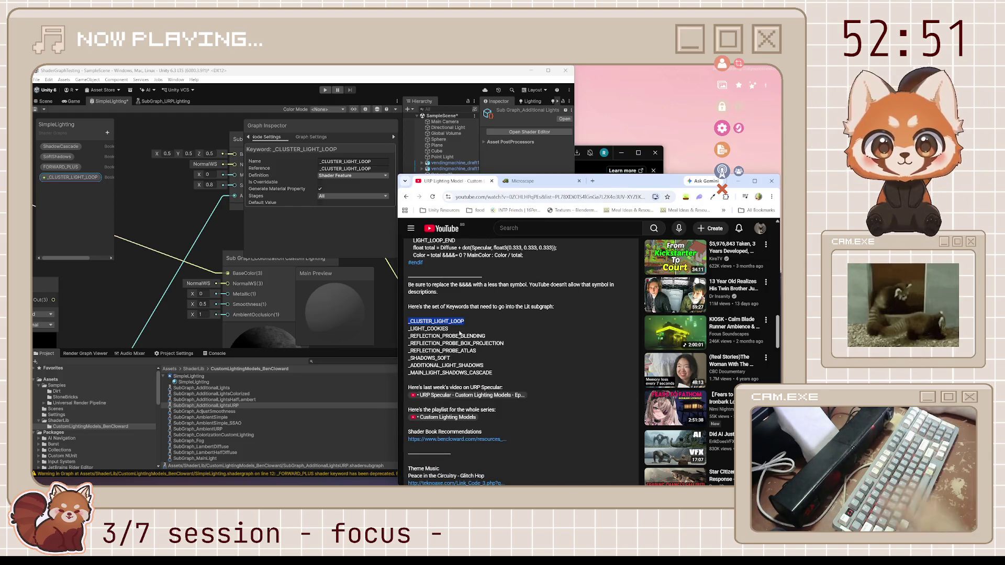
{"action": "left_click_drag", "start_coordinate": [450, 329], "coordinate": [407, 331]}
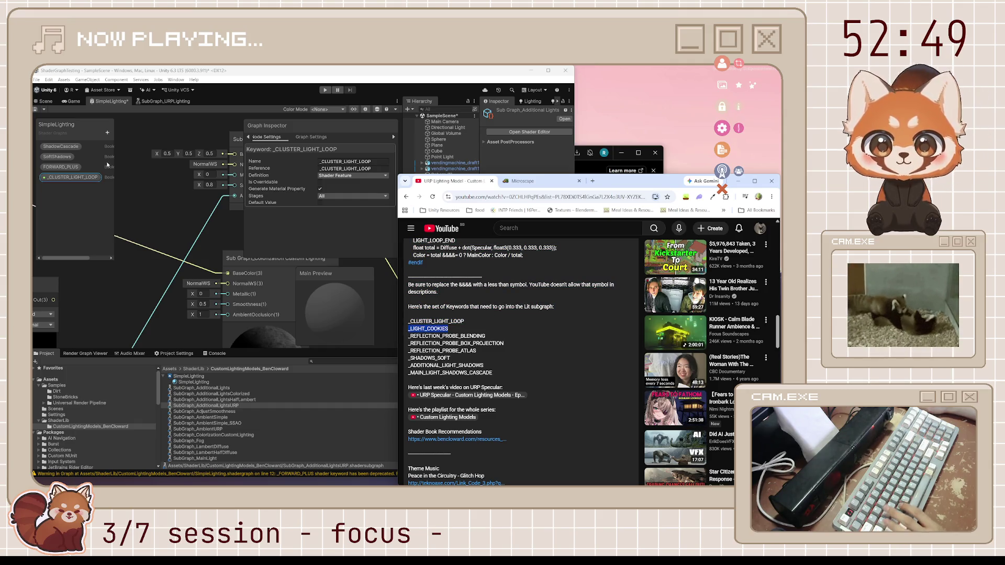
{"action": "key", "text": "alt+Tab"}
{"action": "left_click", "coordinate": [107, 132]}
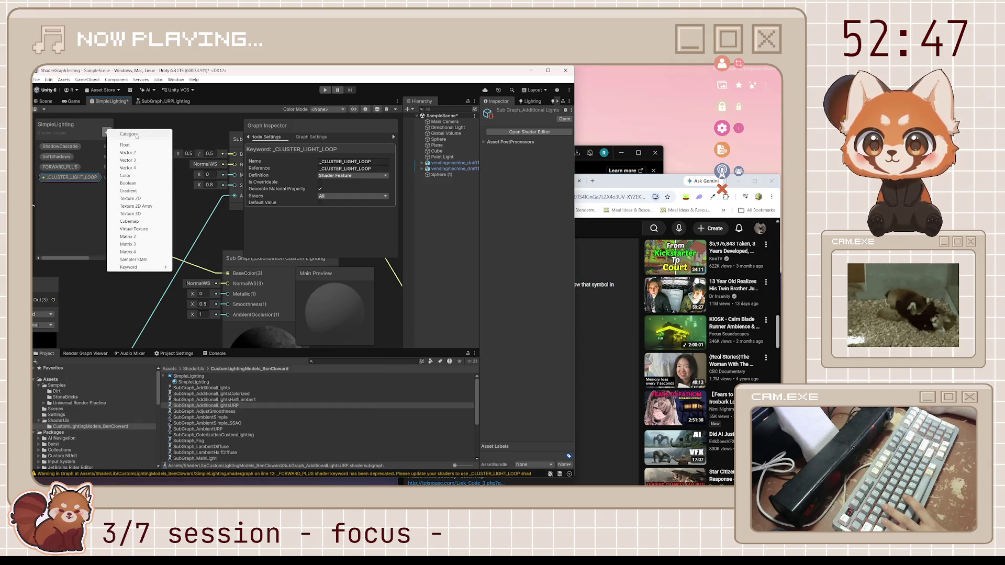
{"action": "mouse_move", "coordinate": [136, 267]}
{"action": "left_click", "coordinate": [188, 268]}
{"action": "type", "text": "_LIGHT_COOKIES"}
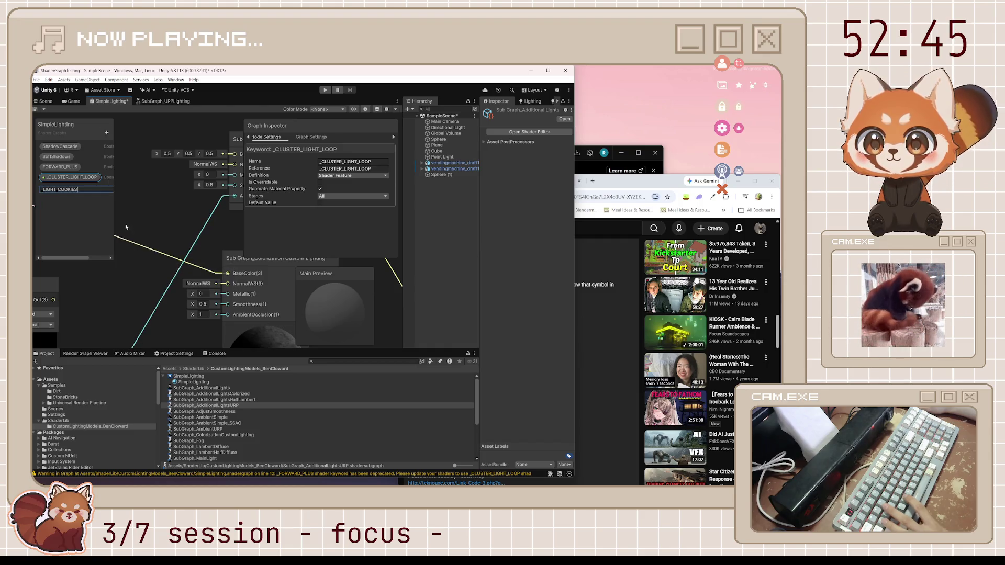
{"action": "key", "text": "Return"}
{"action": "left_click", "coordinate": [619, 184]}
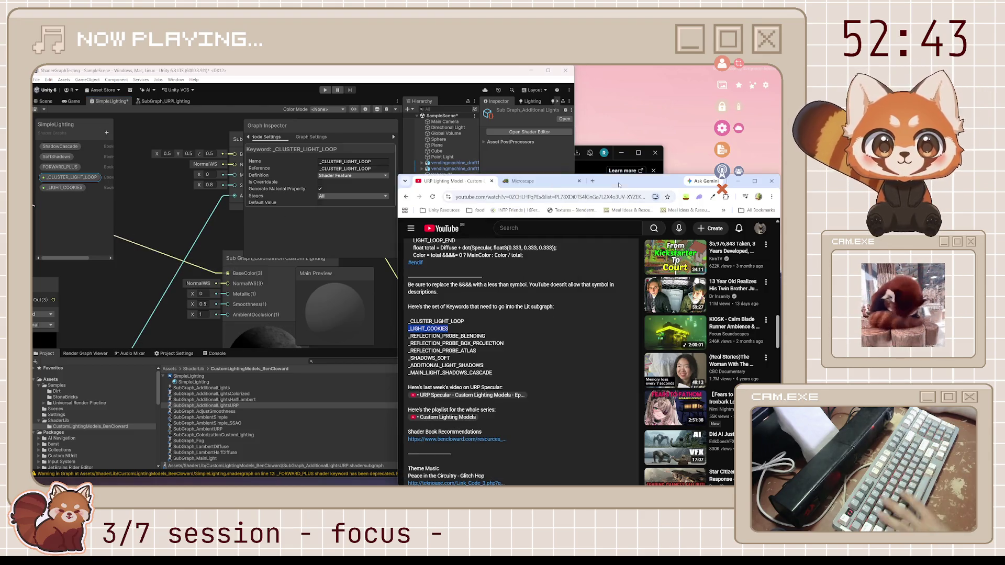
{"action": "left_click_drag", "start_coordinate": [485, 336], "coordinate": [410, 335]}
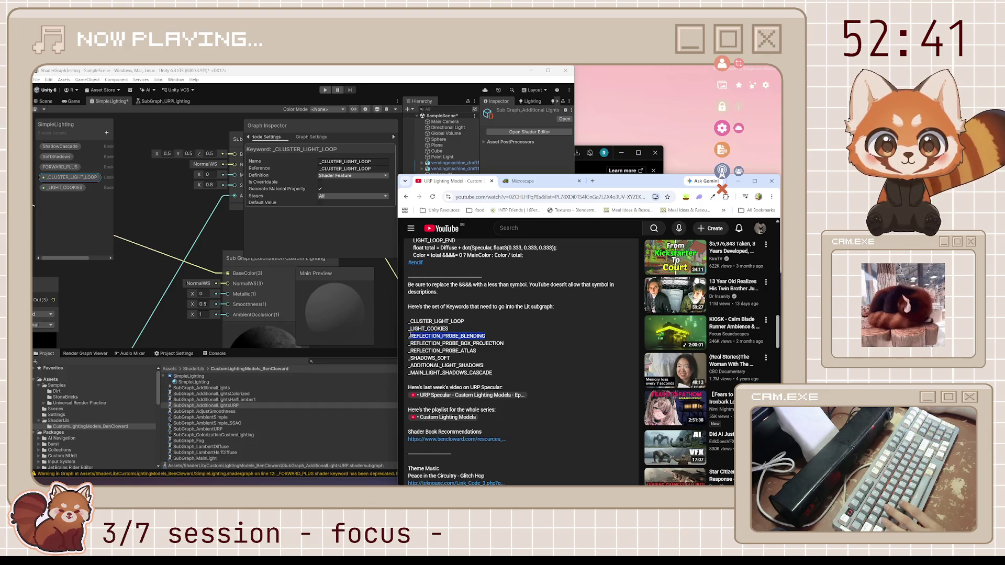
{"action": "left_click", "coordinate": [107, 133]}
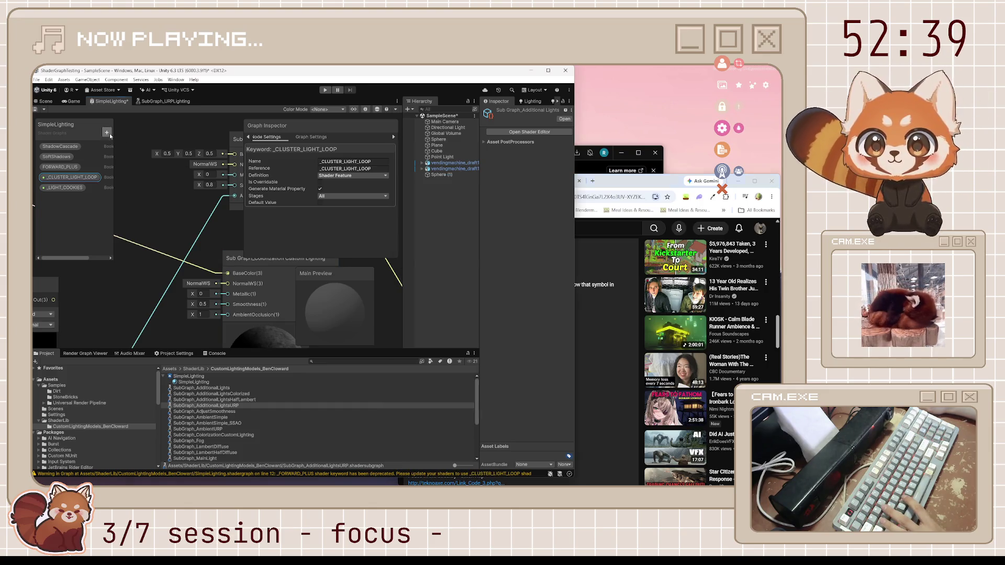
{"action": "mouse_move", "coordinate": [146, 272]}
{"action": "left_click", "coordinate": [199, 271]}
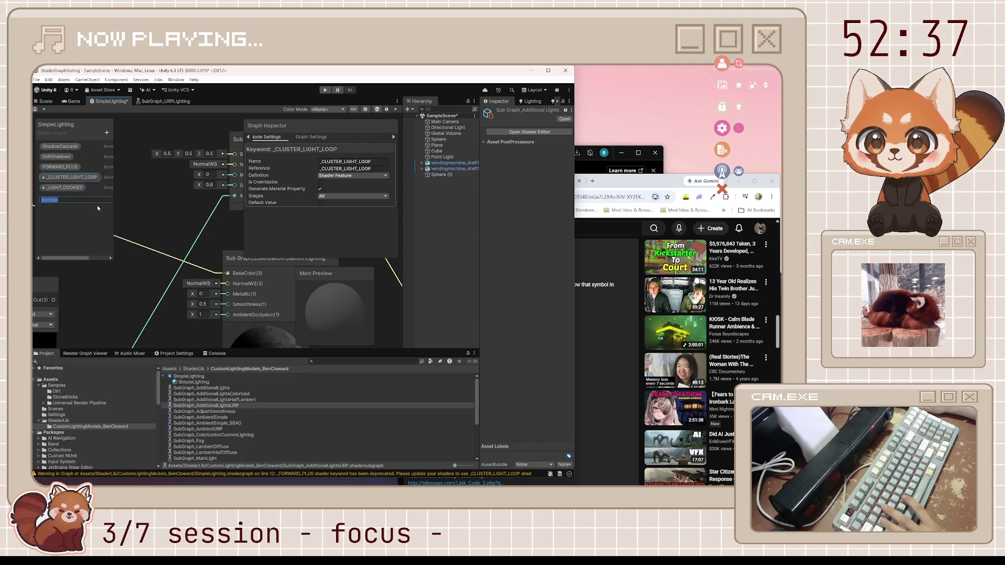
{"action": "type", "text": "_REFLECTION_PROBE_BLENDING"}
{"action": "key", "text": "Return"}
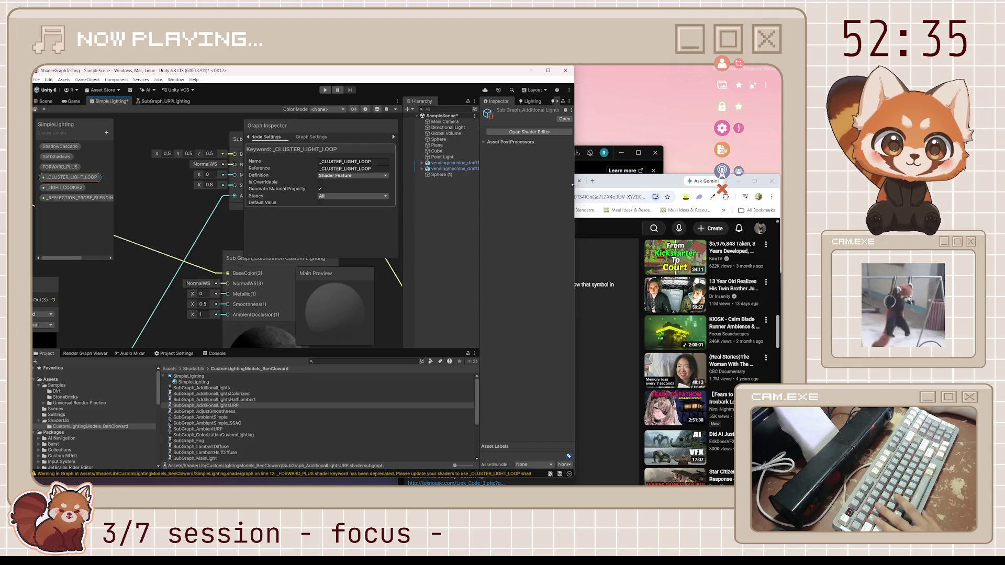
Add Boolean keywords _REFLECTION_PROBE_BOX_PROJECTION and _REFLECTION_PROBE_ATLAS to the Blackboard.
{"action": "key", "text": "alt+Tab"}
{"action": "left_click_drag", "start_coordinate": [504, 344], "coordinate": [407, 344]}
{"action": "key", "text": "ctrl+c"}
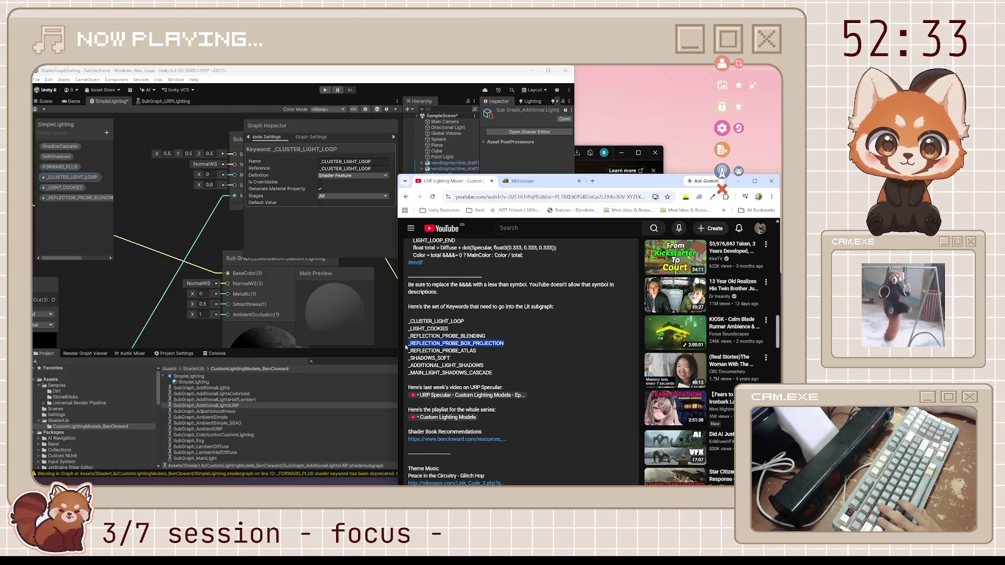
{"action": "key", "text": "alt+Tab"}
{"action": "left_click", "coordinate": [110, 131]}
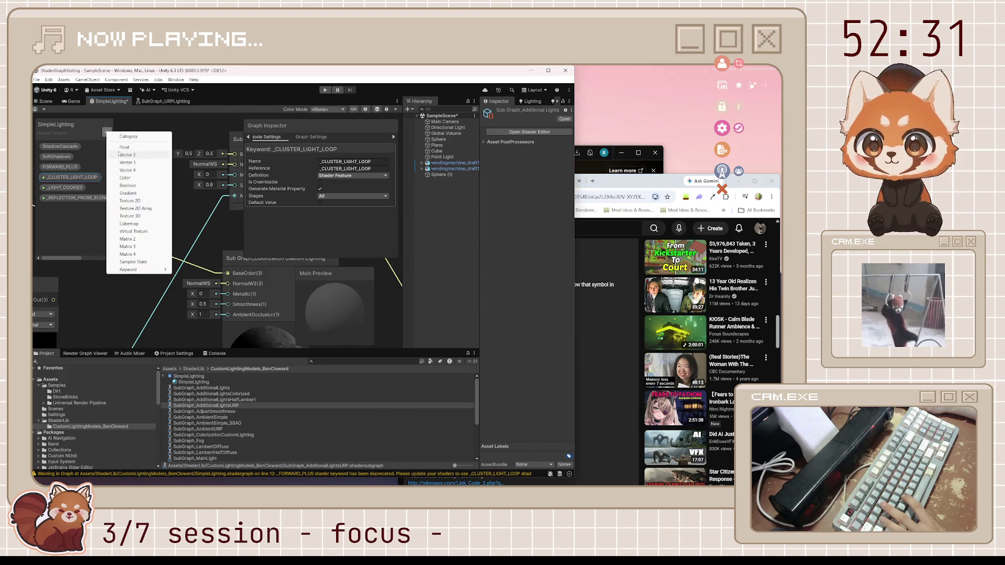
{"action": "left_click", "coordinate": [189, 273]}
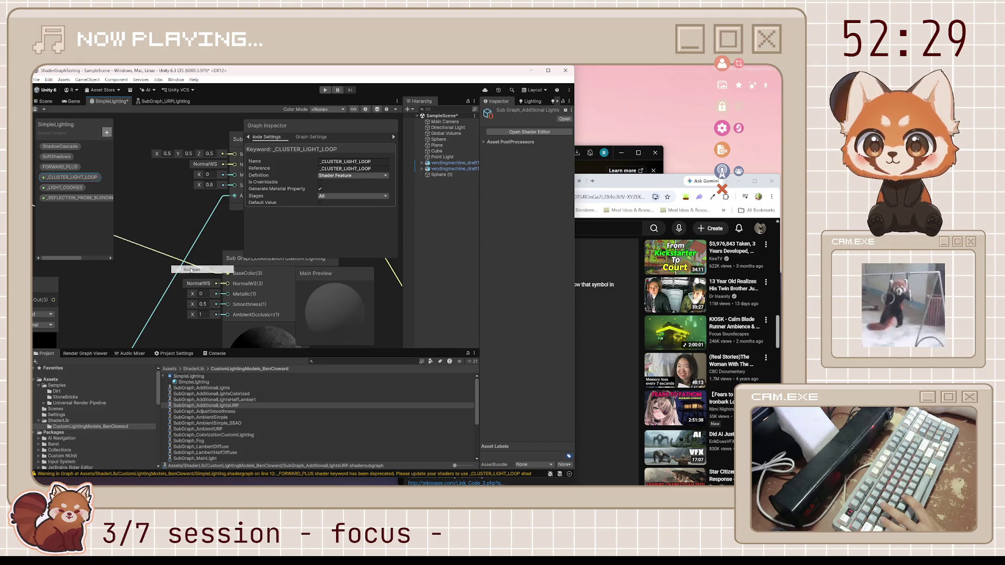
{"action": "key", "text": "ctrl+v"}
{"action": "key", "text": "Return"}
{"action": "key", "text": "alt+Tab"}
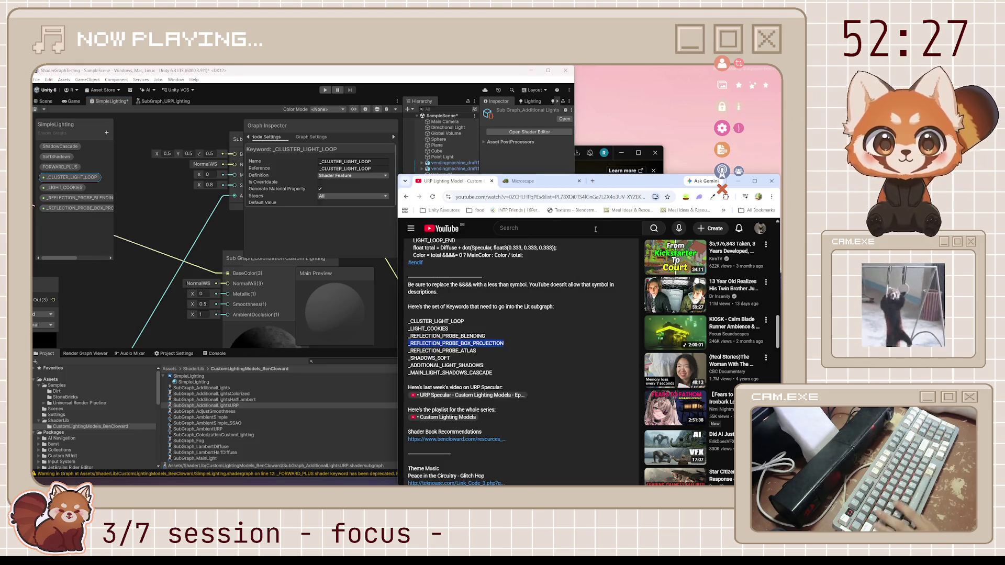
{"action": "left_click", "coordinate": [466, 349]}
{"action": "left_click_drag", "start_coordinate": [465, 350], "coordinate": [523, 240]}
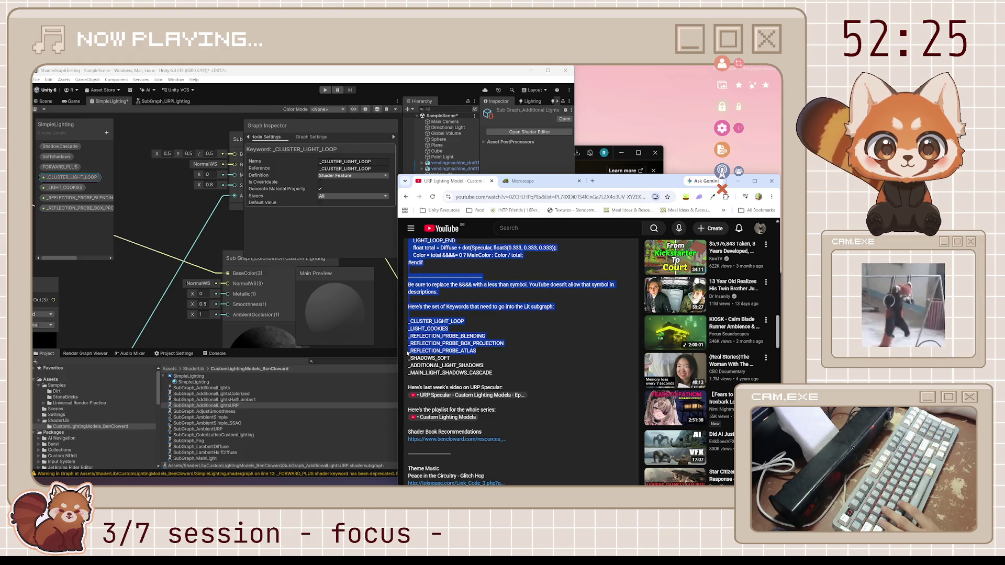
{"action": "left_click", "coordinate": [474, 348]}
{"action": "left_click_drag", "start_coordinate": [480, 354], "coordinate": [410, 351]}
{"action": "key", "text": "ctrl+c"}
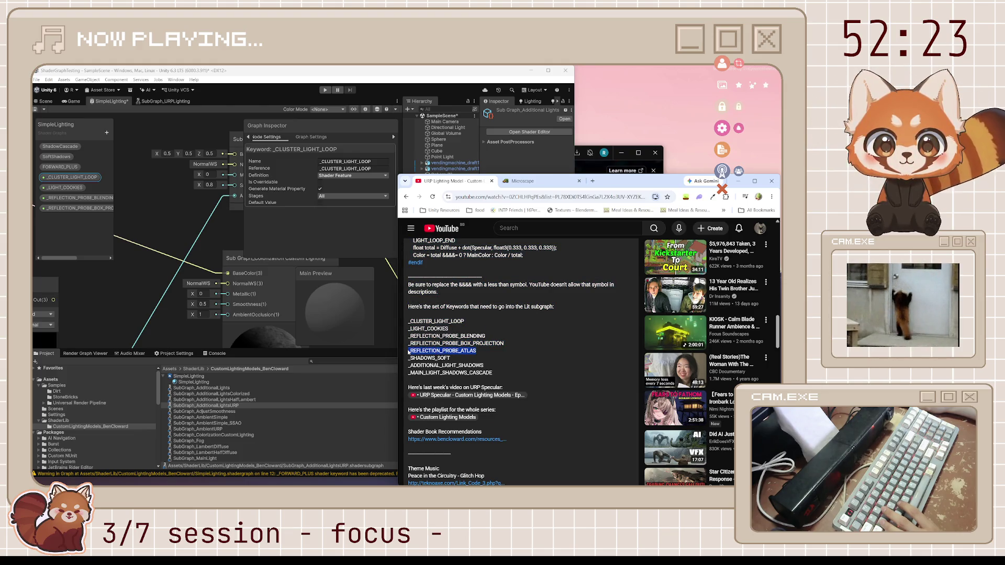
{"action": "left_click", "coordinate": [107, 132]}
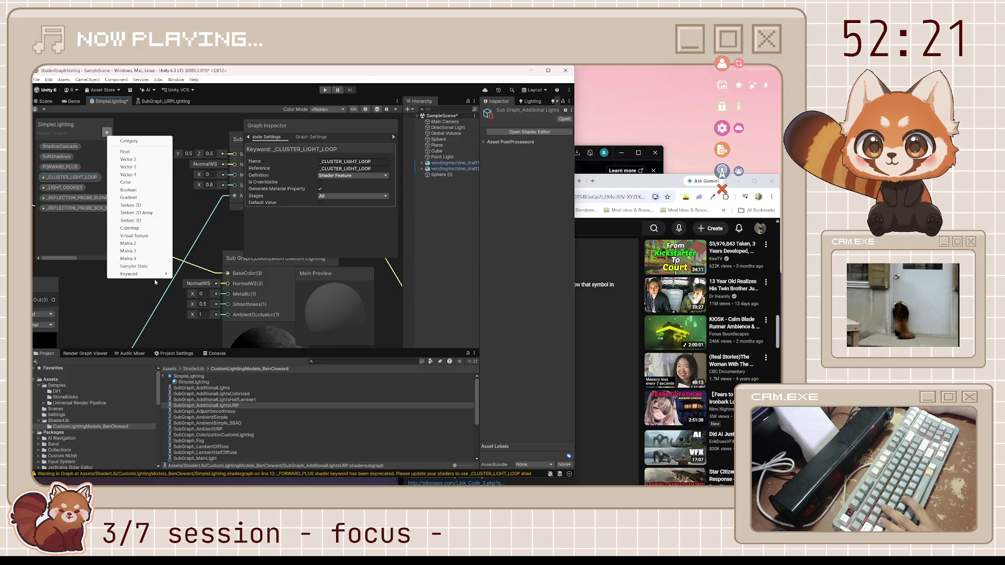
{"action": "mouse_move", "coordinate": [147, 274]}
{"action": "left_click", "coordinate": [194, 274]}
{"action": "key", "text": "ctrl+v"}
{"action": "key", "text": "Return"}
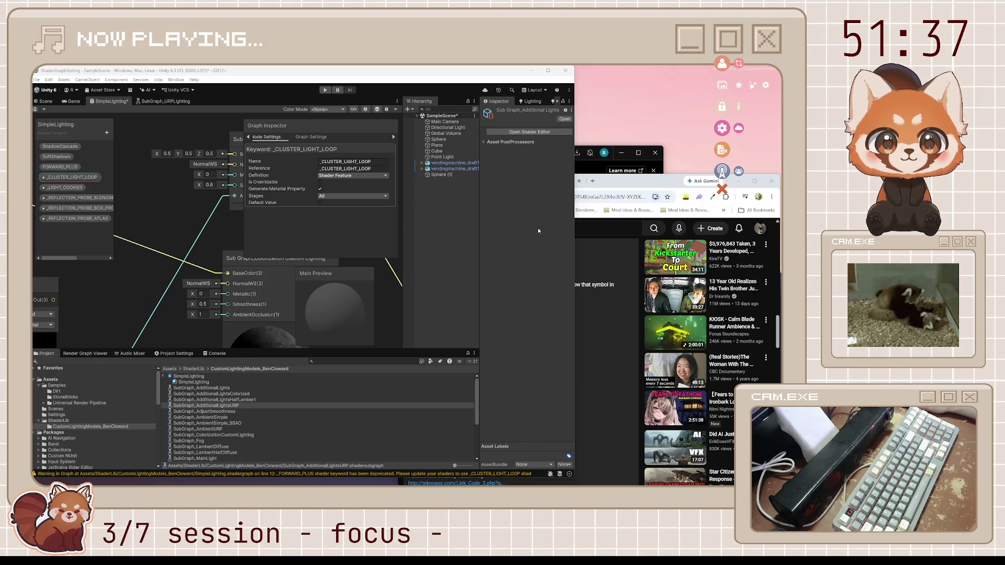
Add Boolean keywords _SHADOWS_SOFT and _ADDITIONAL_LIGHT_SHADOWS, copied from the description.
{"action": "left_click", "coordinate": [607, 272]}
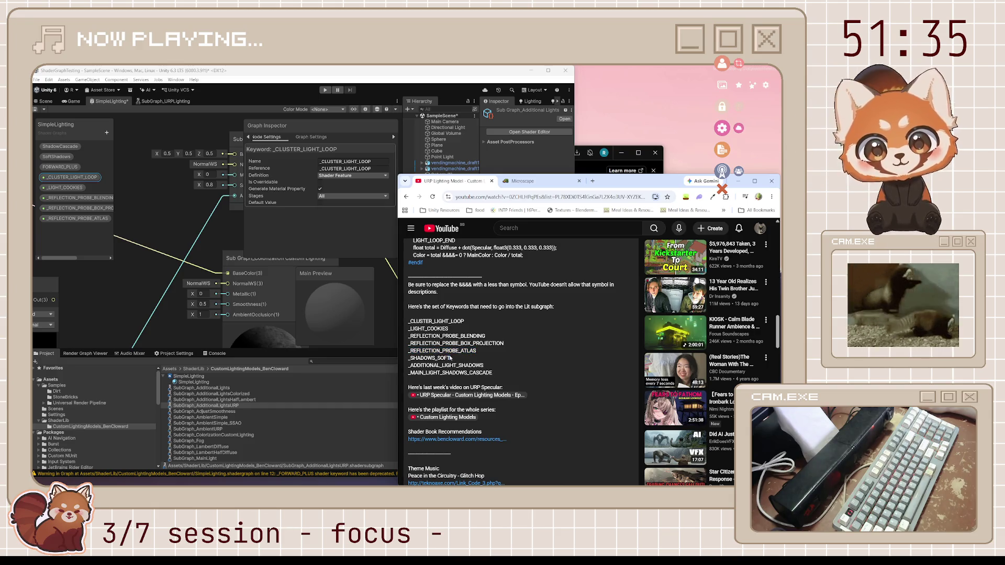
{"action": "left_click_drag", "start_coordinate": [451, 358], "coordinate": [409, 358]}
{"action": "key", "text": "ctrl+c"}
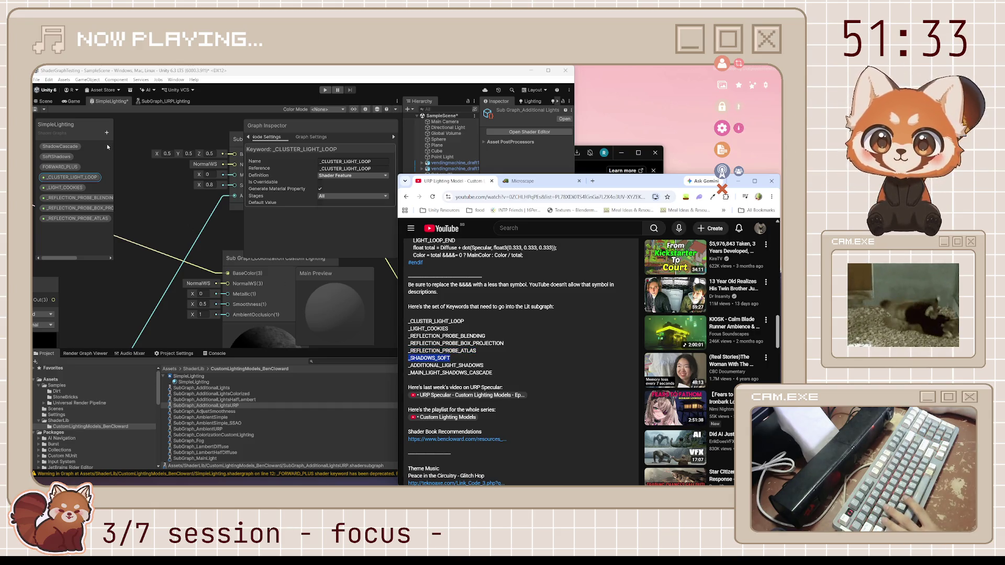
{"action": "left_click", "coordinate": [107, 132]}
{"action": "mouse_move", "coordinate": [157, 270]}
{"action": "left_click", "coordinate": [189, 272]}
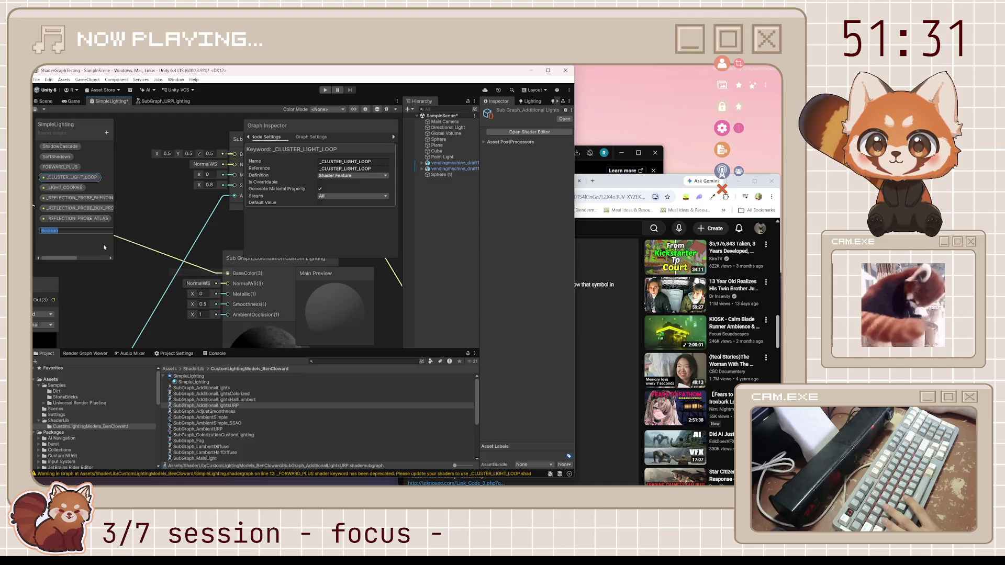
{"action": "key", "text": "ctrl+v"}
{"action": "key", "text": "Return"}
{"action": "key", "text": "alt+Tab"}
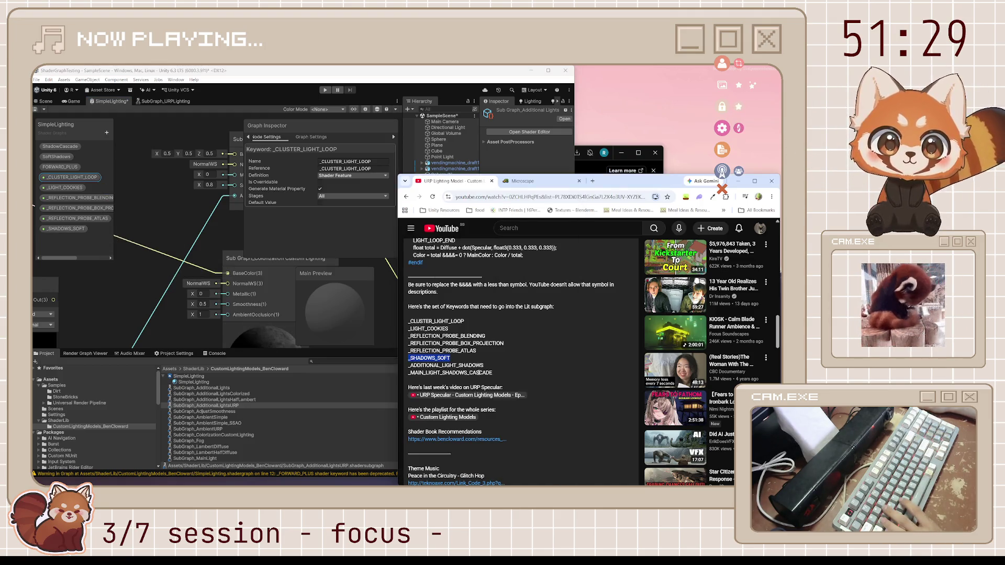
{"action": "left_click_drag", "start_coordinate": [483, 366], "coordinate": [409, 365]}
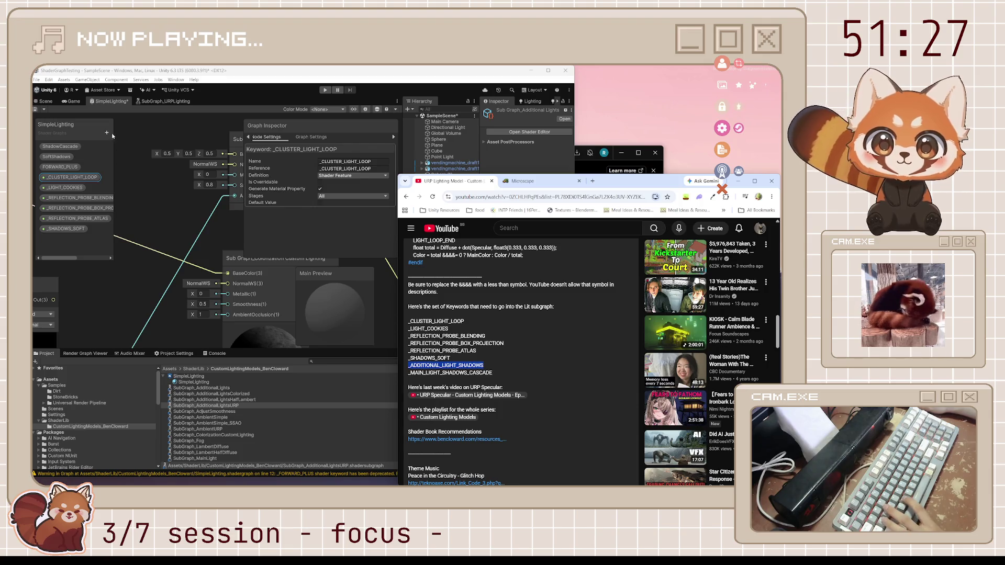
{"action": "left_click", "coordinate": [107, 132]}
{"action": "mouse_move", "coordinate": [157, 270]}
{"action": "left_click", "coordinate": [188, 273]}
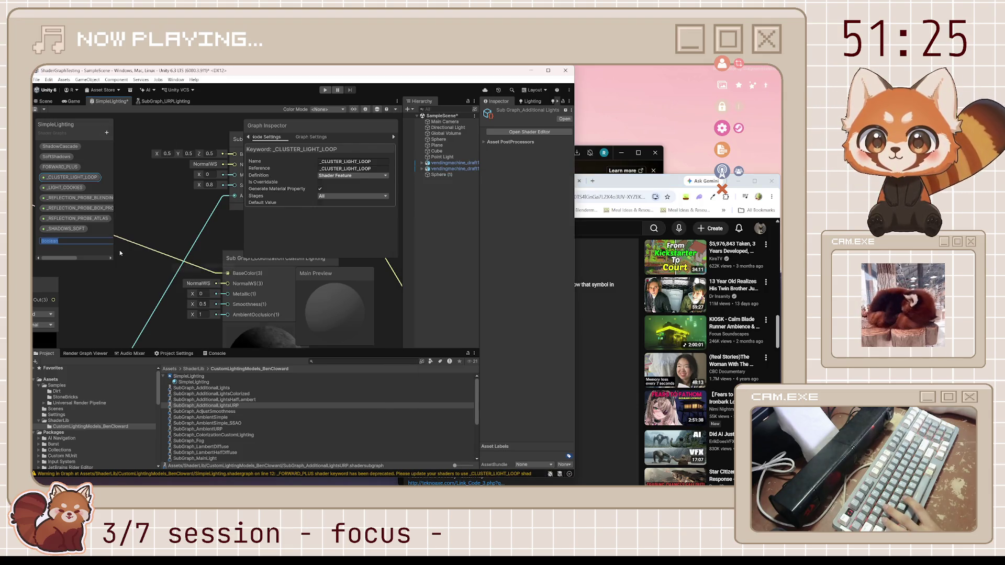
{"action": "type", "text": "_ADDITIONAL_LIGHT_SHADOWS"}
{"action": "key", "text": "Return"}
Copy _MAIN_LIGHT_SHADOWS_CASCADE and add one more Boolean keyword, hitting the variant limit.
{"action": "key", "text": "alt+Tab"}
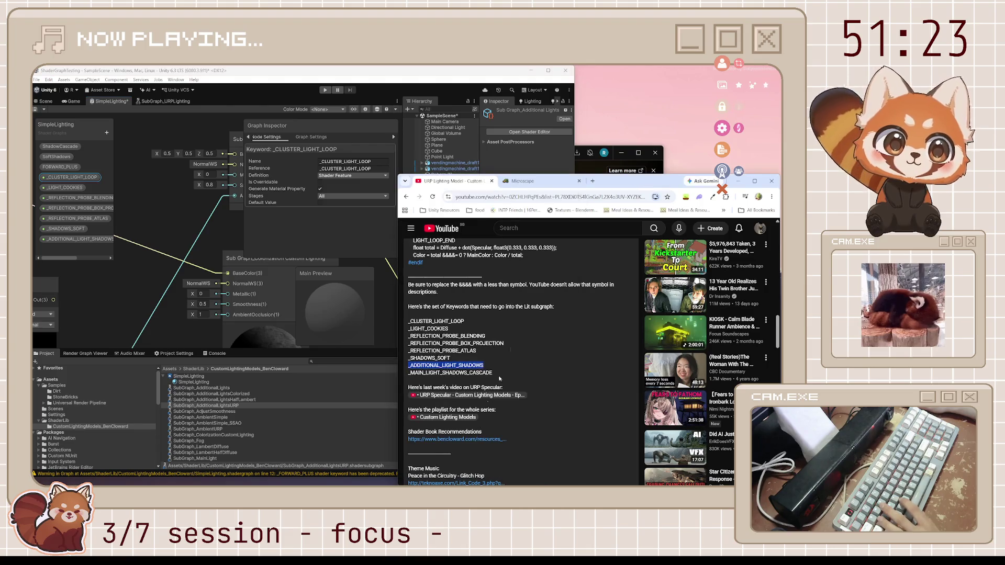
{"action": "left_click_drag", "start_coordinate": [493, 373], "coordinate": [408, 373]}
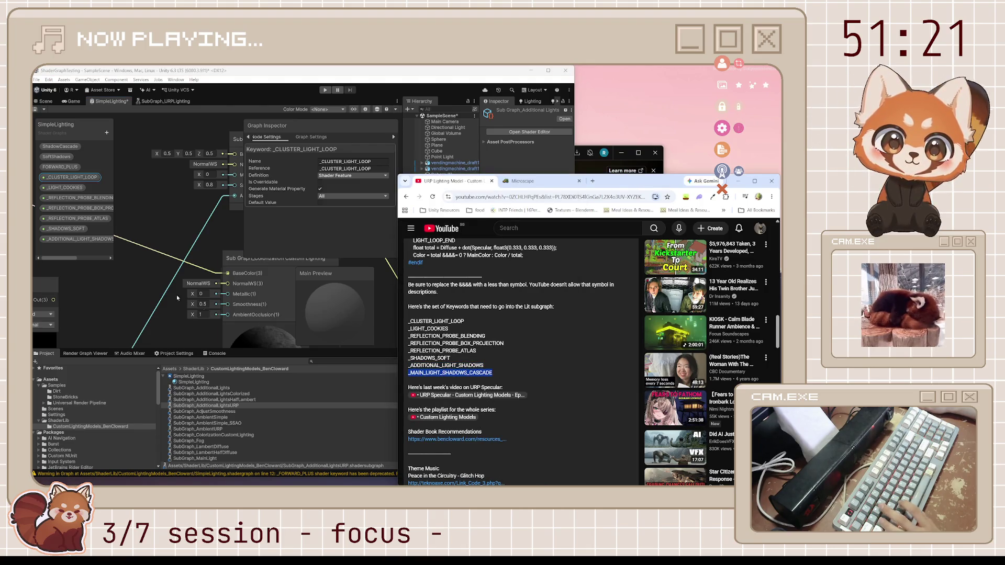
{"action": "key", "text": "alt+Tab"}
{"action": "left_click", "coordinate": [106, 132]}
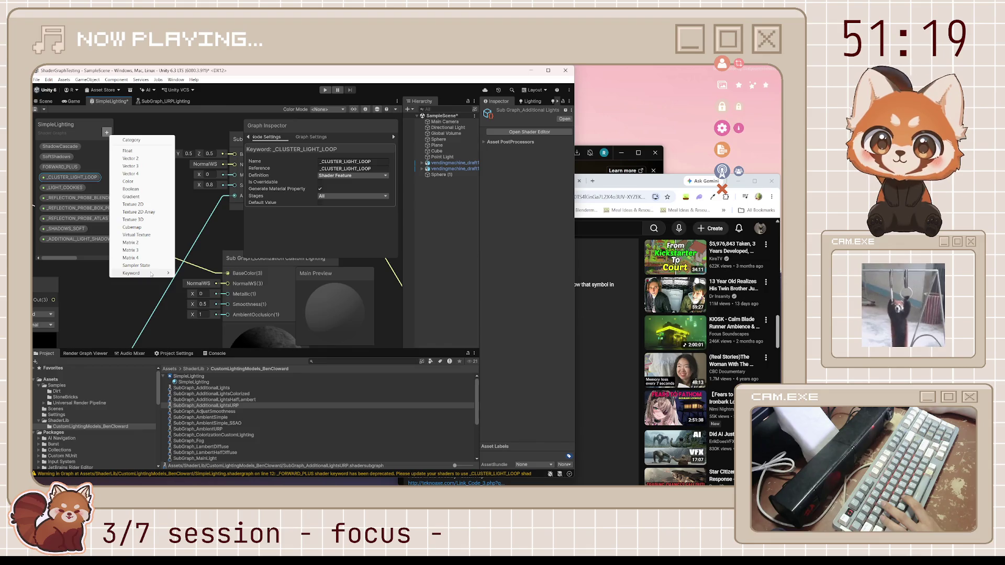
{"action": "left_click", "coordinate": [194, 272]}
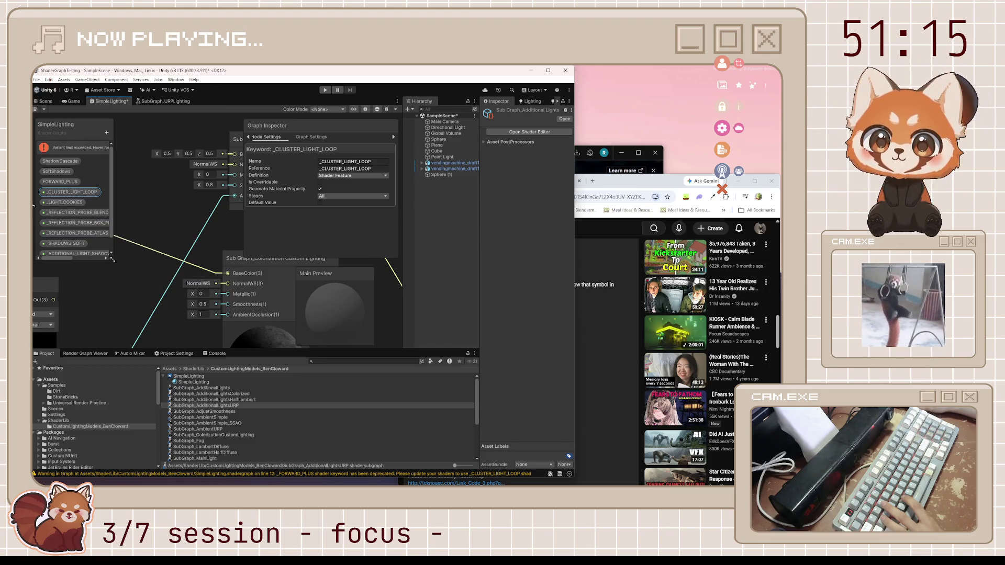
Enlarge the Blackboard and open Project Settings to the Shader Graph variant-limit options.
{"action": "left_click_drag", "start_coordinate": [112, 259], "coordinate": [155, 321]}
{"action": "mouse_move", "coordinate": [95, 149]}
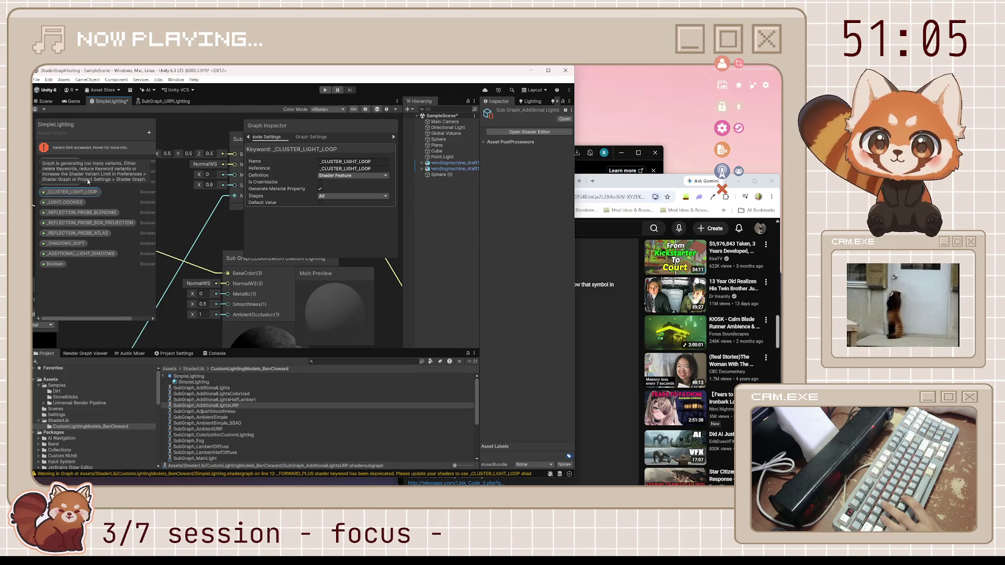
{"action": "left_click", "coordinate": [175, 354]}
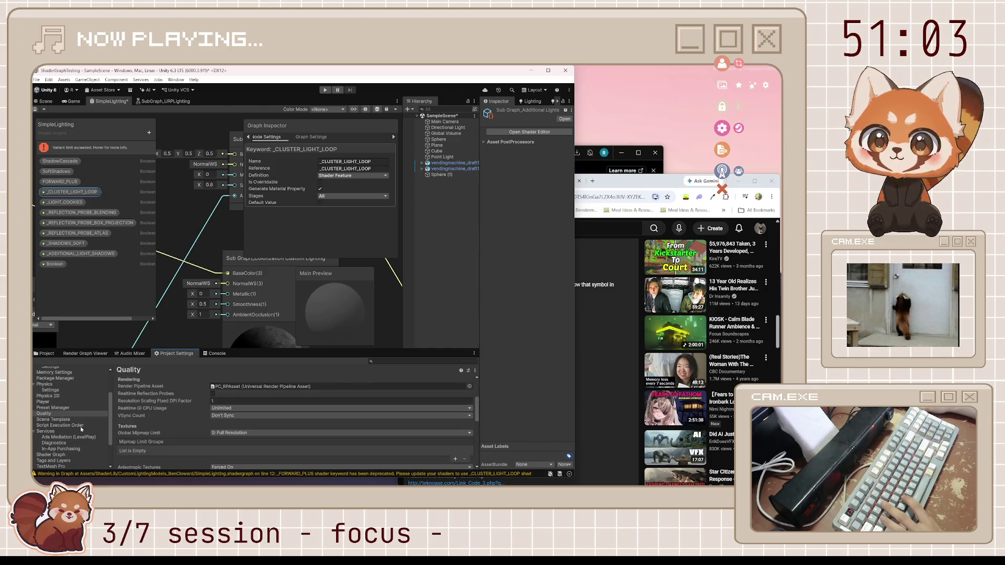
{"action": "scroll", "coordinate": [80, 426], "scroll_direction": "down", "scroll_amount": 3}
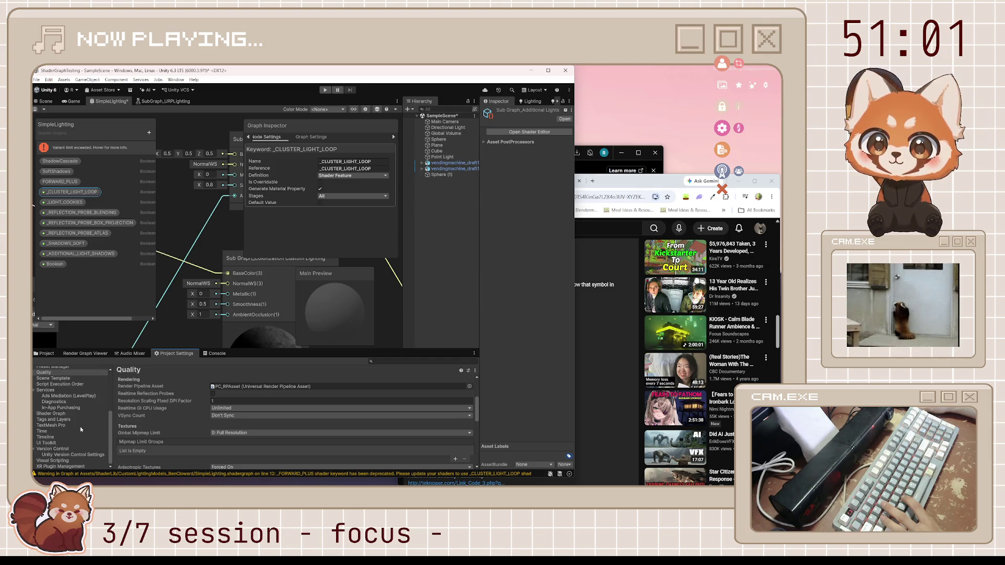
{"action": "left_click", "coordinate": [70, 414]}
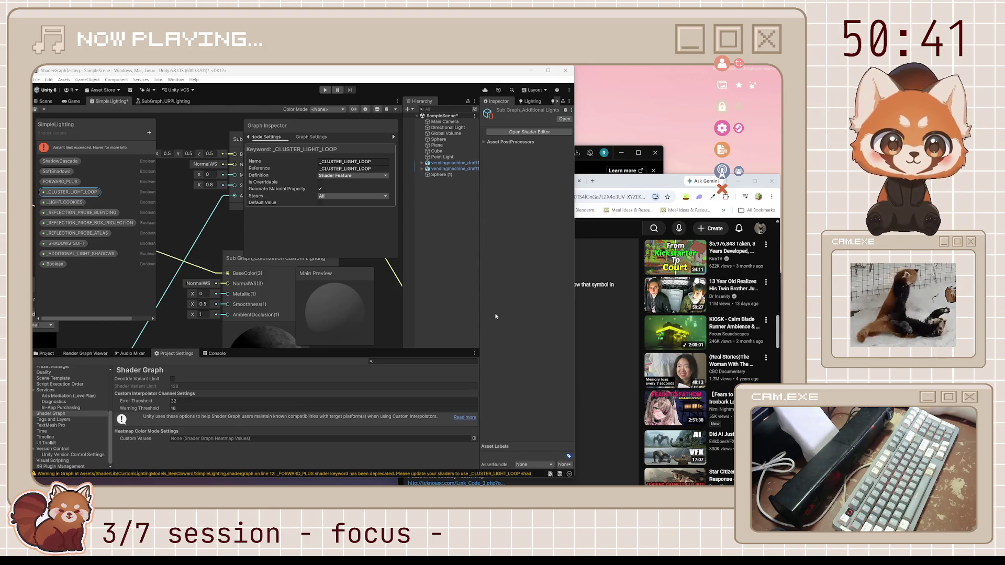
{"action": "left_click", "coordinate": [600, 185]}
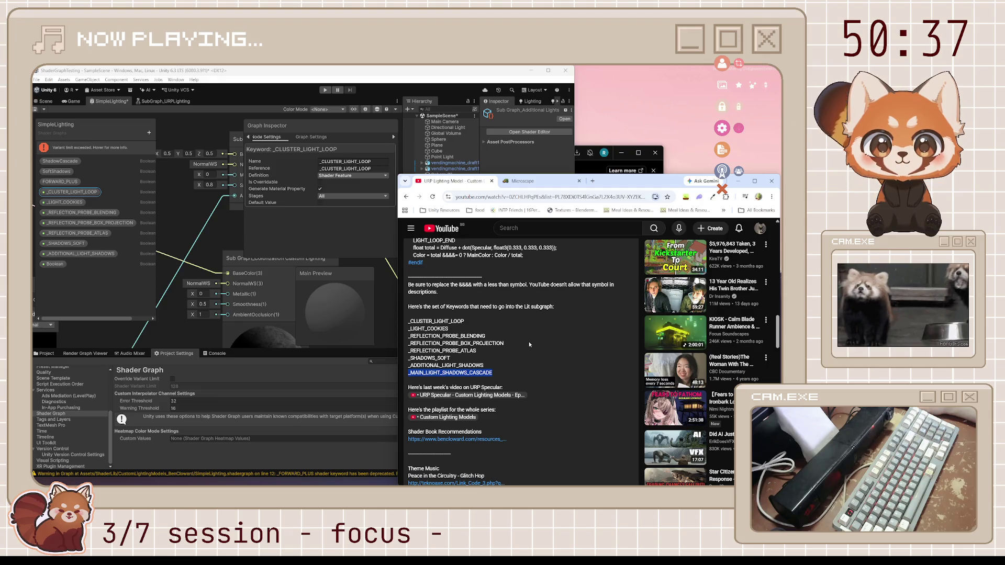
Rename the new Boolean keyword to _MAIN_LIGHT_SHADOWS_CASCADE in the Graph Inspector, then hide the inspector.
{"action": "mouse_move", "coordinate": [494, 372]}
{"action": "left_mouse_down"}
{"action": "mouse_move", "coordinate": [481, 374]}
{"action": "mouse_move", "coordinate": [409, 241]}
{"action": "mouse_move", "coordinate": [407, 375]}
{"action": "left_mouse_up"}
{"action": "key", "text": "ctrl+c"}
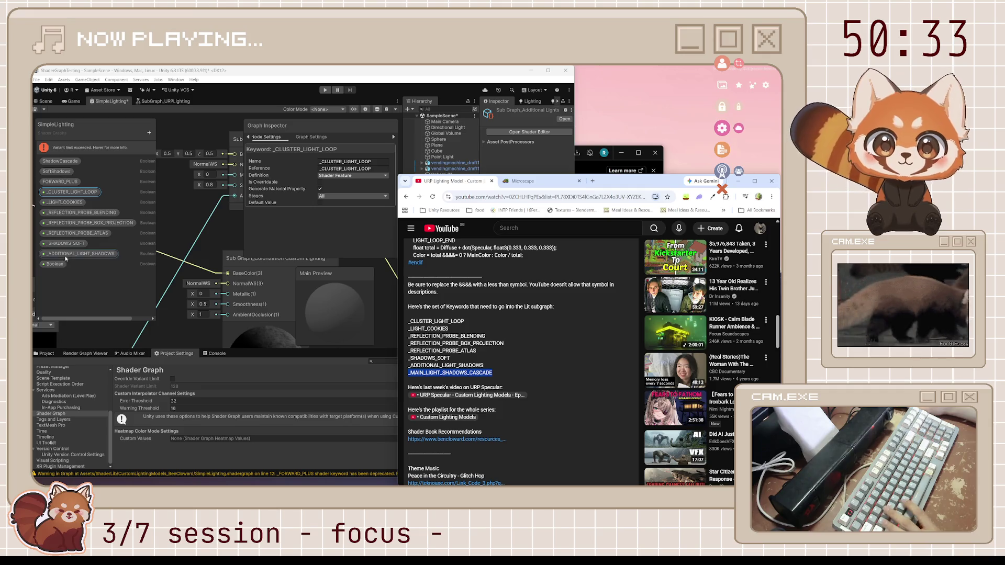
{"action": "left_click", "coordinate": [55, 264]}
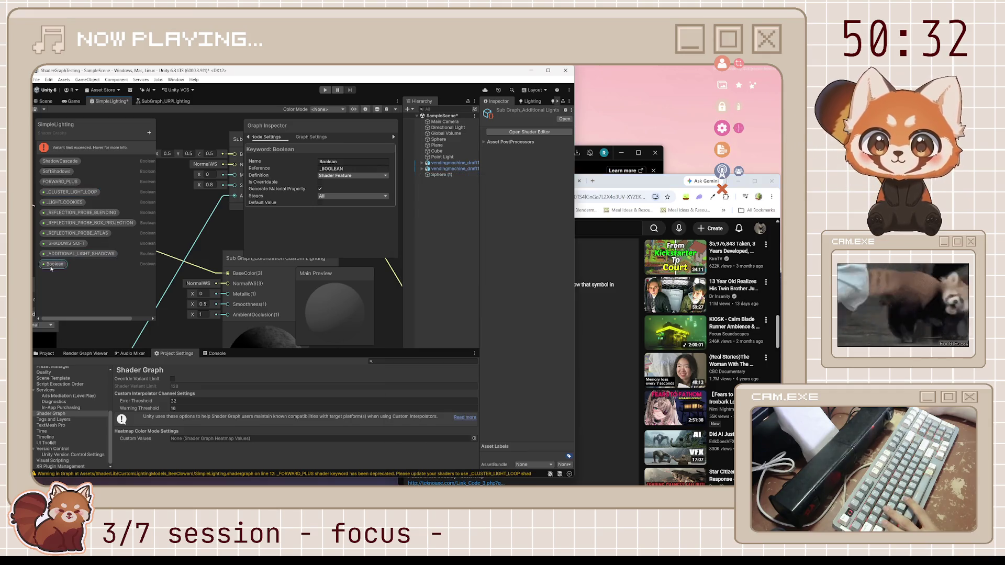
{"action": "left_click", "coordinate": [354, 161]}
{"action": "key", "text": "ctrl+v"}
{"action": "key", "text": "Return"}
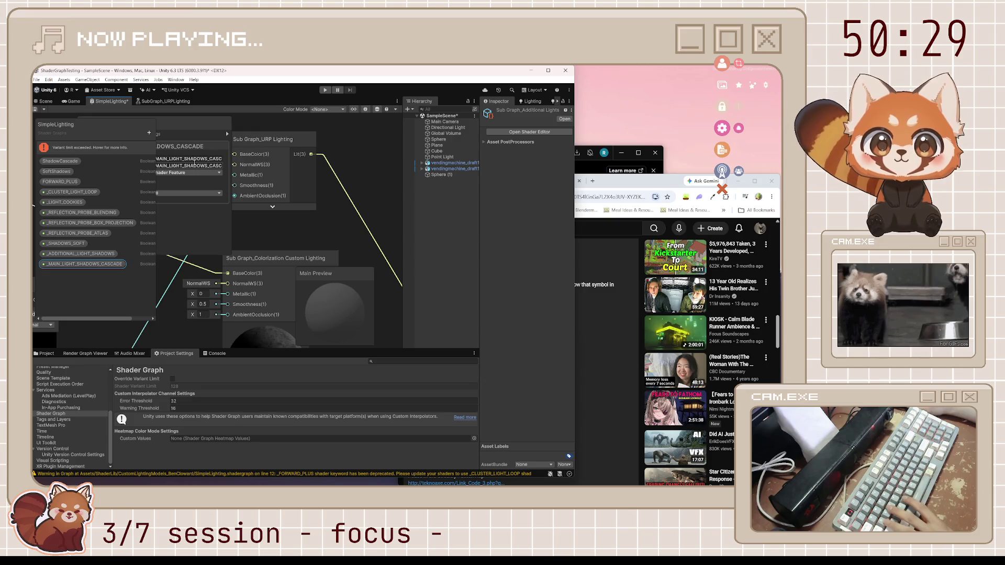
{"action": "left_click", "coordinate": [365, 110]}
Switch back to the YouTube tutorial in the browser.
{"action": "left_click", "coordinate": [602, 245]}
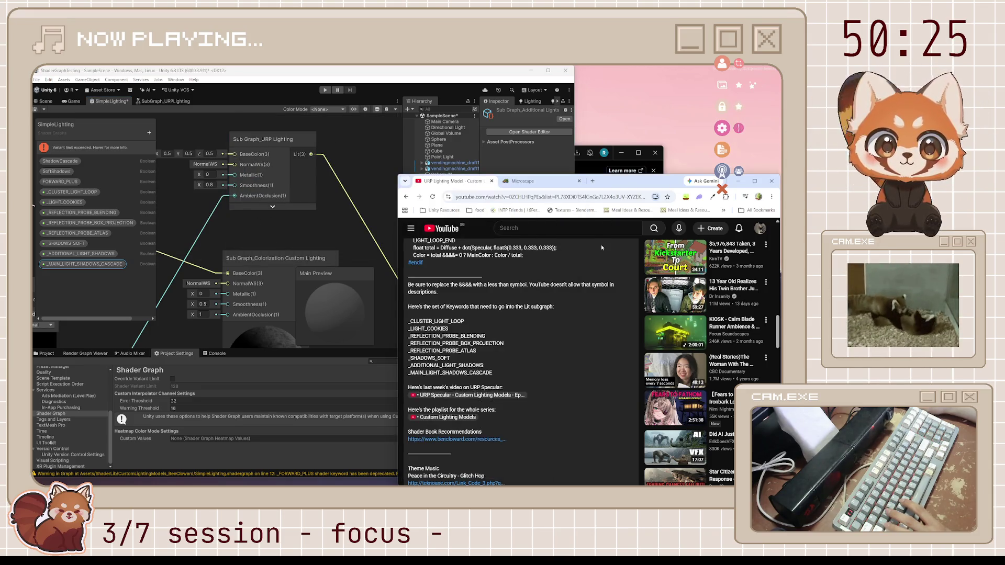
{"action": "left_click", "coordinate": [109, 285]}
{"action": "key", "text": "alt+Tab"}
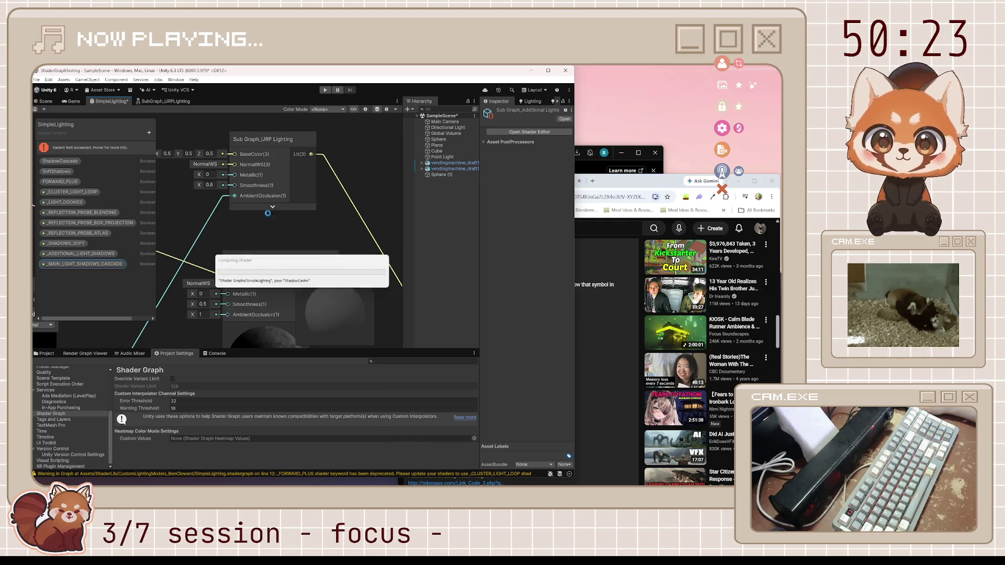
{"action": "scroll", "coordinate": [517, 310], "scroll_direction": "up", "scroll_amount": 10}
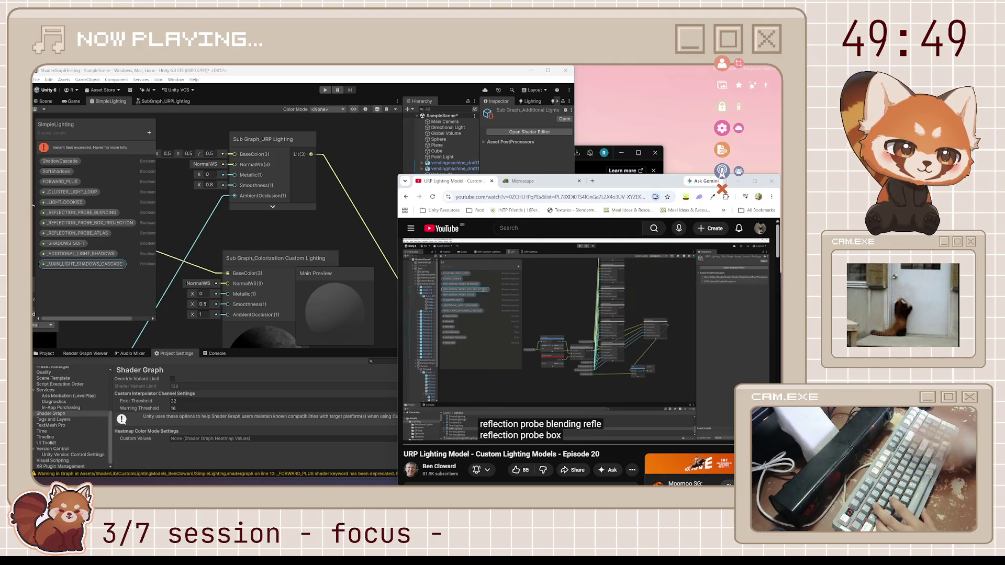
Resume playback of the Episode 20 tutorial video.
{"action": "left_click", "coordinate": [599, 355]}
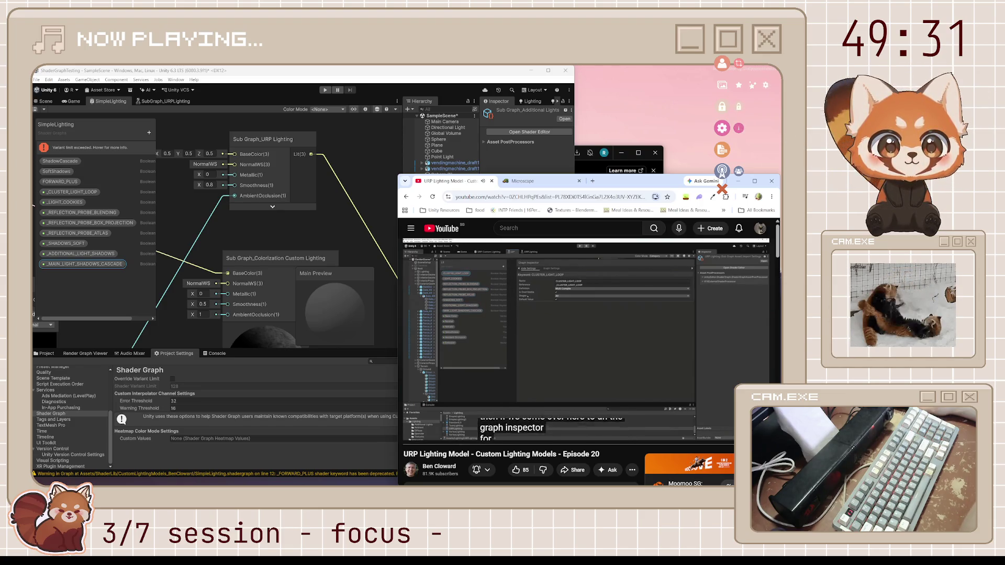
Select all eight lighting keywords in the Blackboard and show their settings in the Graph Inspector.
{"action": "left_click", "coordinate": [538, 356]}
{"action": "left_click", "coordinate": [74, 192]}
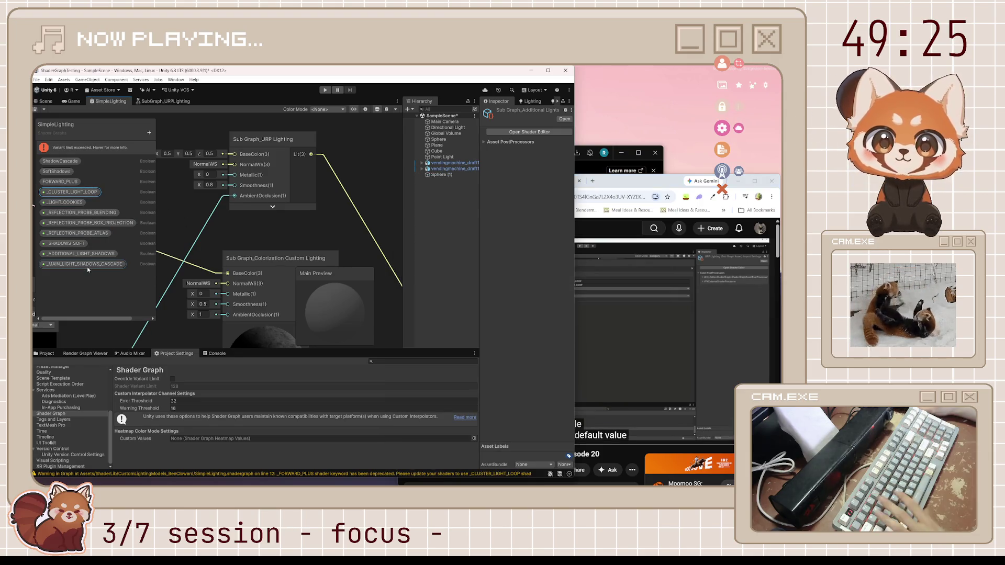
{"action": "left_click", "coordinate": [87, 264], "text": "ctrl"}
{"action": "left_click", "coordinate": [67, 202], "text": "ctrl"}
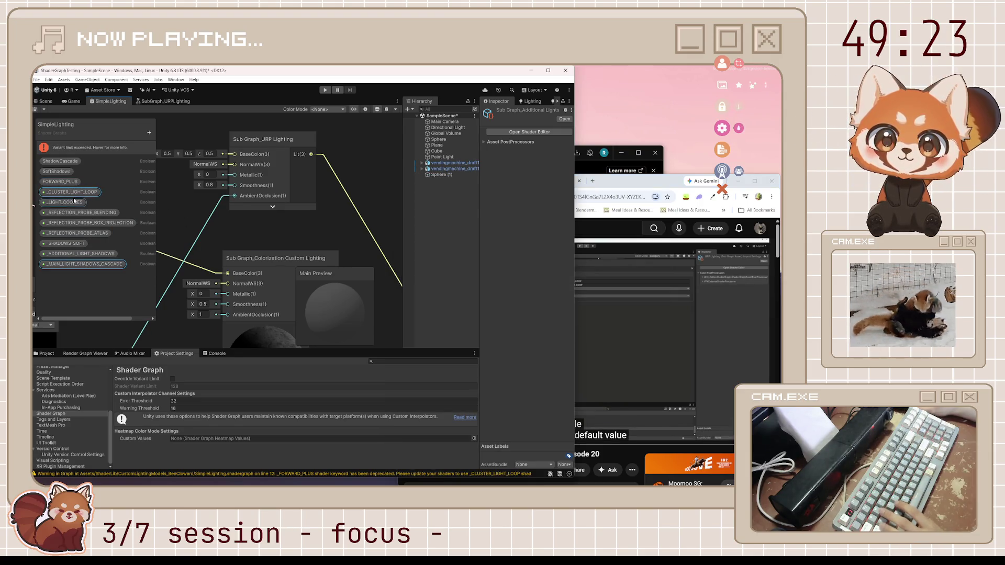
{"action": "left_click", "coordinate": [67, 213], "text": "ctrl"}
{"action": "left_click", "coordinate": [67, 223], "text": "ctrl"}
{"action": "left_click", "coordinate": [66, 233], "text": "ctrl"}
{"action": "left_click", "coordinate": [65, 243], "text": "ctrl"}
{"action": "left_click", "coordinate": [78, 254], "text": "ctrl"}
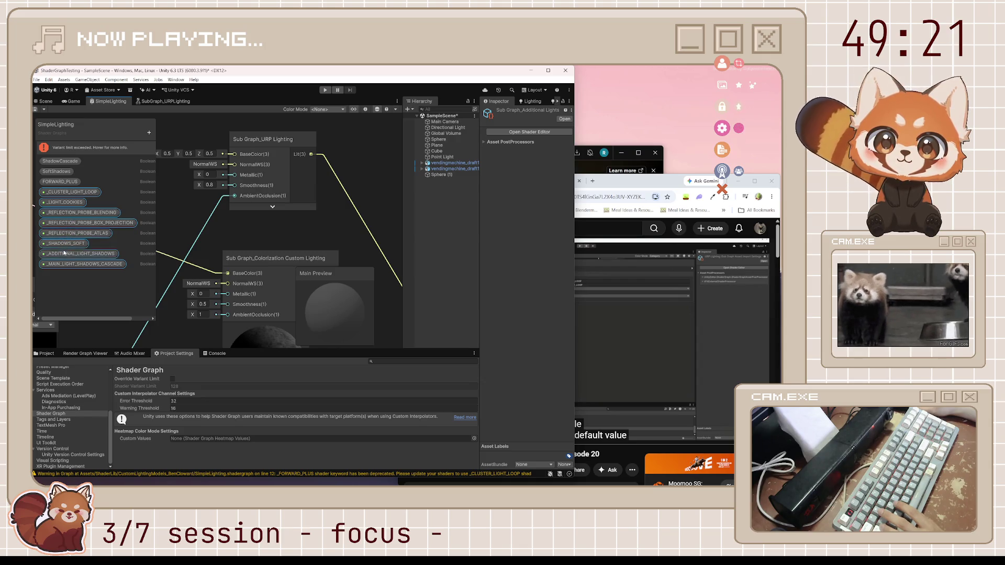
{"action": "left_click", "coordinate": [366, 110]}
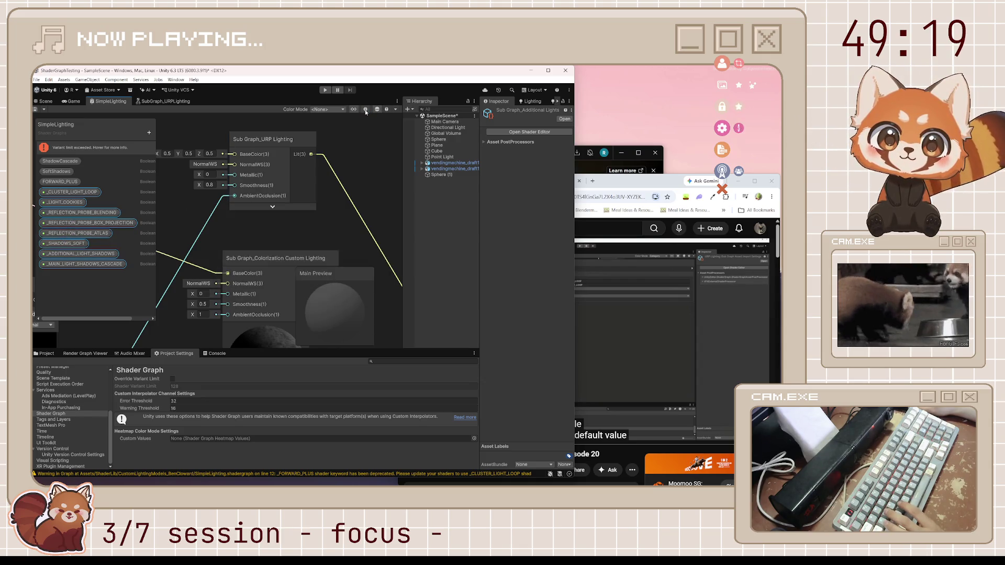
Set _MAIN_LIGHT_SHADOWS_CASCADE and _CLUSTER_LIGHT_LOOP to Multi Compile.
{"action": "left_click", "coordinate": [321, 178]}
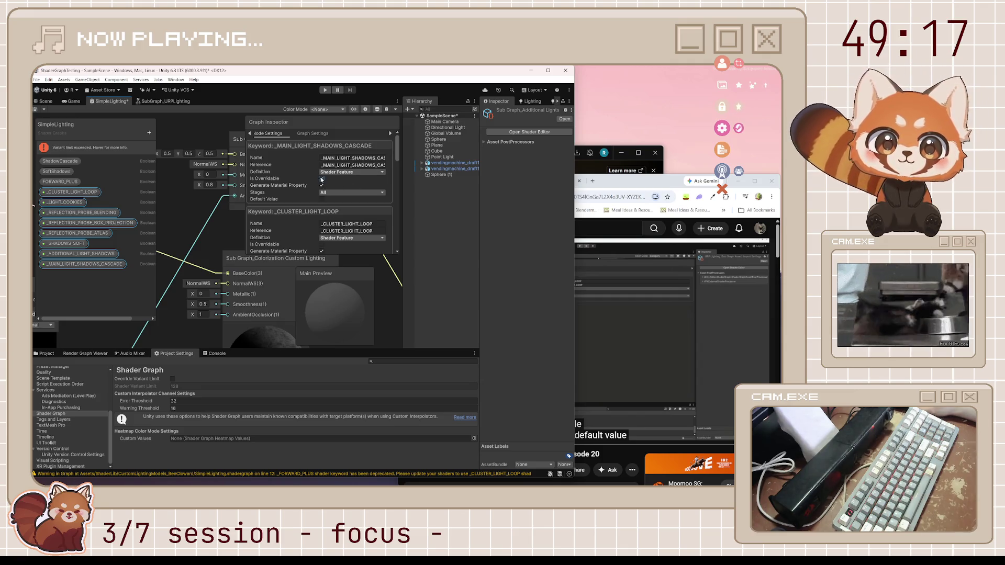
{"action": "left_click", "coordinate": [596, 180]}
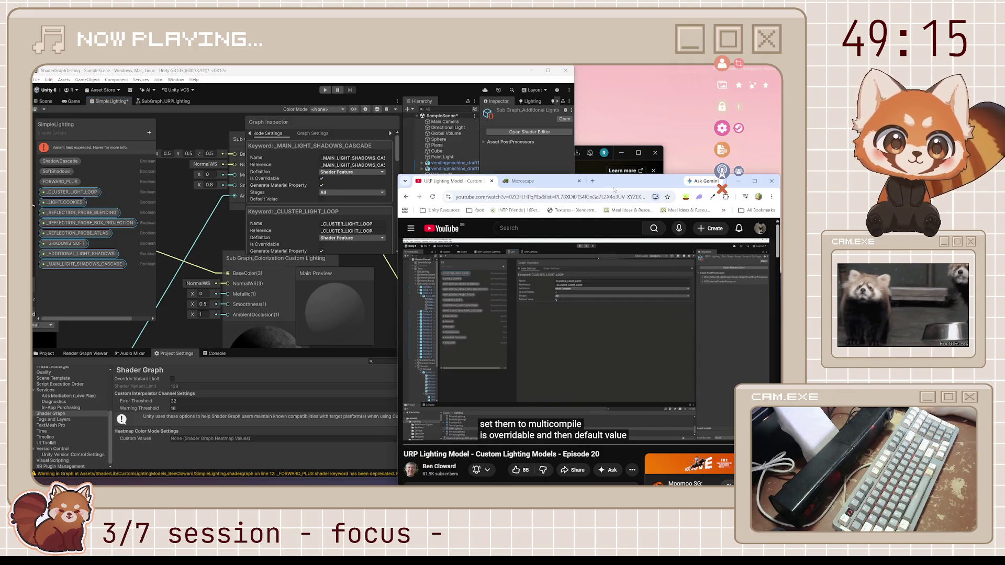
{"action": "left_click", "coordinate": [345, 172]}
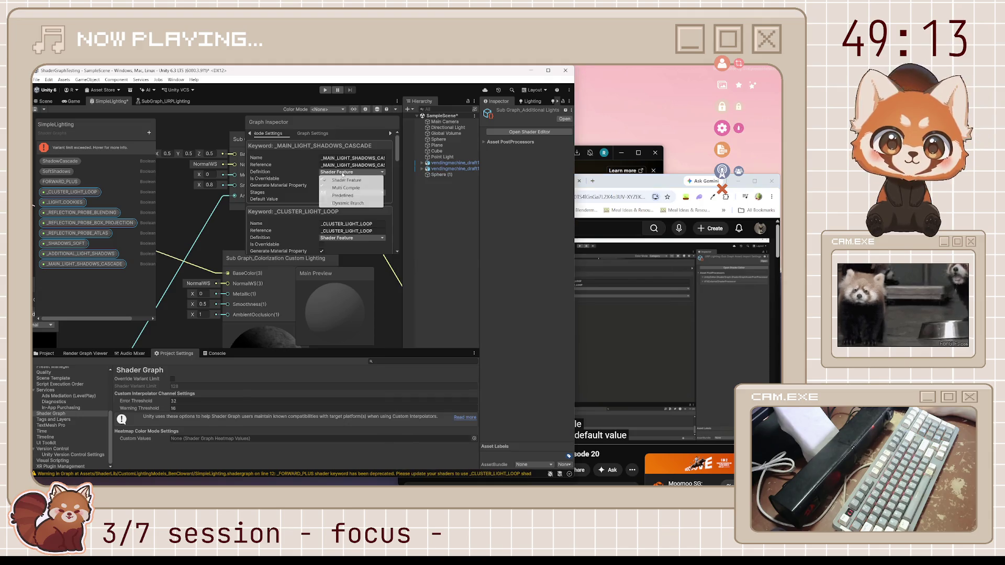
{"action": "left_click", "coordinate": [343, 187]}
{"action": "left_click", "coordinate": [621, 184]}
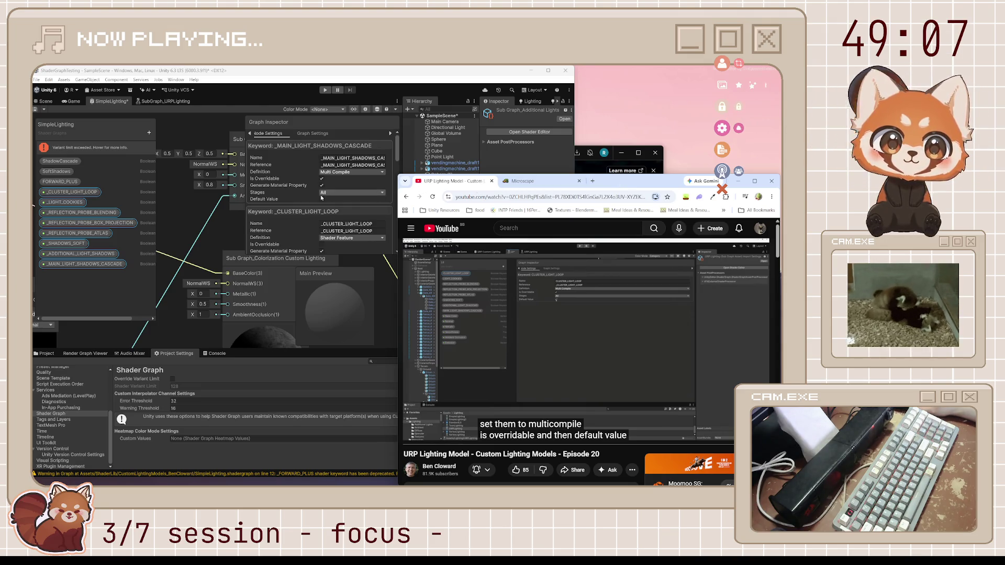
{"action": "left_click", "coordinate": [328, 209]}
{"action": "scroll", "coordinate": [332, 220], "scroll_direction": "down", "scroll_amount": 1}
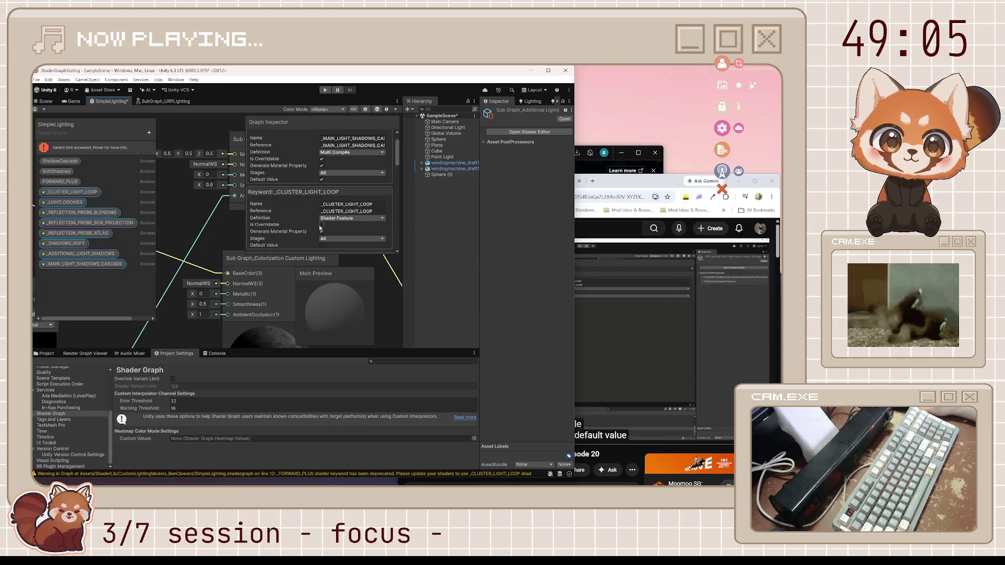
{"action": "left_click", "coordinate": [327, 218]}
{"action": "left_click", "coordinate": [340, 222]}
Set _LIGHT_COOKIES and _REFLECTION_PROBE_BLENDING to Multi Compile, with blending's default value on.
{"action": "scroll", "coordinate": [324, 228], "scroll_direction": "down", "scroll_amount": 2}
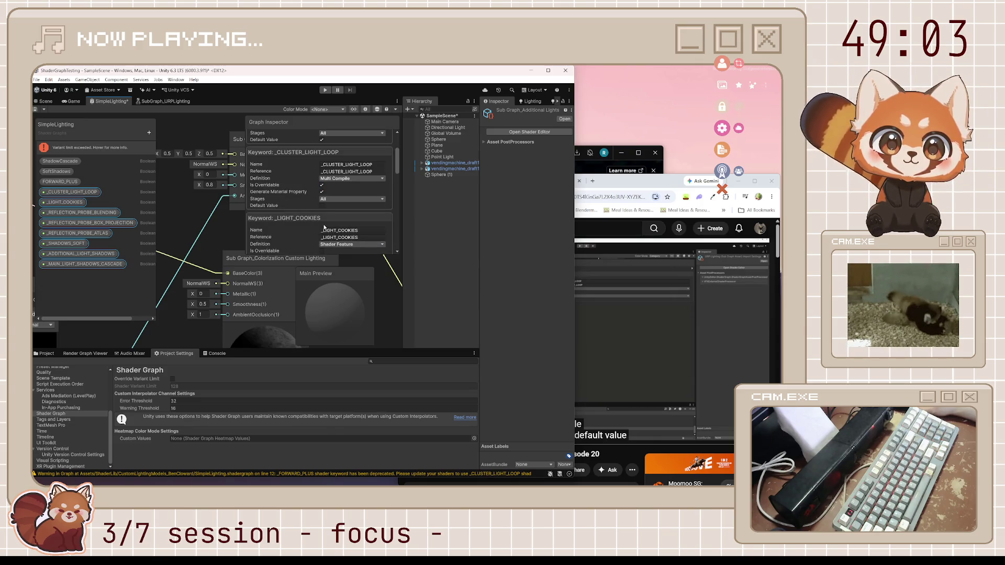
{"action": "left_click", "coordinate": [351, 245]}
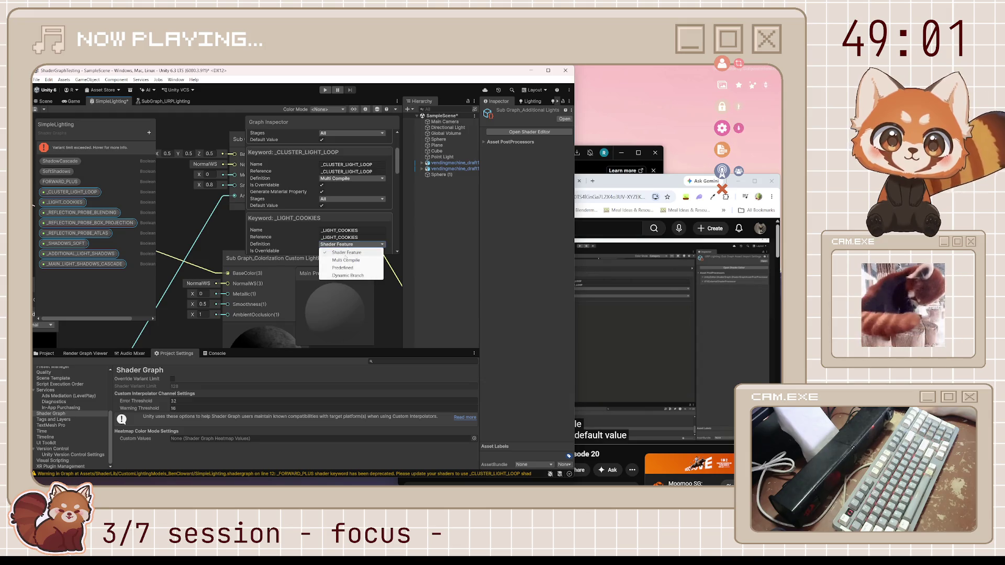
{"action": "left_click", "coordinate": [346, 260]}
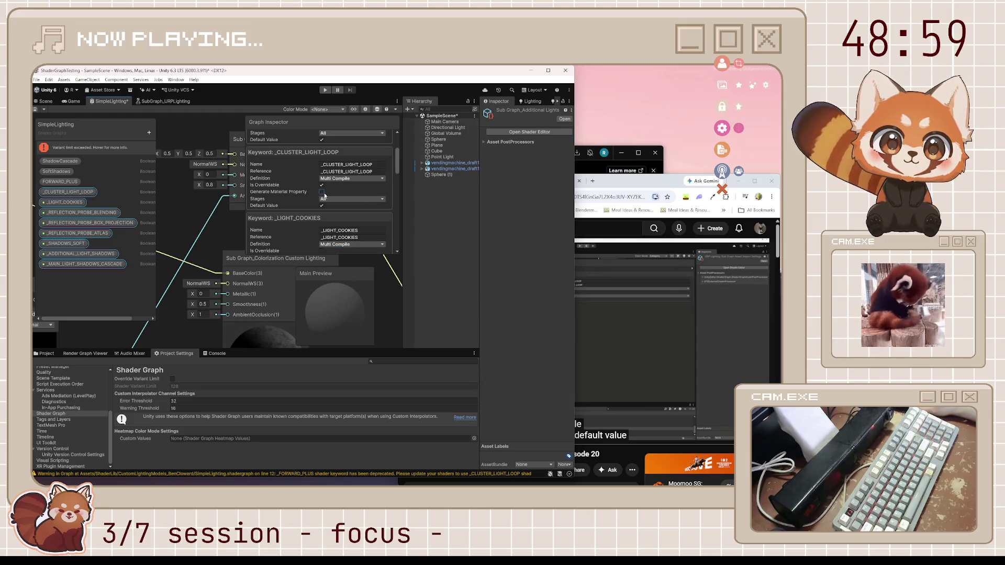
{"action": "scroll", "coordinate": [324, 195], "scroll_direction": "up", "scroll_amount": 2}
{"action": "scroll", "coordinate": [322, 170], "scroll_direction": "down", "scroll_amount": 4}
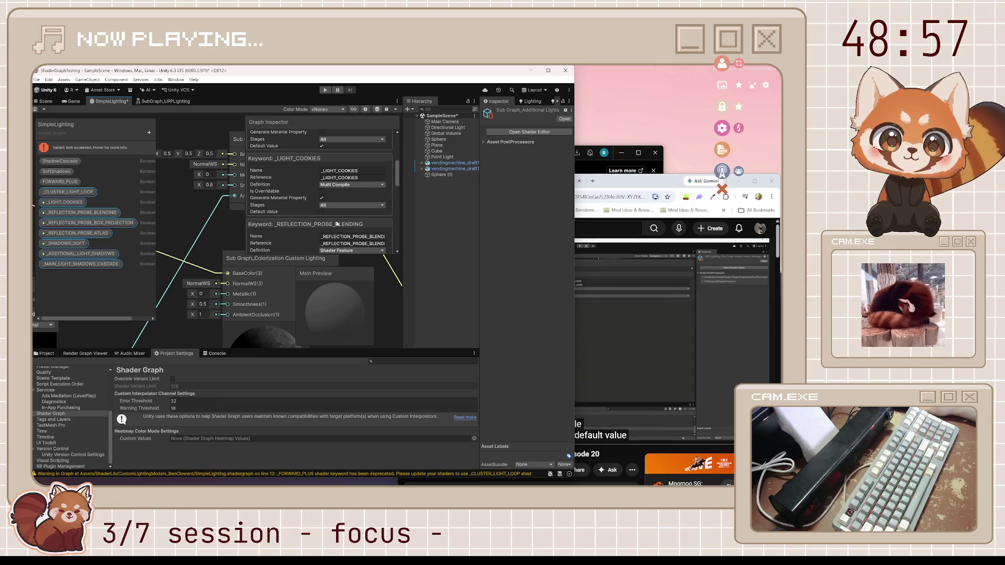
{"action": "scroll", "coordinate": [325, 227], "scroll_direction": "down", "scroll_amount": 3}
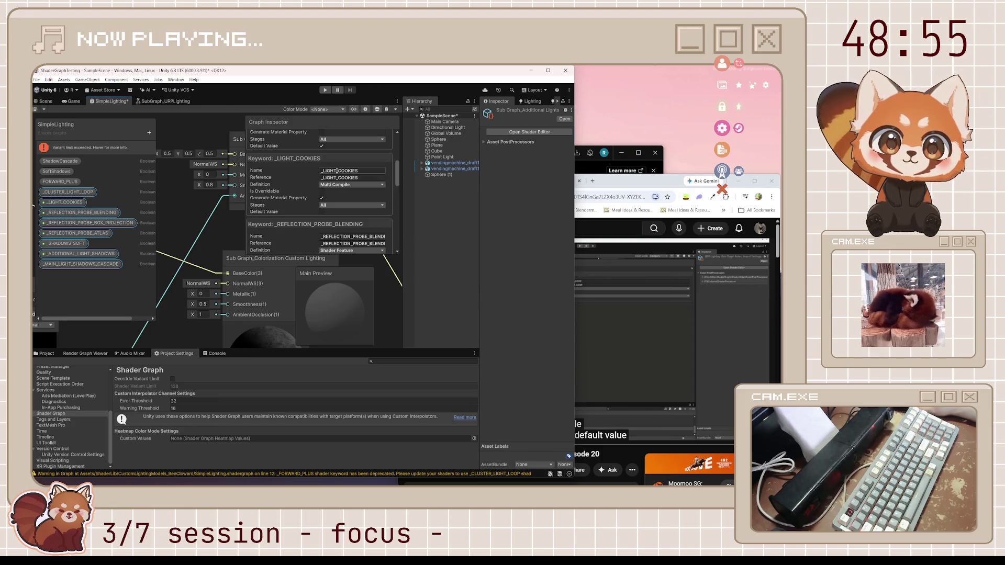
{"action": "scroll", "coordinate": [330, 221], "scroll_direction": "up", "scroll_amount": 2}
{"action": "scroll", "coordinate": [338, 193], "scroll_direction": "up", "scroll_amount": 2}
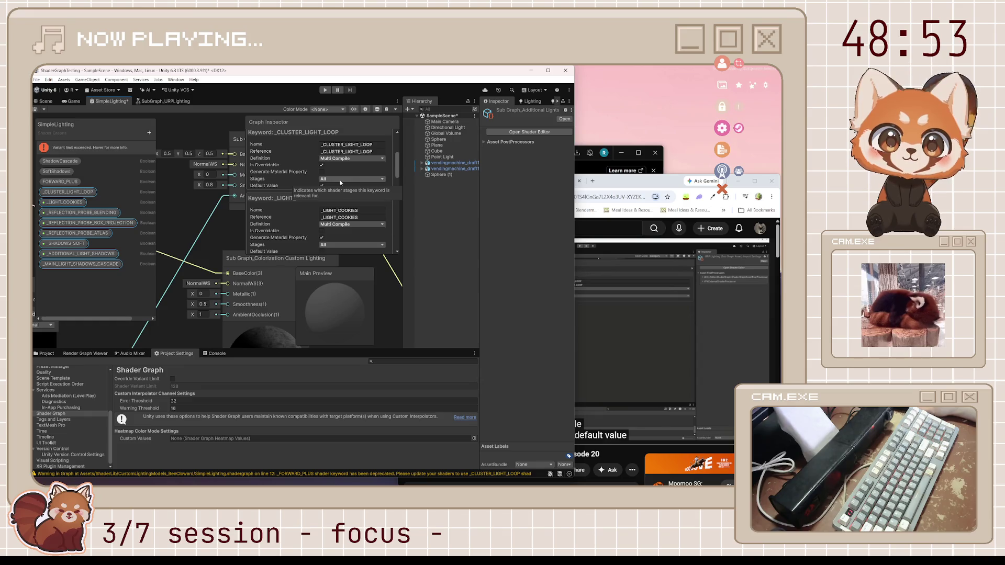
{"action": "scroll", "coordinate": [335, 199], "scroll_direction": "down", "scroll_amount": 4}
{"action": "scroll", "coordinate": [331, 219], "scroll_direction": "down", "scroll_amount": 3}
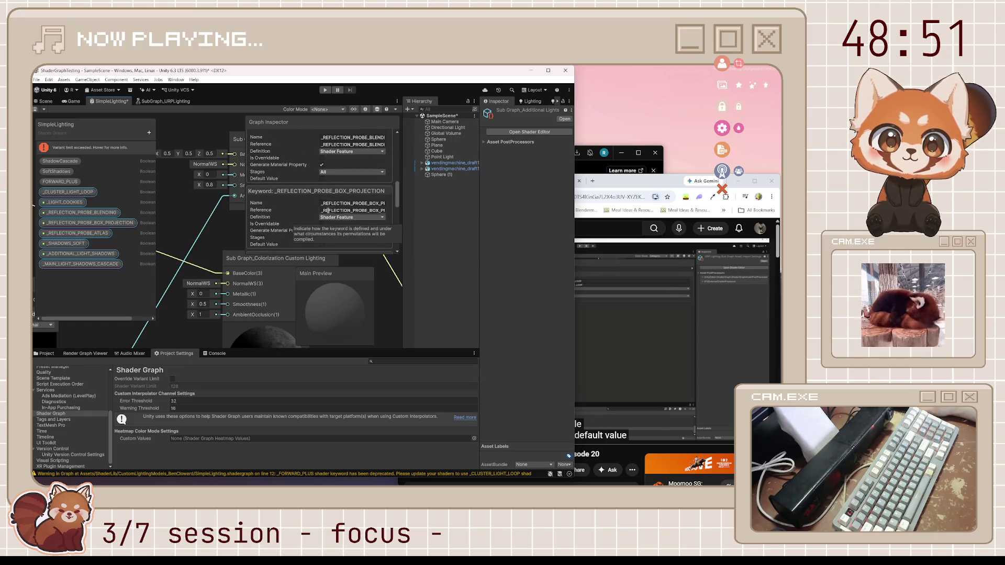
{"action": "left_click", "coordinate": [322, 179]}
{"action": "scroll", "coordinate": [330, 180], "scroll_direction": "up", "scroll_amount": 2}
{"action": "left_click", "coordinate": [322, 152]}
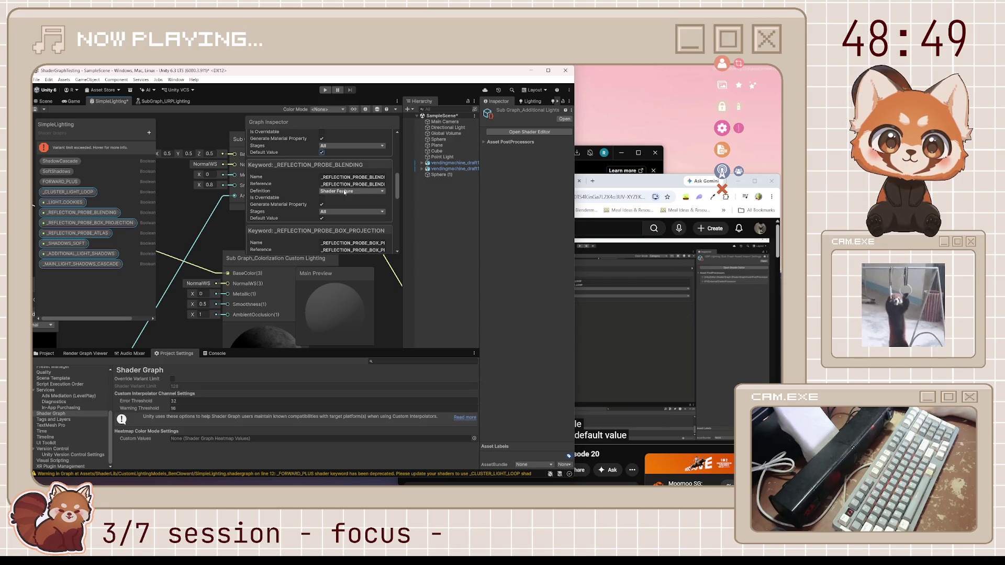
{"action": "left_click", "coordinate": [352, 191]}
{"action": "left_click", "coordinate": [354, 207]}
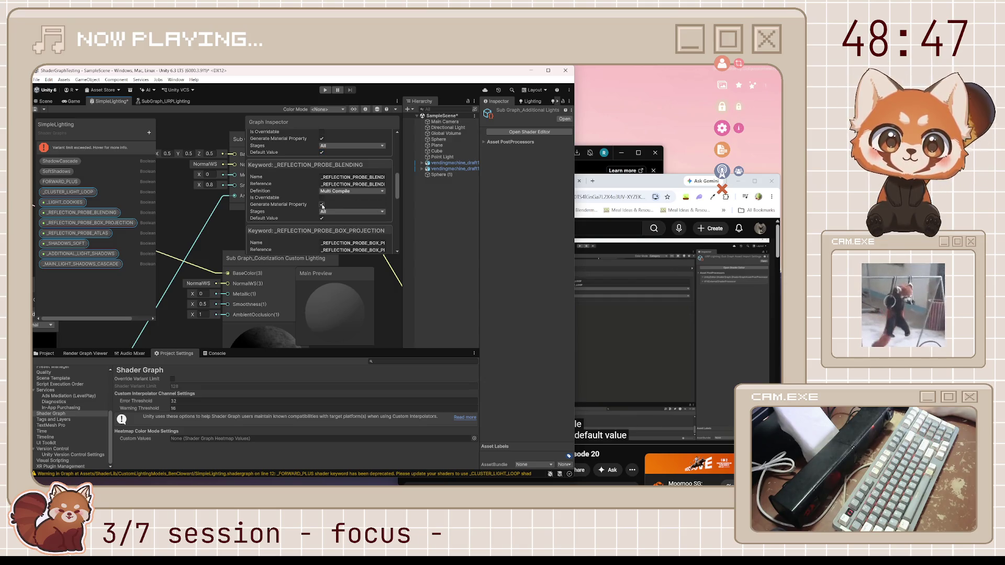
Set _REFLECTION_PROBE_BOX_PROJECTION and _REFLECTION_PROBE_ATLAS to Multi Compile, making the atlas overridable.
{"action": "scroll", "coordinate": [330, 205], "scroll_direction": "up", "scroll_amount": 3}
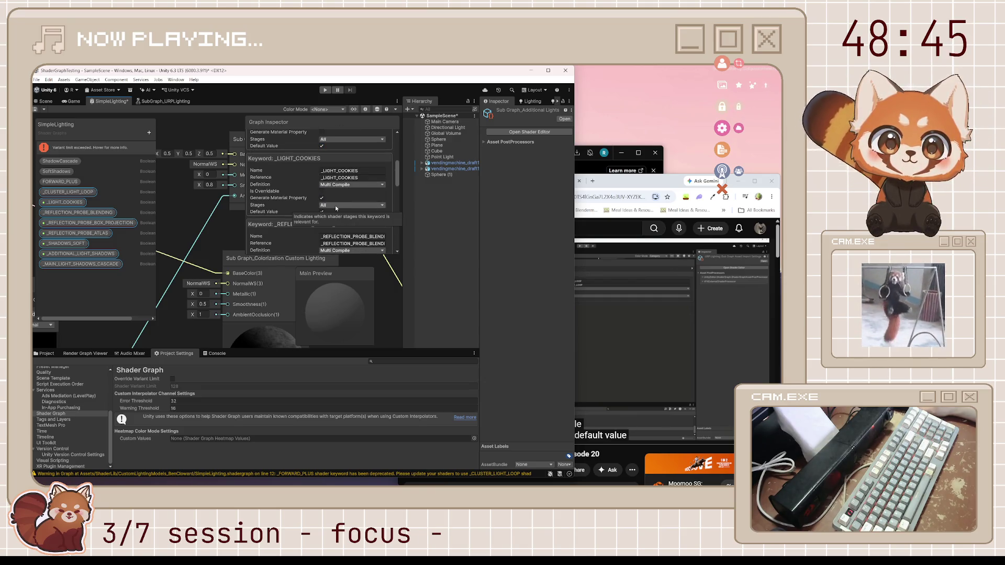
{"action": "scroll", "coordinate": [344, 207], "scroll_direction": "up", "scroll_amount": 3}
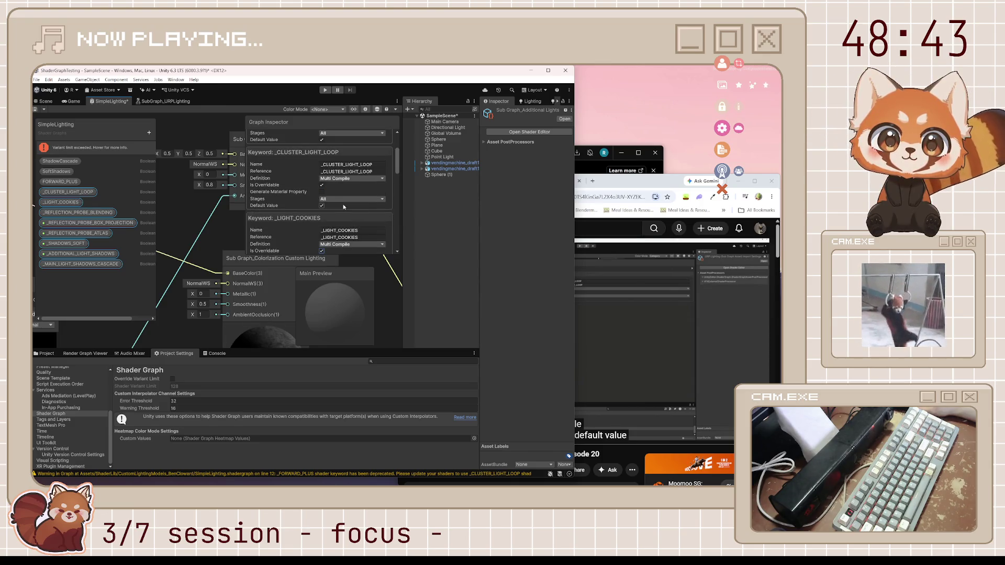
{"action": "scroll", "coordinate": [343, 207], "scroll_direction": "down", "scroll_amount": 9}
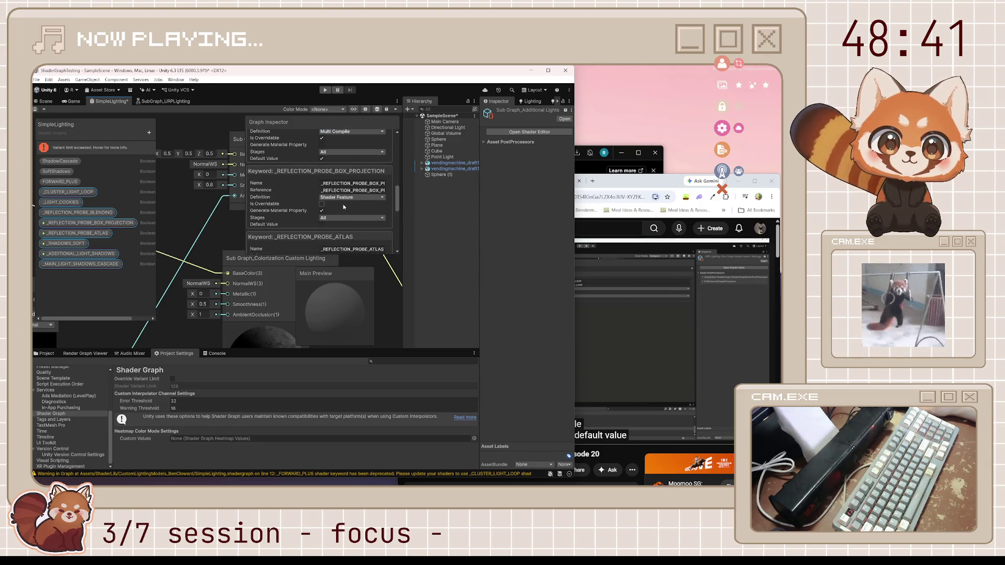
{"action": "left_click", "coordinate": [346, 198]}
{"action": "left_click", "coordinate": [338, 214]}
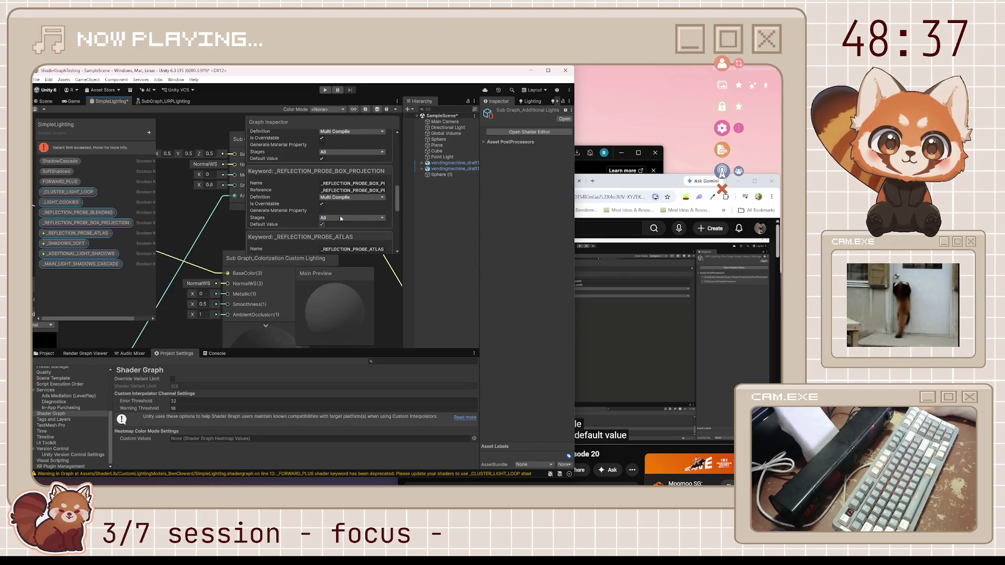
{"action": "scroll", "coordinate": [340, 216], "scroll_direction": "down", "scroll_amount": 3}
{"action": "left_click", "coordinate": [350, 204]}
{"action": "left_click", "coordinate": [346, 220]}
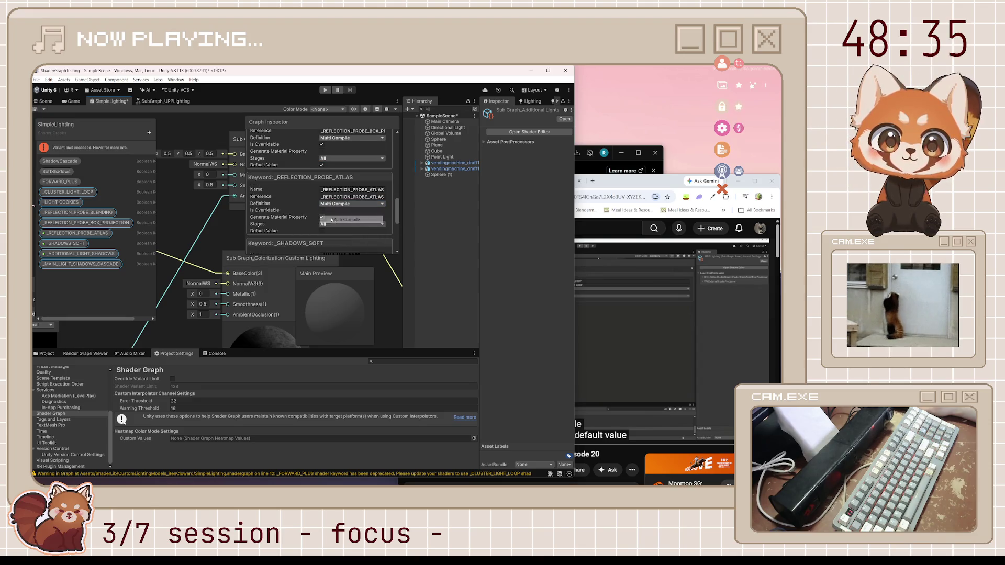
{"action": "left_click", "coordinate": [321, 210]}
Make _SHADOWS_SOFT (default on) and _ADDITIONAL_LIGHT_SHADOWS Multi Compile, then save the graph.
{"action": "scroll", "coordinate": [325, 216], "scroll_direction": "down", "scroll_amount": 2}
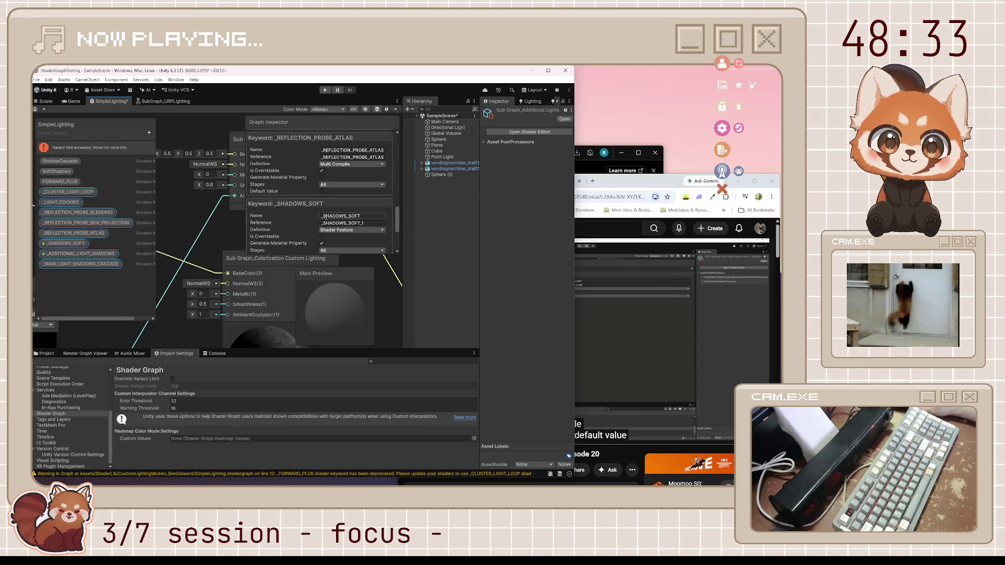
{"action": "left_click", "coordinate": [335, 230]}
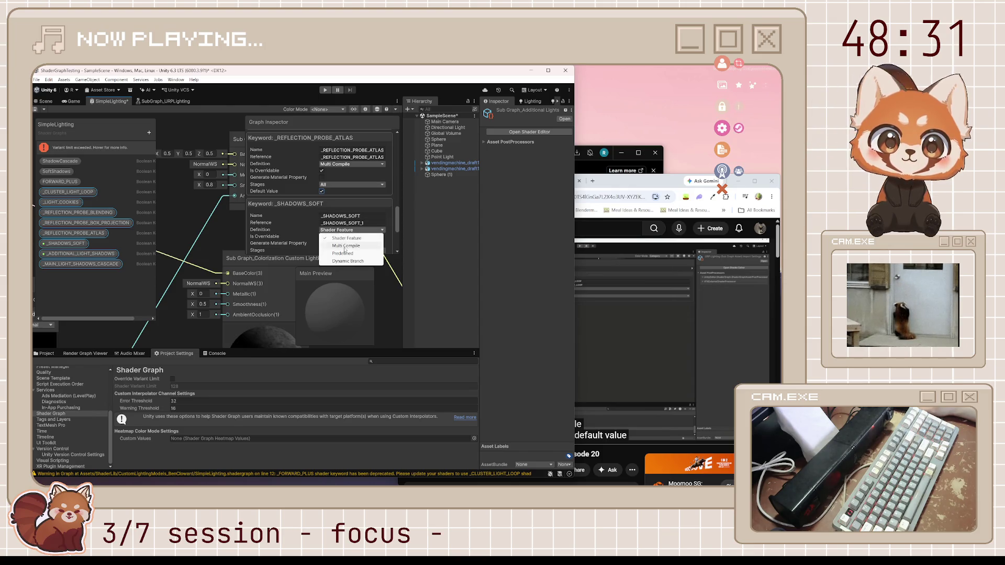
{"action": "left_click", "coordinate": [322, 243]}
{"action": "scroll", "coordinate": [328, 240], "scroll_direction": "down", "scroll_amount": 1}
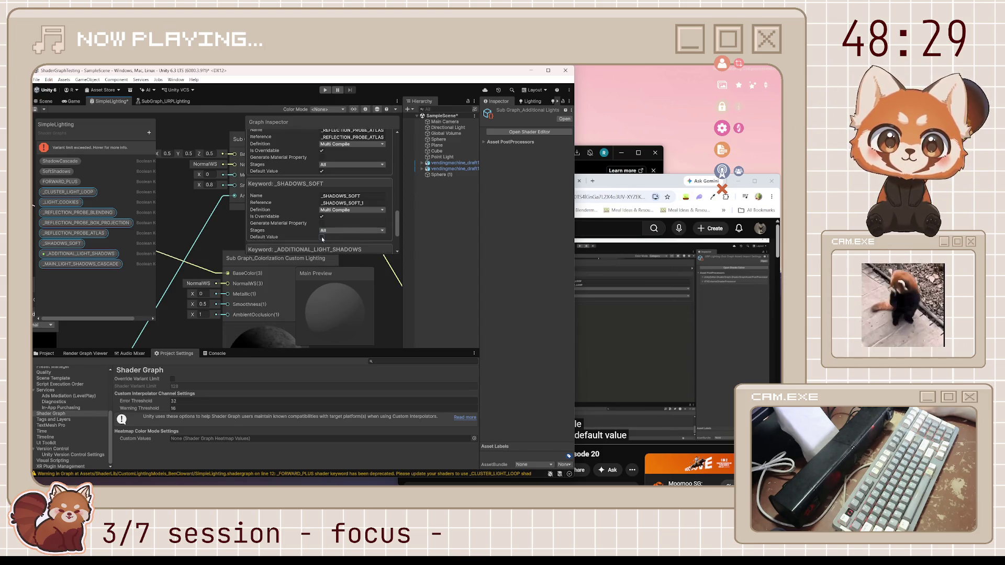
{"action": "left_click", "coordinate": [322, 238]}
{"action": "scroll", "coordinate": [330, 233], "scroll_direction": "down", "scroll_amount": 3}
{"action": "left_click", "coordinate": [342, 221]}
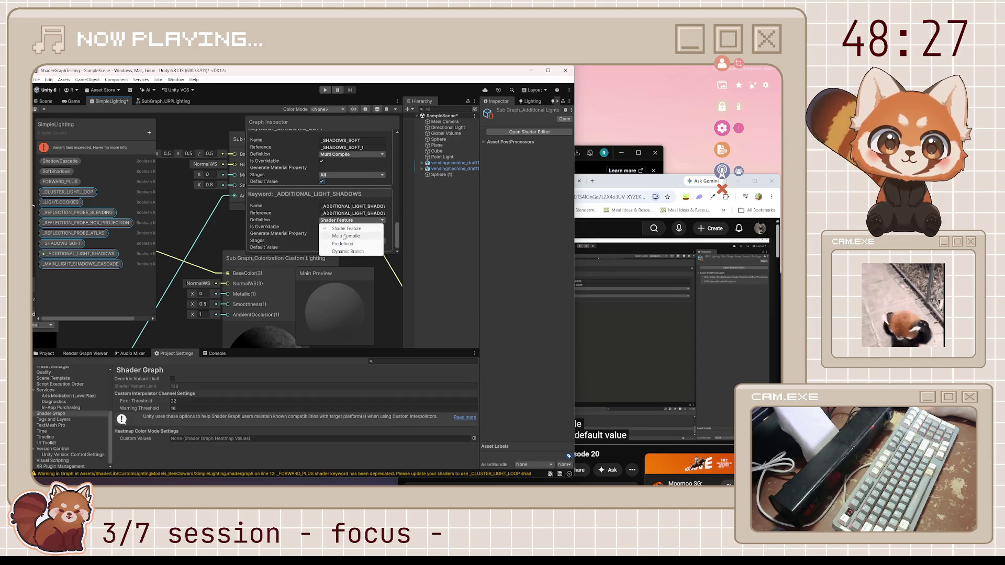
{"action": "left_click", "coordinate": [345, 236]}
{"action": "left_click", "coordinate": [322, 234]}
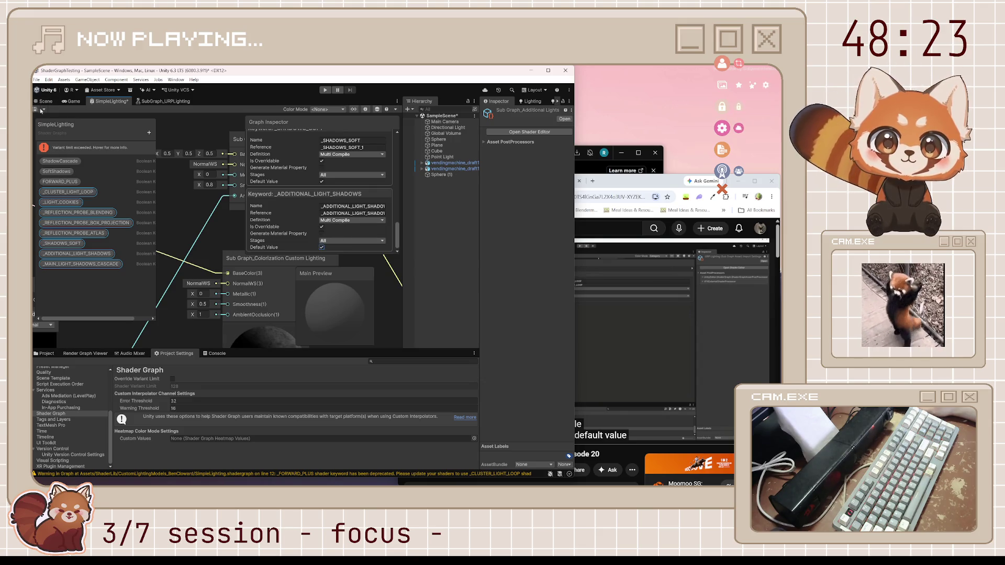
{"action": "key", "text": "ctrl+s"}
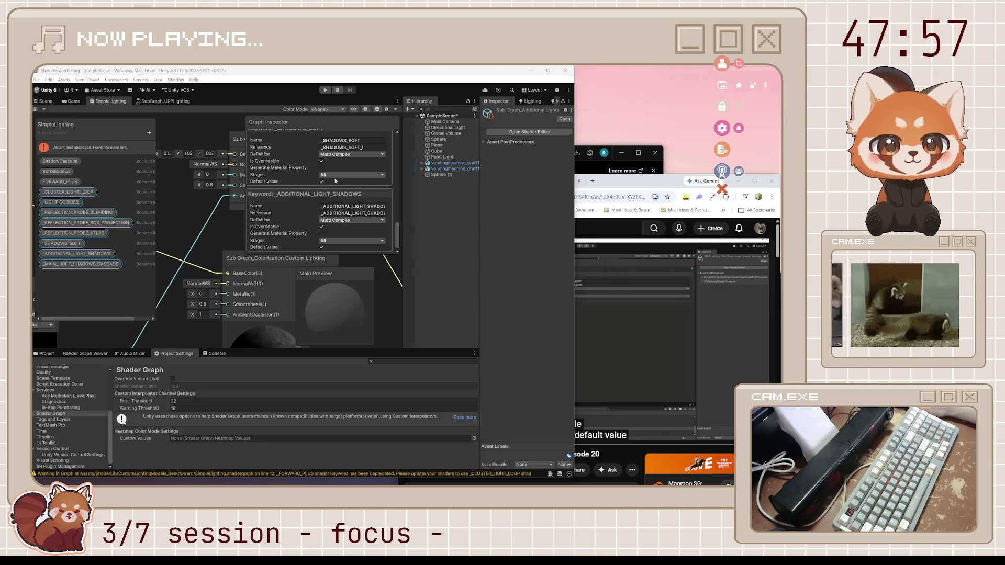
Clear the selection and save SampleScene with Ctrl+S, then check the console warnings.
{"action": "left_click", "coordinate": [460, 222]}
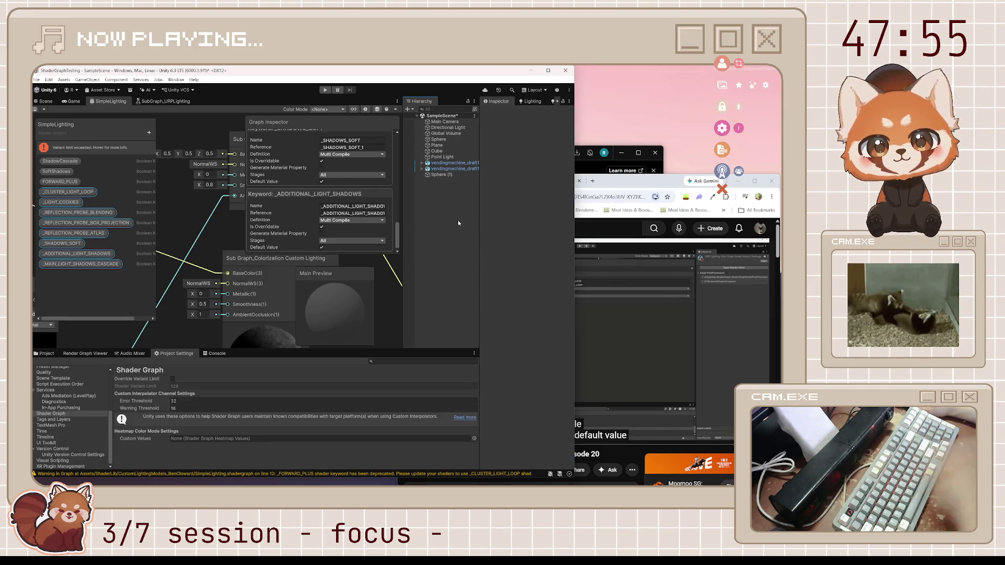
{"action": "key", "text": "ctrl+s"}
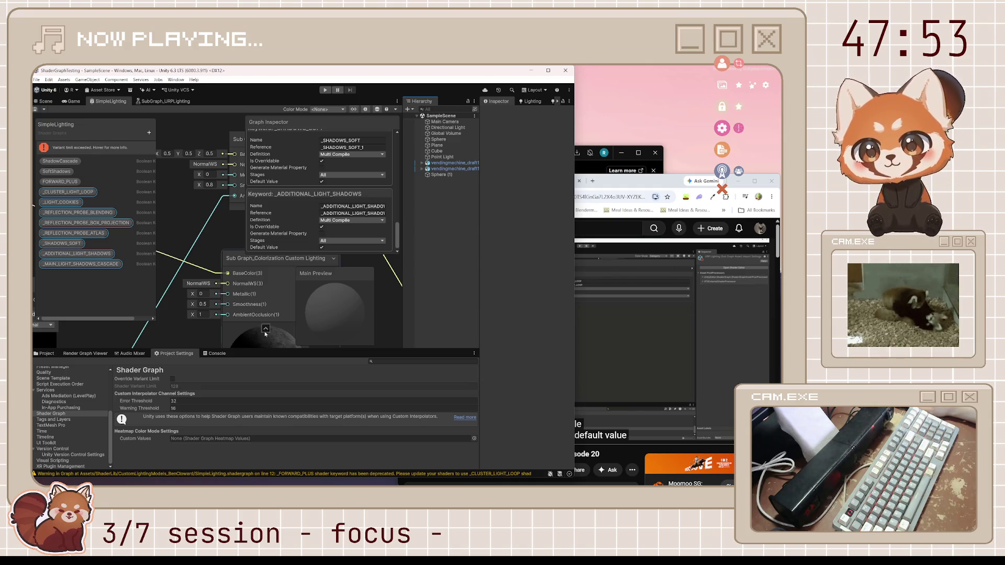
{"action": "left_click", "coordinate": [217, 353]}
{"action": "left_click", "coordinate": [175, 353]}
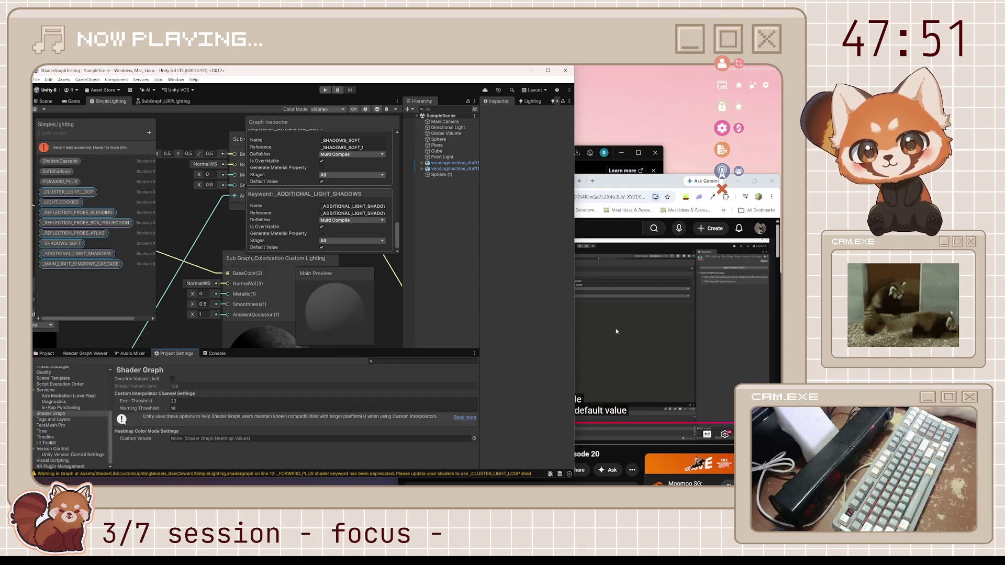
{"action": "left_click", "coordinate": [628, 313]}
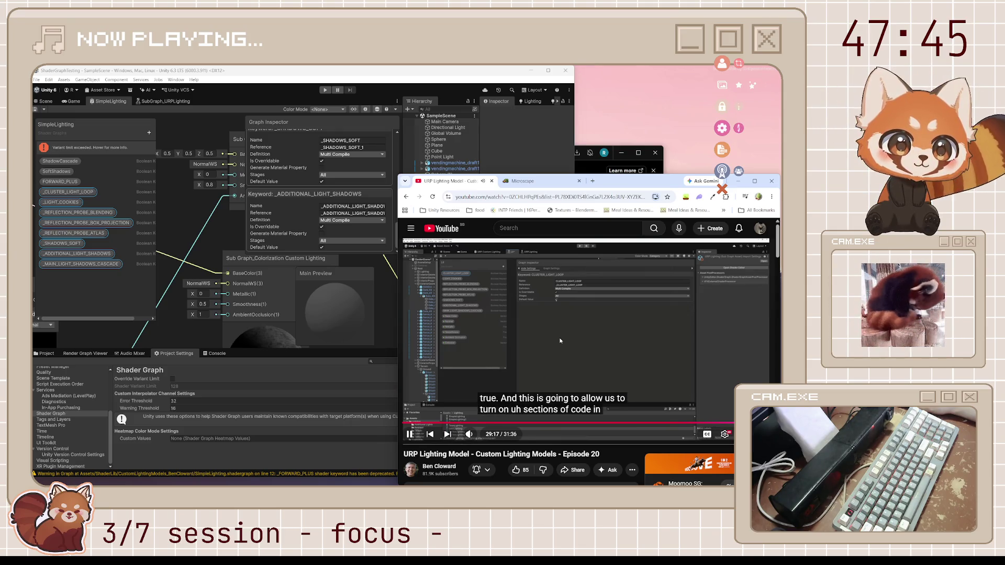
Watch the Episode 20 tutorial and pause it at its closing remarks, around 31 minutes in.
{"action": "left_click", "coordinate": [589, 368]}
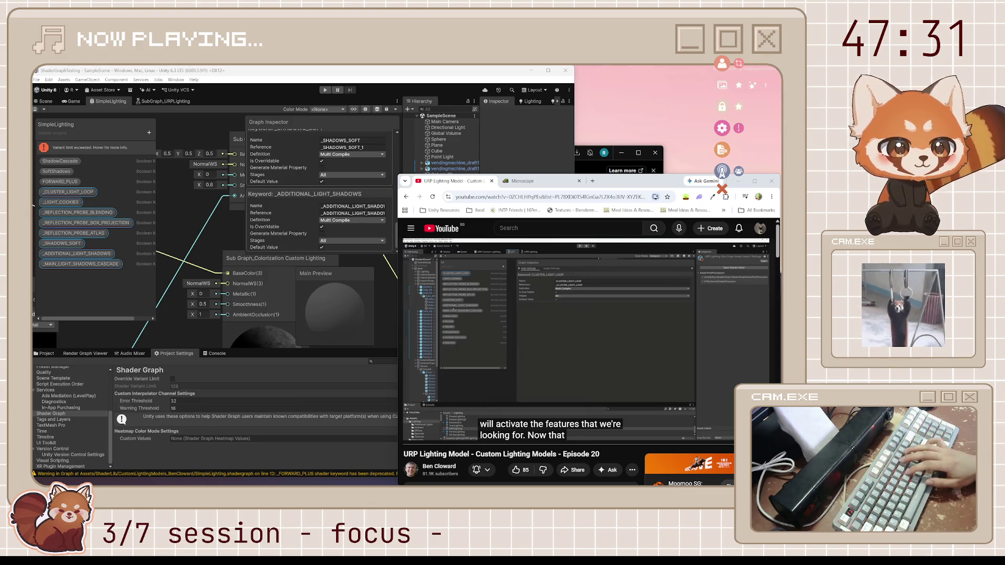
{"action": "left_click", "coordinate": [522, 335]}
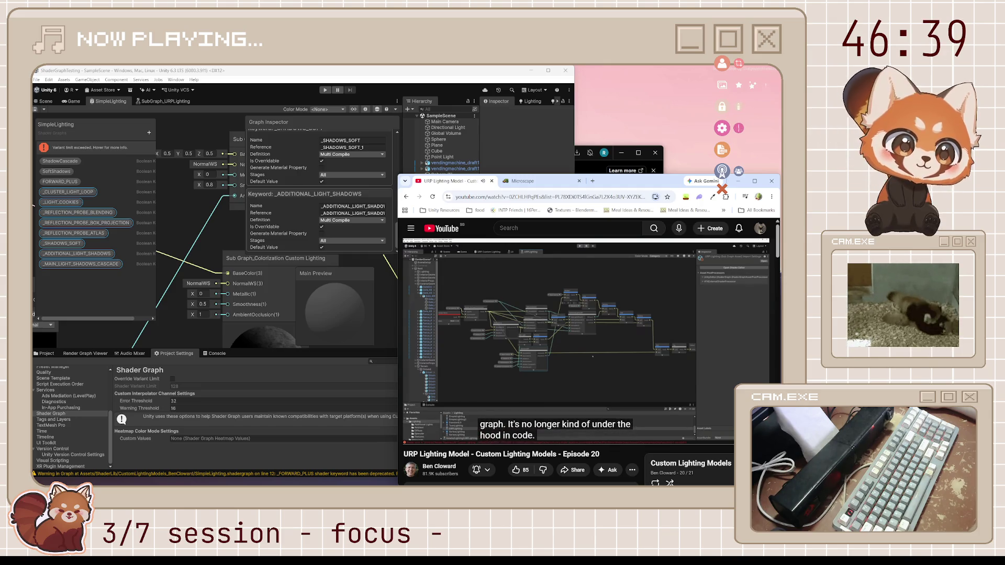
{"action": "mouse_move", "coordinate": [662, 358]}
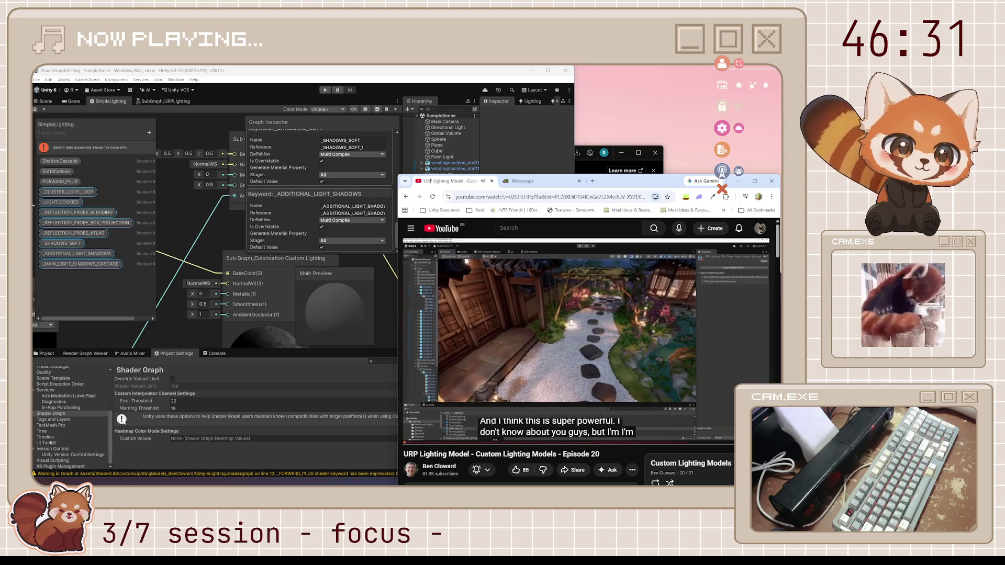
{"action": "mouse_move", "coordinate": [649, 413]}
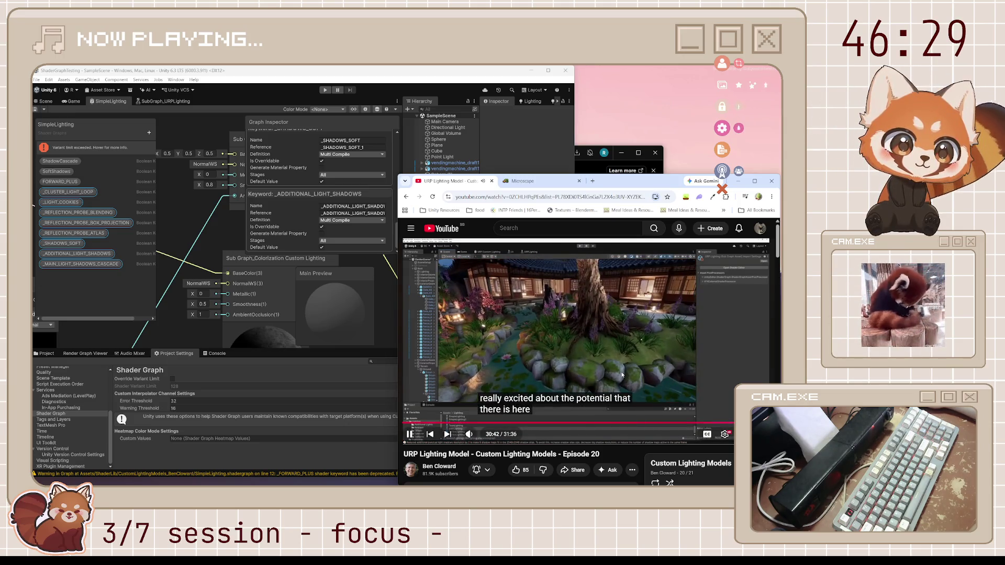
{"action": "scroll", "coordinate": [649, 414], "scroll_direction": "down", "scroll_amount": 3}
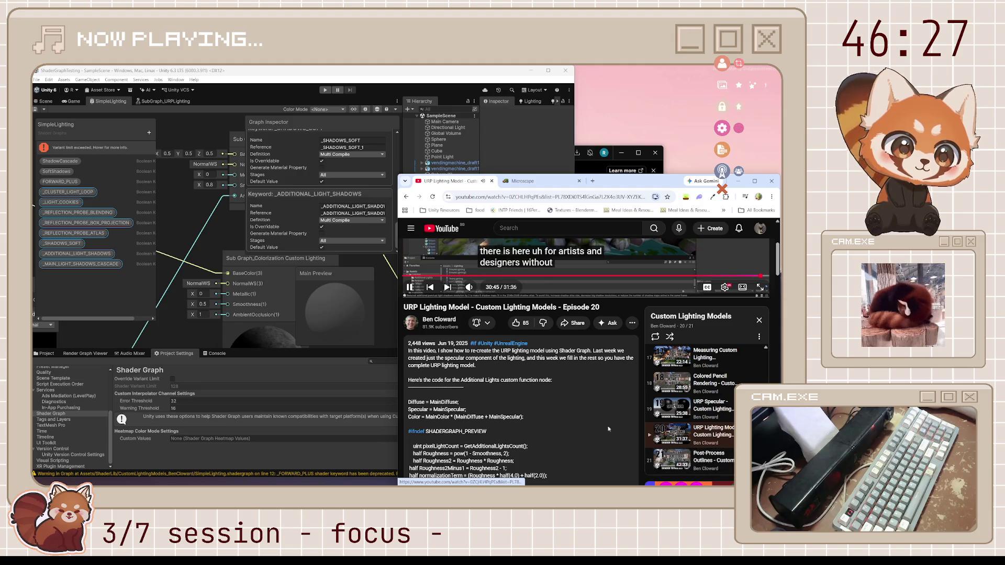
{"action": "scroll", "coordinate": [554, 363], "scroll_direction": "up", "scroll_amount": 3}
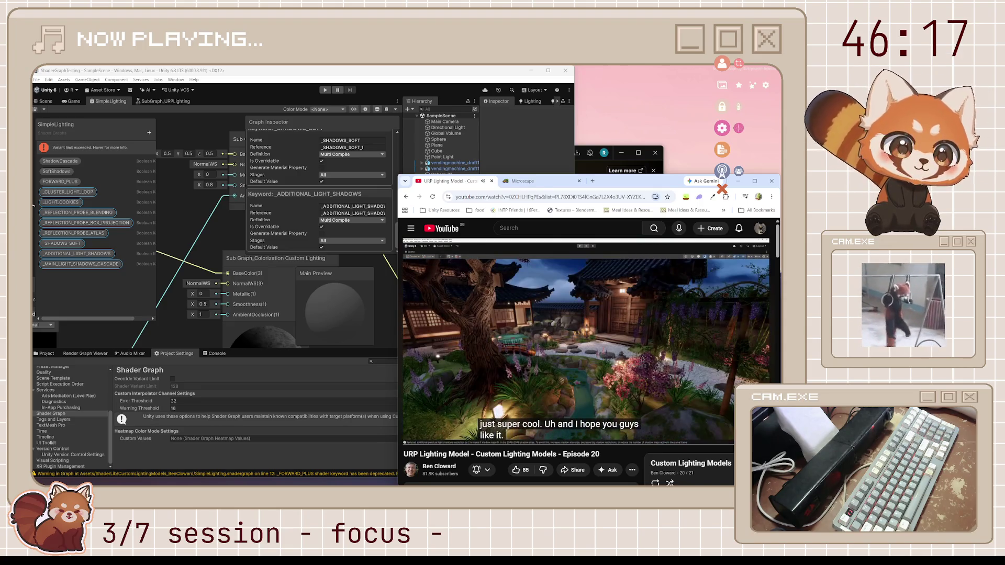
{"action": "left_click", "coordinate": [550, 339]}
Zoom in on the lit brick sphere in the Scene view, then return to the SimpleLighting graph.
{"action": "scroll", "coordinate": [194, 162], "scroll_direction": "down", "scroll_amount": 5}
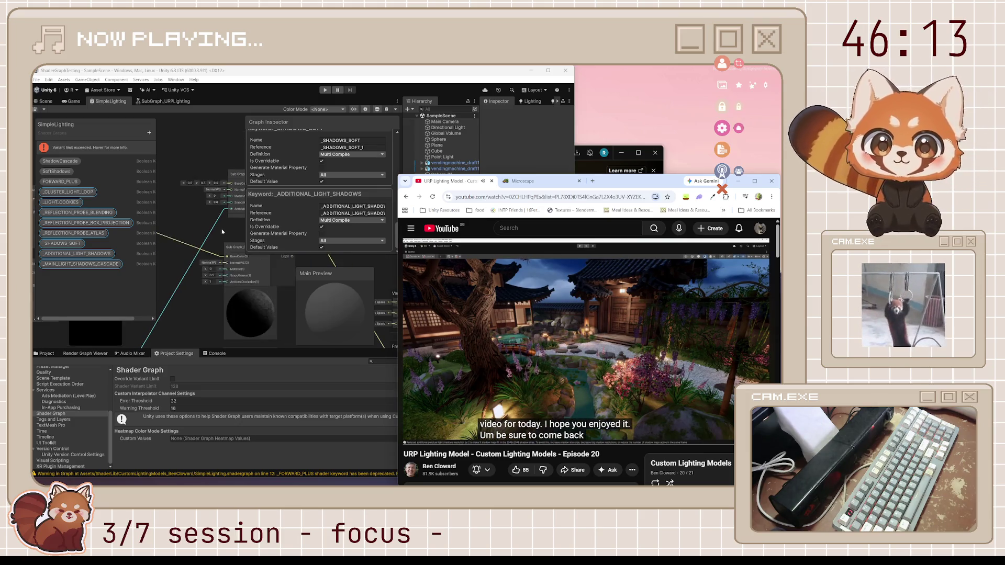
{"action": "left_click", "coordinate": [193, 159]}
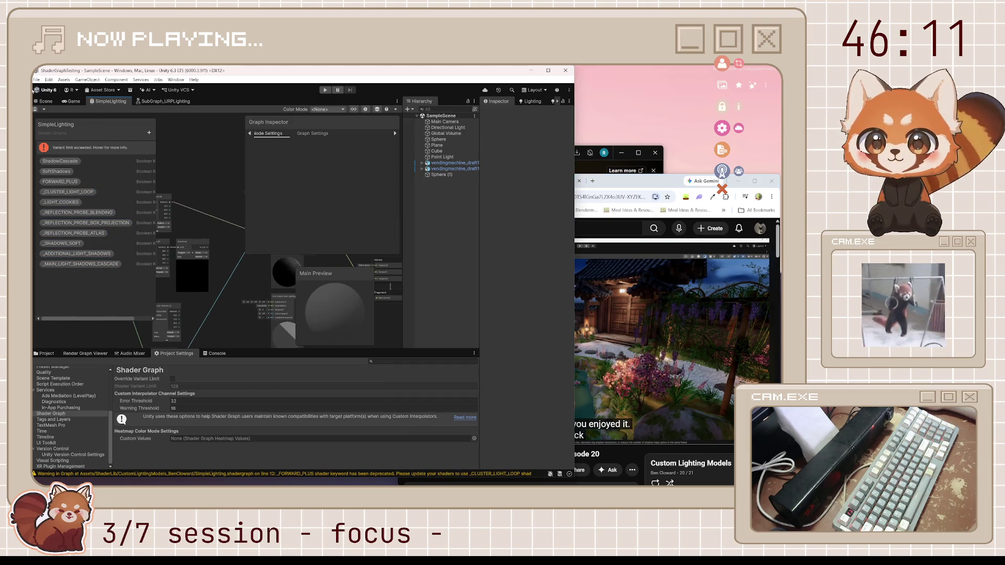
{"action": "left_click", "coordinate": [45, 101]}
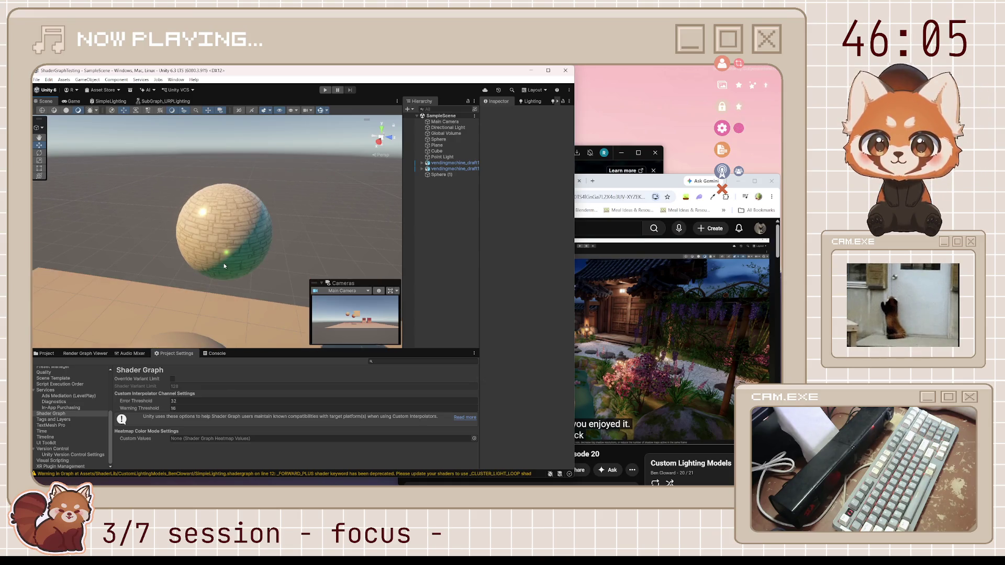
{"action": "scroll", "coordinate": [224, 266], "scroll_direction": "up", "scroll_amount": 2}
{"action": "scroll", "coordinate": [224, 266], "scroll_direction": "down", "scroll_amount": 5}
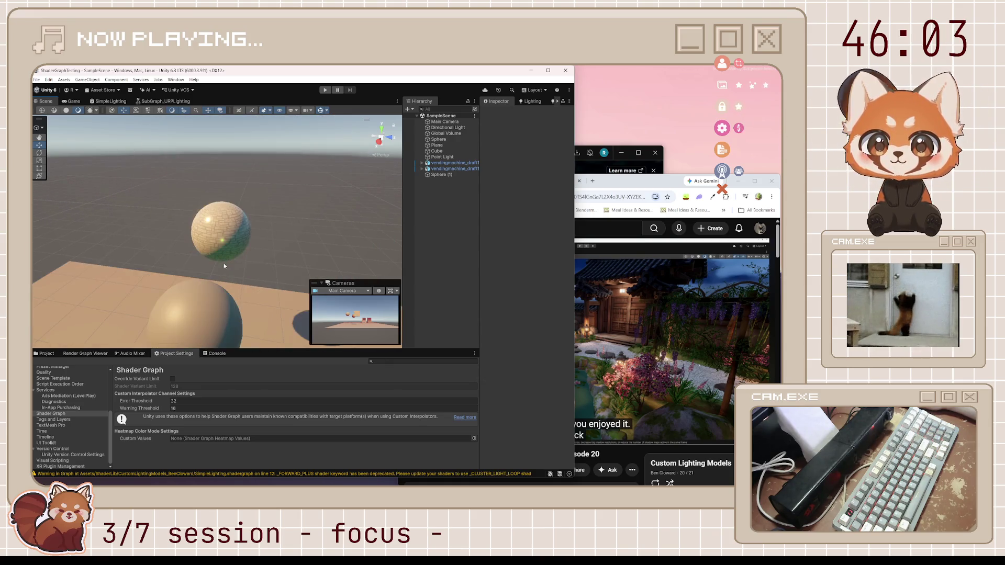
{"action": "left_click", "coordinate": [110, 101]}
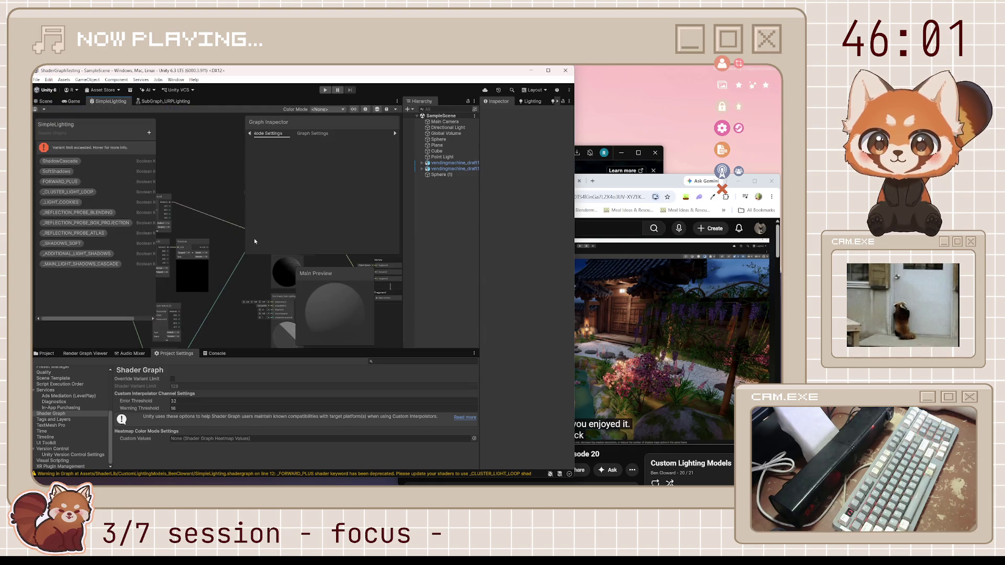
Wire Sample Texture's RGBA into Sub Graph_URP Lighting's BaseColor and delete the old connection.
{"action": "left_click", "coordinate": [366, 110]}
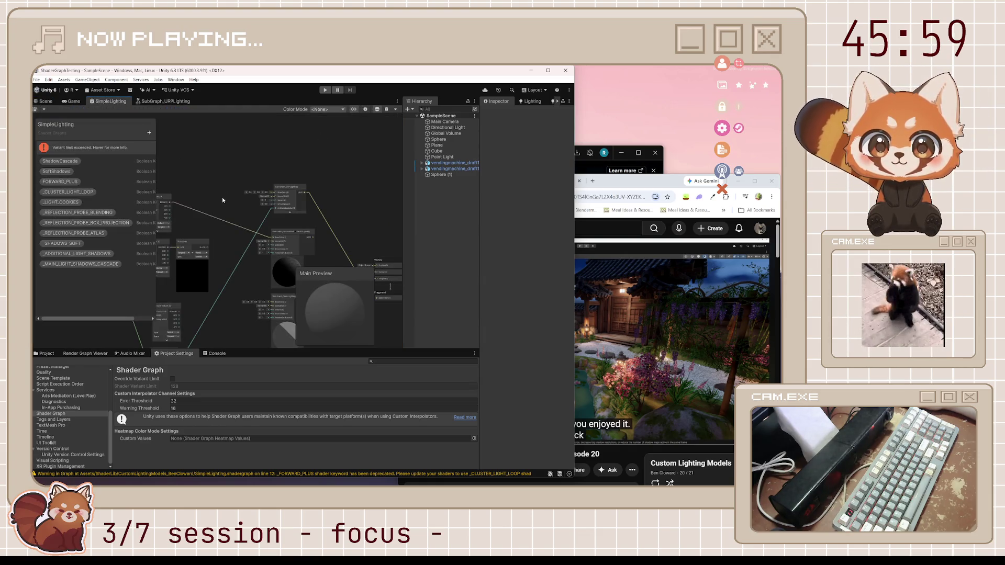
{"action": "key", "text": "a"}
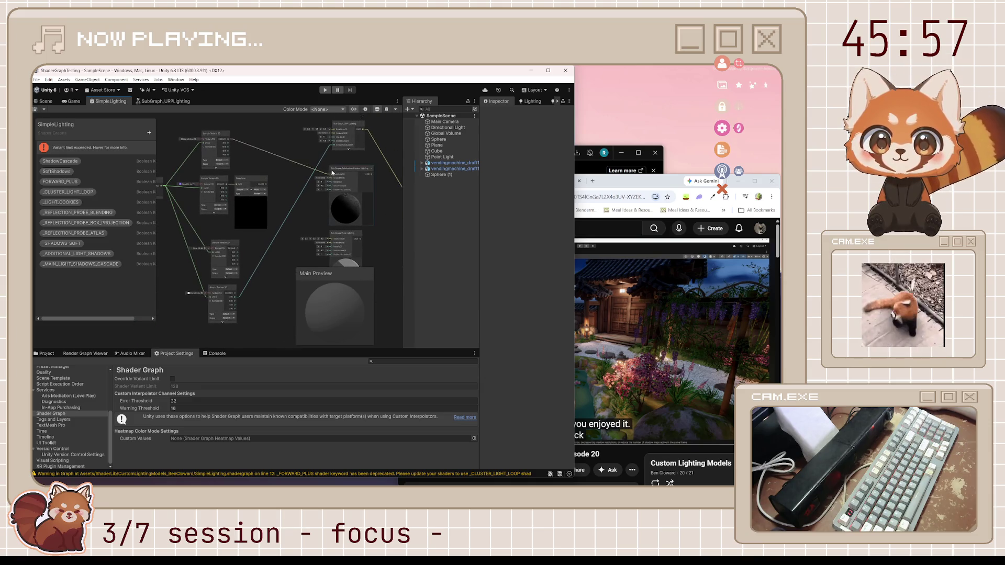
{"action": "scroll", "coordinate": [354, 146], "scroll_direction": "up", "scroll_amount": 2}
{"action": "scroll", "coordinate": [343, 166], "scroll_direction": "down", "scroll_amount": 1}
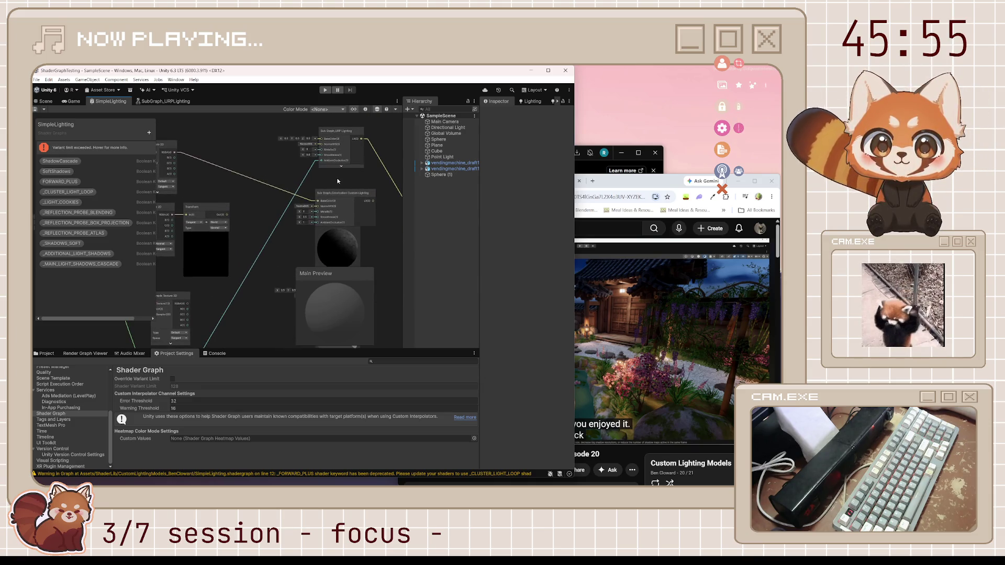
{"action": "scroll", "coordinate": [274, 191], "scroll_direction": "down", "scroll_amount": 1}
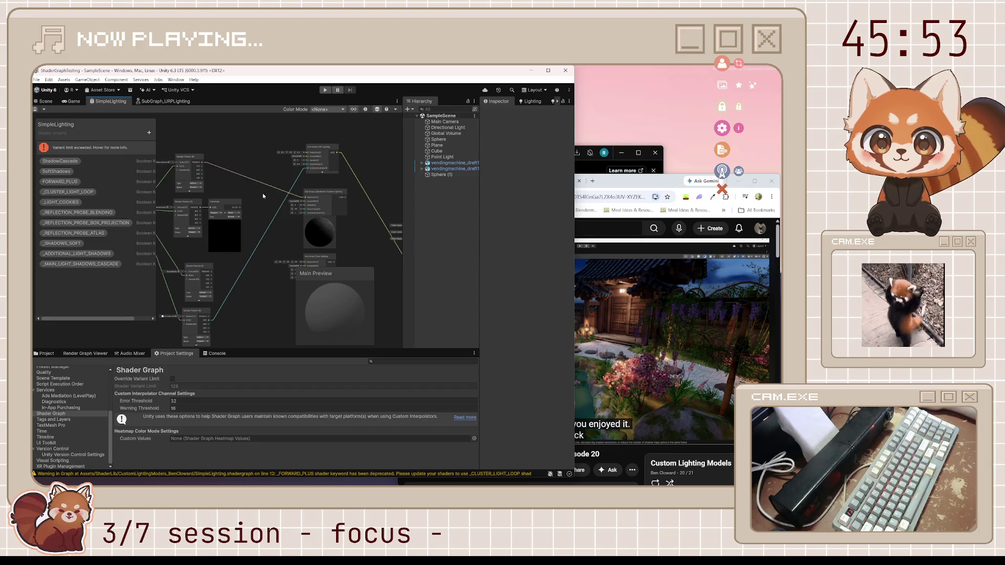
{"action": "scroll", "coordinate": [212, 175], "scroll_direction": "up", "scroll_amount": 1}
{"action": "scroll", "coordinate": [199, 160], "scroll_direction": "up", "scroll_amount": 1}
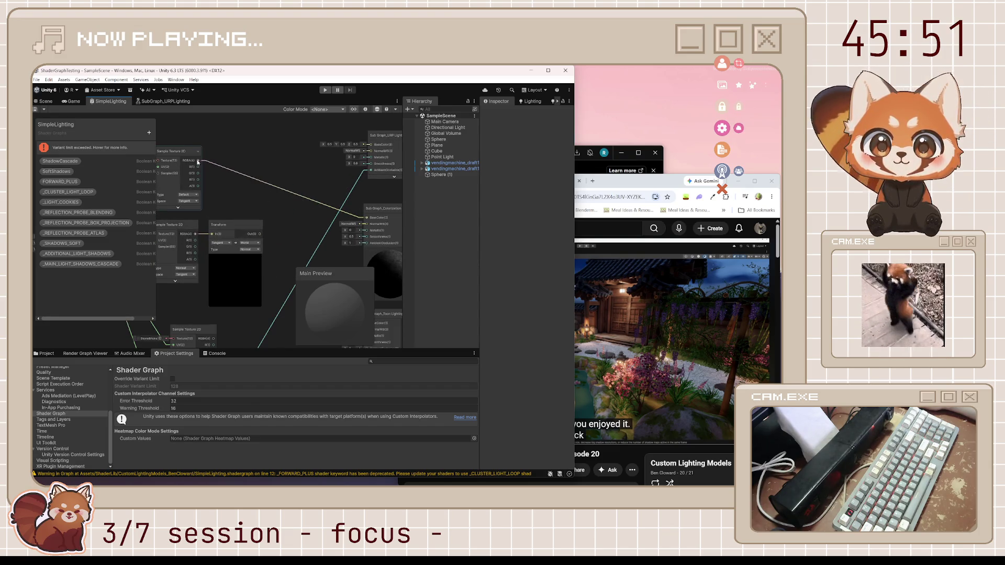
{"action": "mouse_move", "coordinate": [198, 162]}
{"action": "left_mouse_down"}
{"action": "mouse_move", "coordinate": [266, 154]}
{"action": "mouse_move", "coordinate": [366, 168]}
{"action": "left_mouse_up"}
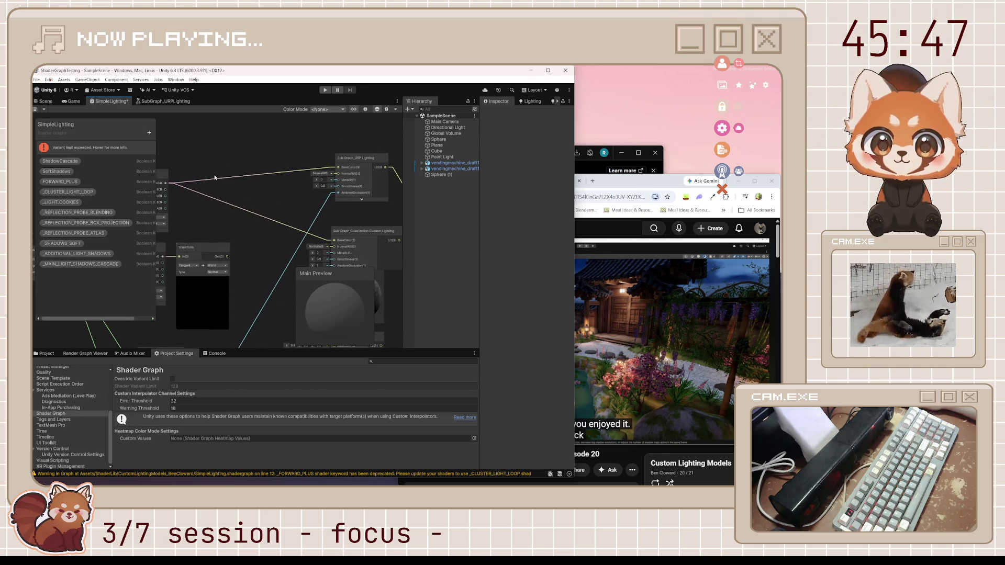
{"action": "scroll", "coordinate": [213, 194], "scroll_direction": "down", "scroll_amount": 3}
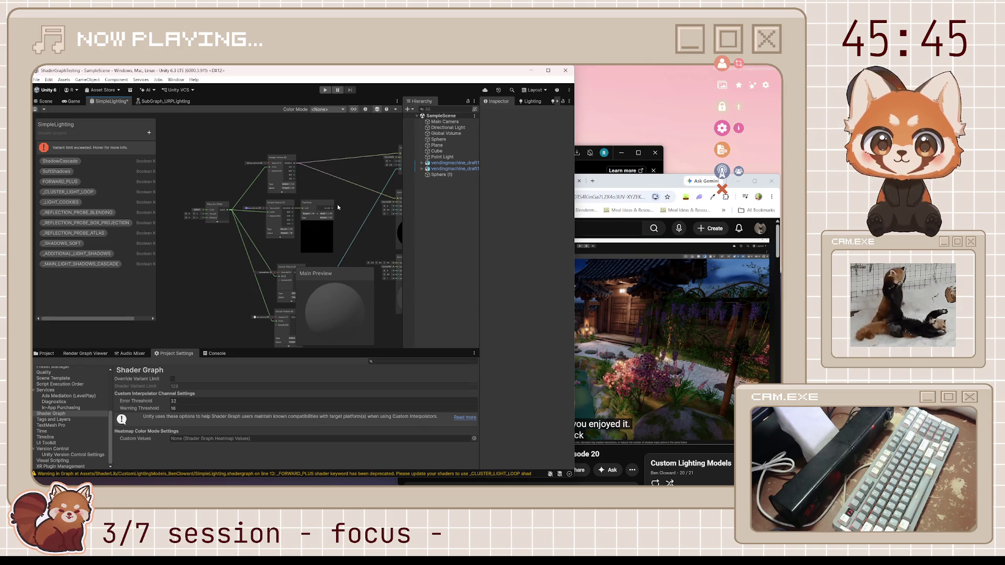
{"action": "mouse_move", "coordinate": [337, 207]}
{"action": "left_mouse_down"}
{"action": "mouse_move", "coordinate": [258, 226]}
{"action": "mouse_move", "coordinate": [332, 175]}
{"action": "mouse_move", "coordinate": [199, 180]}
{"action": "mouse_move", "coordinate": [265, 214]}
{"action": "left_mouse_up"}
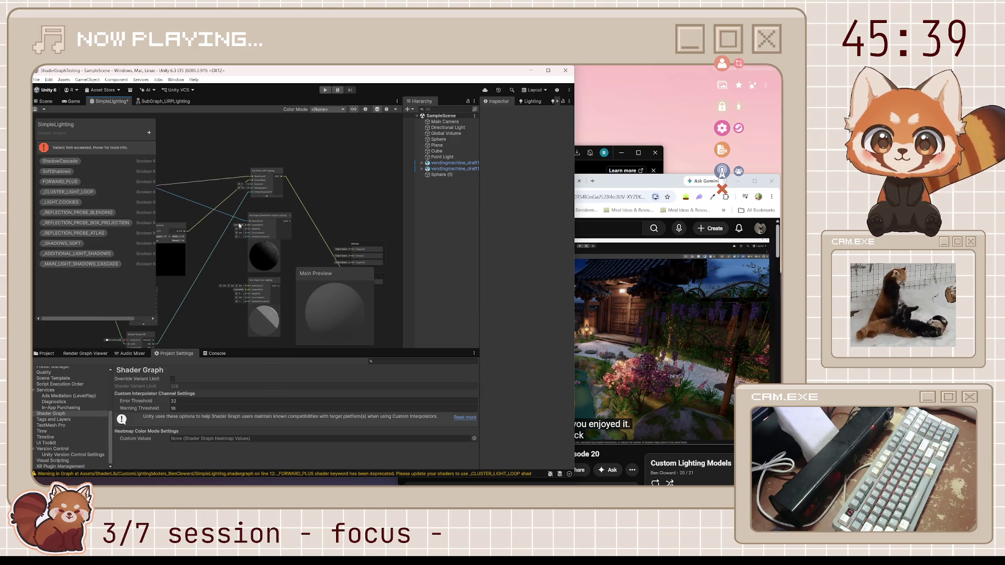
{"action": "key", "text": "Delete"}
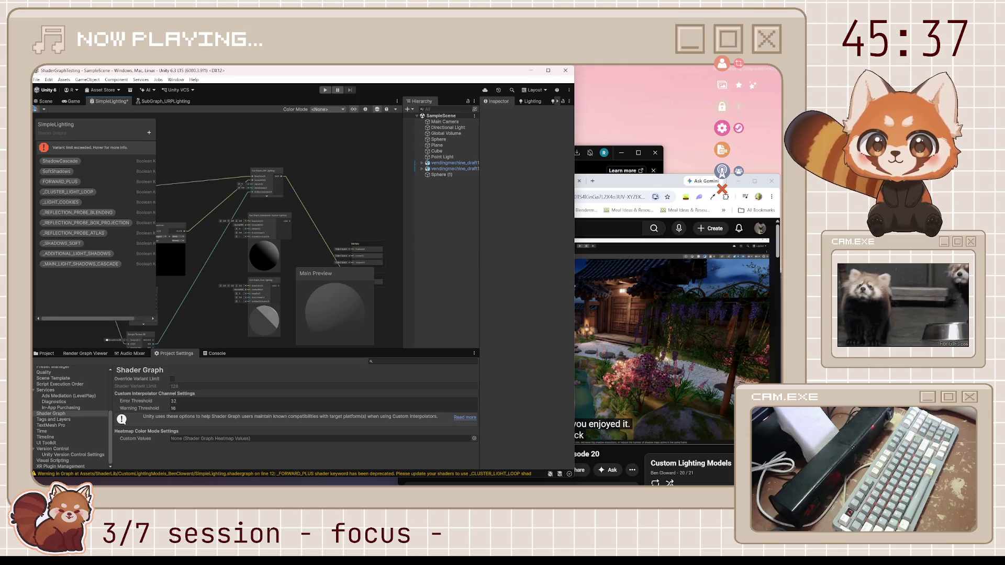
Save the shader graph and orbit the Scene view to inspect the brick-textured cubes.
{"action": "key", "text": "ctrl+s"}
{"action": "left_click", "coordinate": [45, 101]}
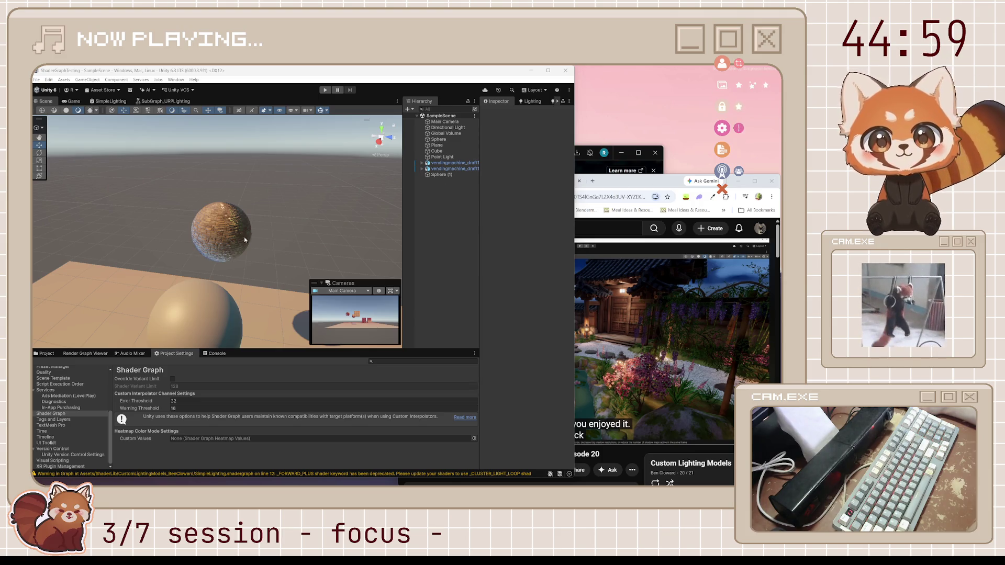
{"action": "scroll", "coordinate": [244, 236], "scroll_direction": "up", "scroll_amount": 5}
{"action": "scroll", "coordinate": [244, 237], "scroll_direction": "down", "scroll_amount": 5}
{"action": "left_click_drag", "start_coordinate": [266, 243], "coordinate": [66, 226]}
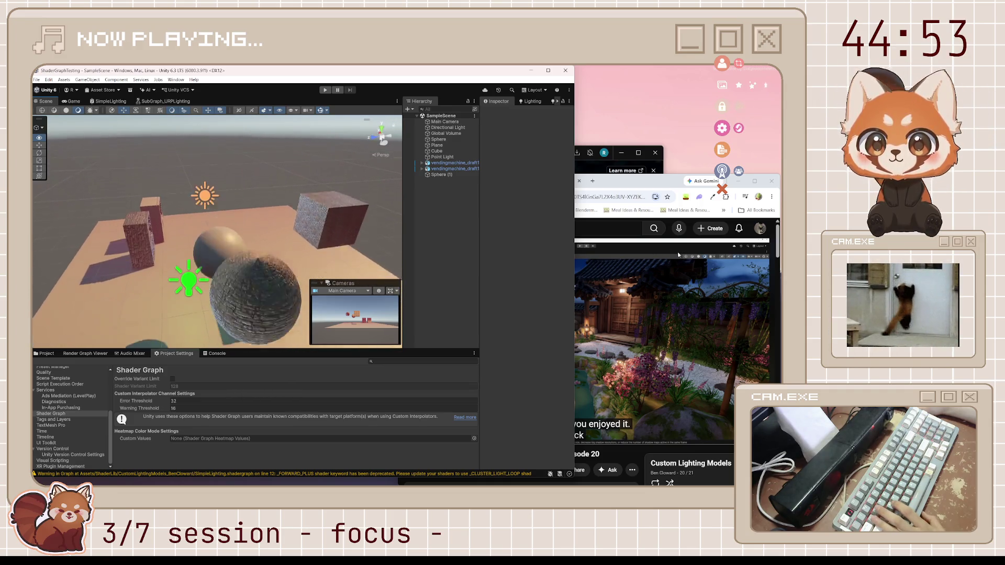
Save the SimpleLighting graph and check the brick sphere in the Scene view.
{"action": "mouse_move", "coordinate": [116, 179]}
{"action": "left_mouse_down"}
{"action": "mouse_move", "coordinate": [115, 189]}
{"action": "mouse_move", "coordinate": [226, 224]}
{"action": "mouse_move", "coordinate": [334, 203]}
{"action": "left_mouse_up"}
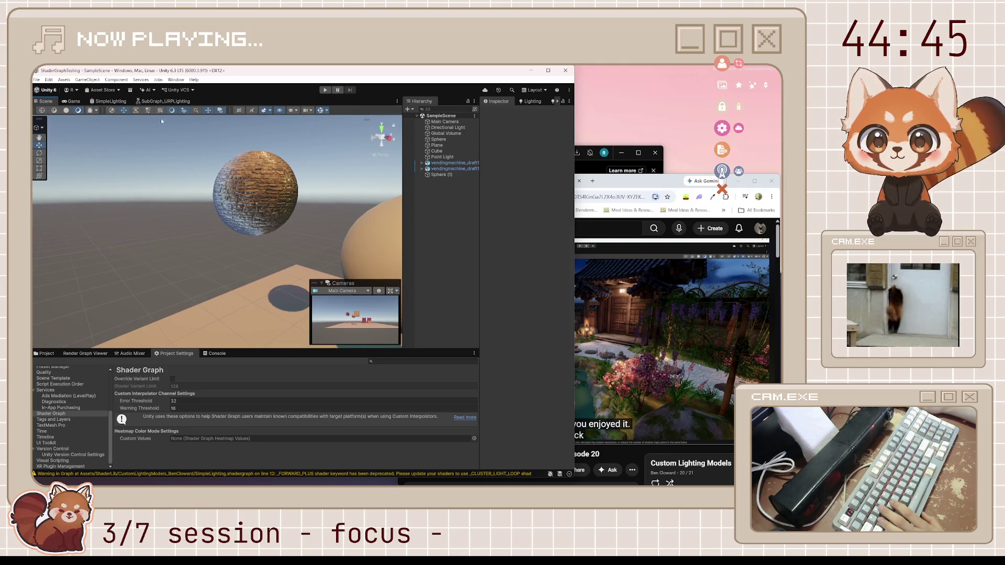
{"action": "left_click", "coordinate": [110, 101]}
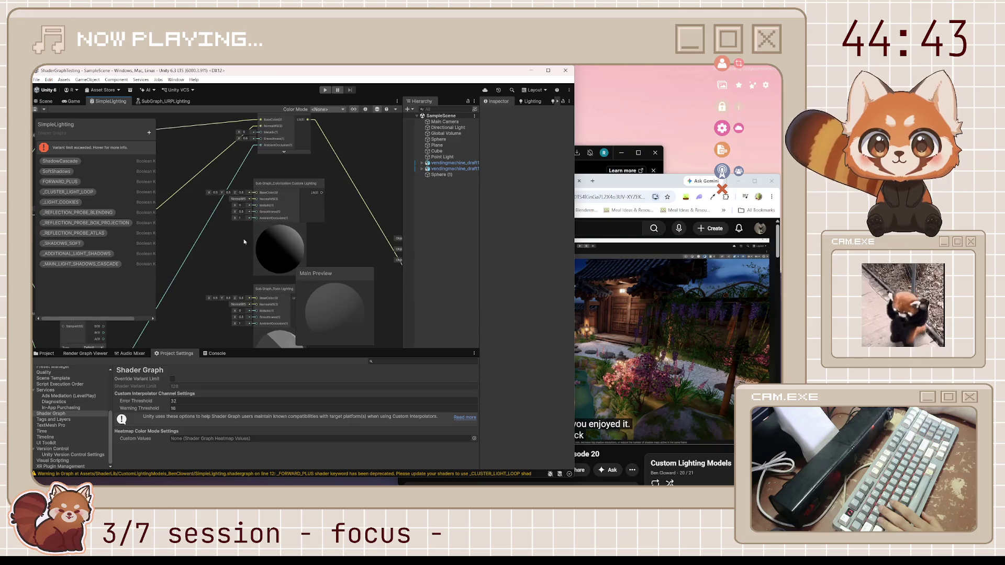
{"action": "scroll", "coordinate": [246, 198], "scroll_direction": "up", "scroll_amount": 3}
{"action": "scroll", "coordinate": [254, 190], "scroll_direction": "up", "scroll_amount": 1}
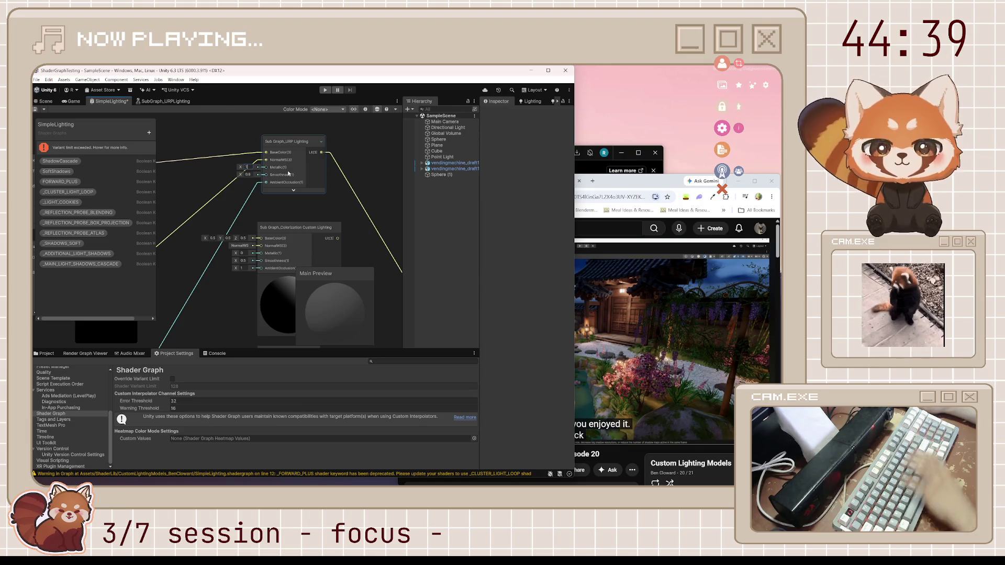
{"action": "key", "text": "ctrl+s"}
{"action": "left_click", "coordinate": [46, 101]}
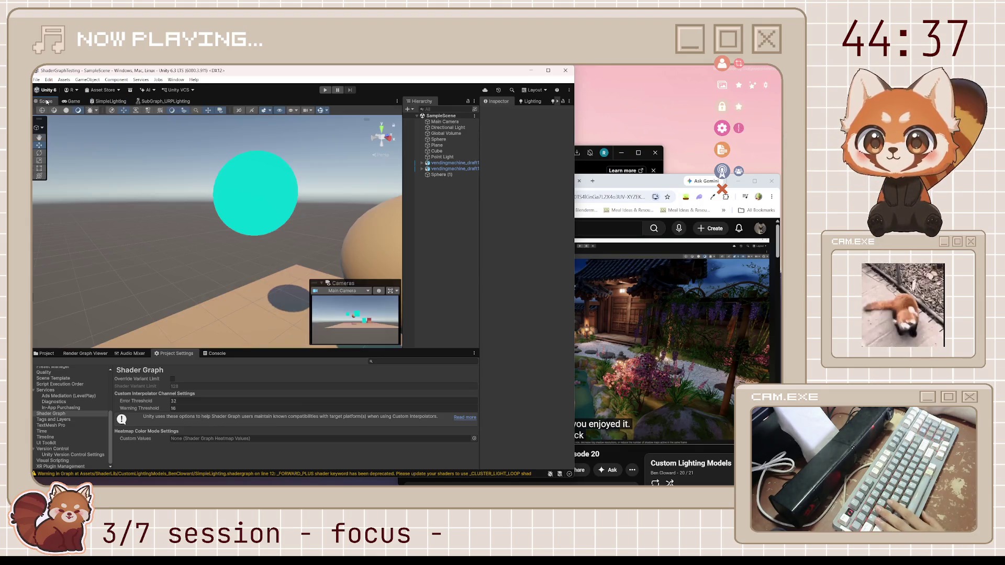
{"action": "mouse_move", "coordinate": [288, 193]}
{"action": "left_mouse_down"}
{"action": "mouse_move", "coordinate": [272, 232]}
{"action": "mouse_move", "coordinate": [335, 230]}
{"action": "left_mouse_up"}
Set the lighting node's Smoothness to 0 and save SimpleLighting.
{"action": "left_click", "coordinate": [130, 101]}
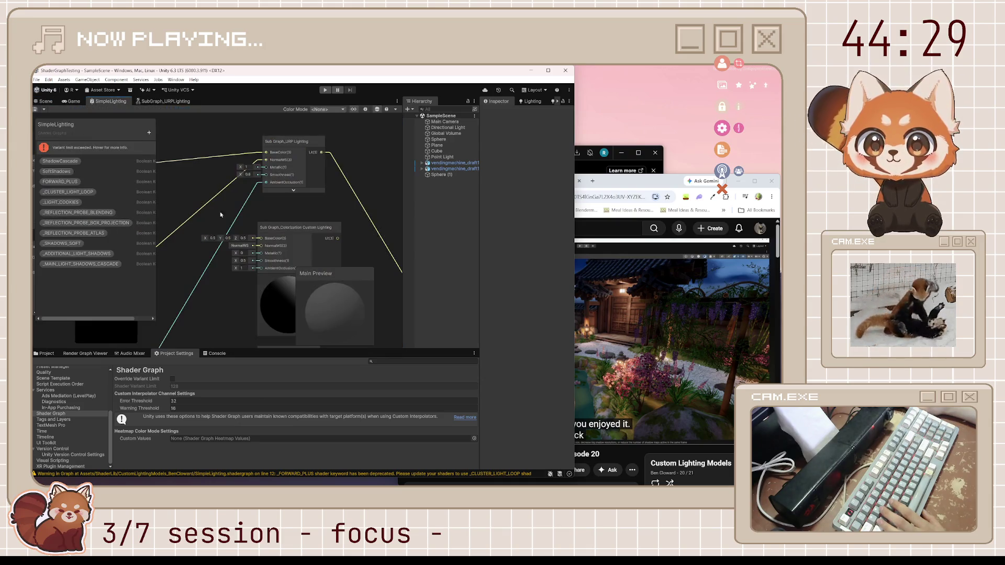
{"action": "type", "text": "0"}
{"action": "key", "text": "Return"}
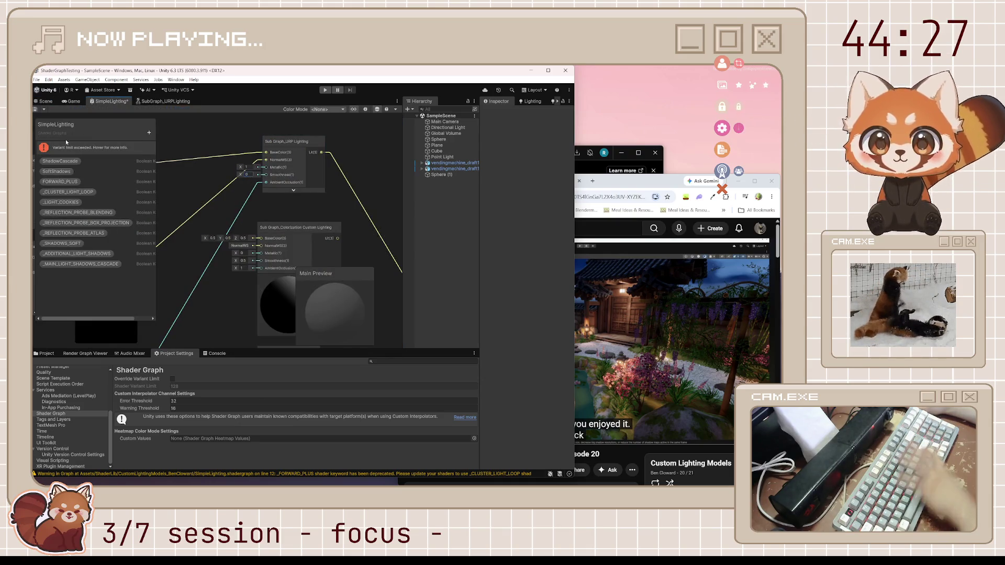
{"action": "key", "text": "ctrl+s"}
Orbit the Scene around the brick sphere and its shadows, then open SubGraph_URPLighting.
{"action": "left_click", "coordinate": [37, 102]}
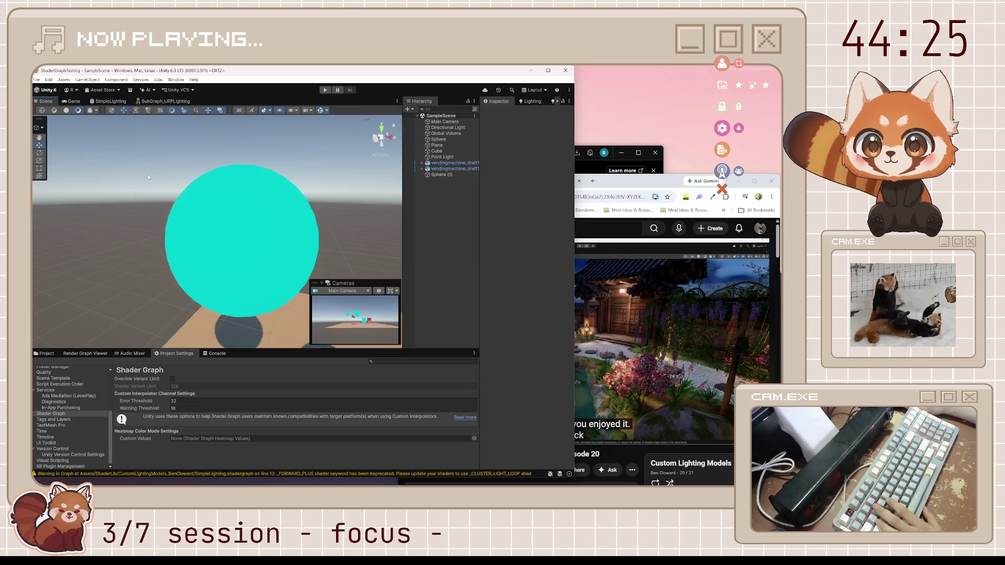
{"action": "left_click_drag", "start_coordinate": [265, 257], "coordinate": [232, 263]}
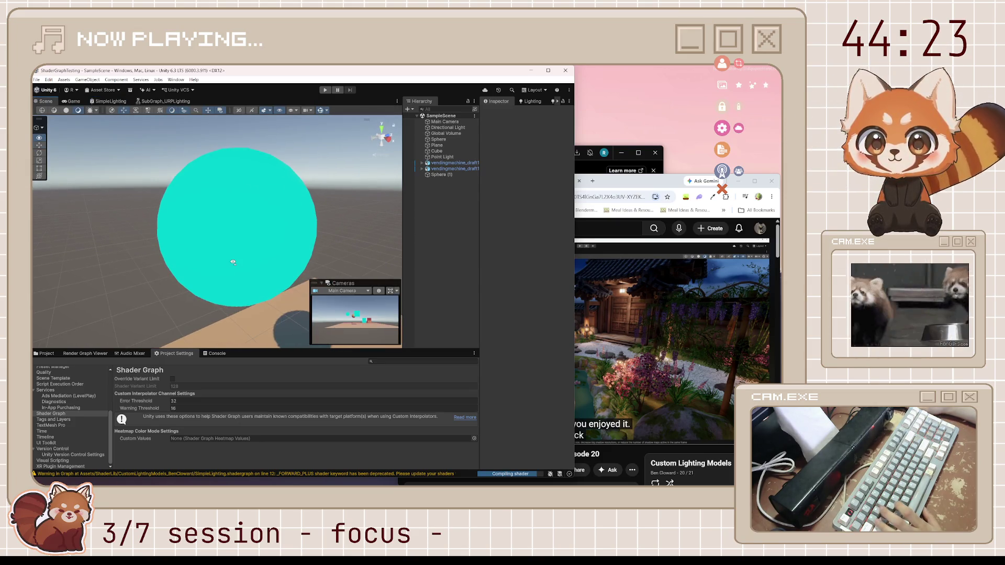
{"action": "scroll", "coordinate": [233, 263], "scroll_direction": "up", "scroll_amount": 3}
{"action": "scroll", "coordinate": [233, 262], "scroll_direction": "down", "scroll_amount": 3}
{"action": "scroll", "coordinate": [233, 262], "scroll_direction": "up", "scroll_amount": 3}
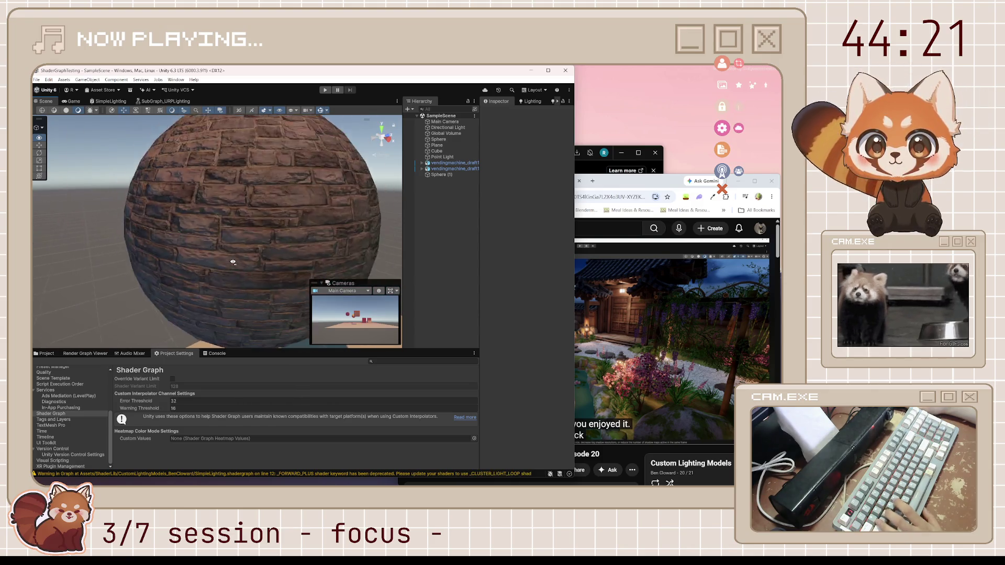
{"action": "scroll", "coordinate": [233, 262], "scroll_direction": "down", "scroll_amount": 3}
{"action": "mouse_move", "coordinate": [233, 262]}
{"action": "left_mouse_down"}
{"action": "mouse_move", "coordinate": [289, 246]}
{"action": "mouse_move", "coordinate": [102, 249]}
{"action": "left_mouse_up"}
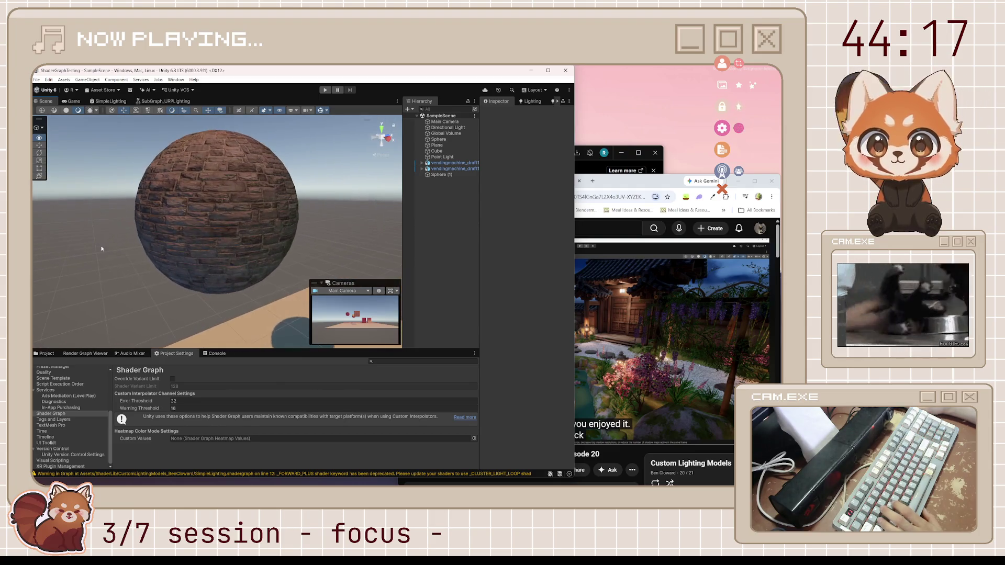
{"action": "scroll", "coordinate": [241, 213], "scroll_direction": "up", "scroll_amount": 5}
{"action": "mouse_move", "coordinate": [240, 212]}
{"action": "left_mouse_down"}
{"action": "mouse_move", "coordinate": [254, 243]}
{"action": "mouse_move", "coordinate": [218, 239]}
{"action": "mouse_move", "coordinate": [251, 251]}
{"action": "mouse_move", "coordinate": [212, 214]}
{"action": "left_mouse_up"}
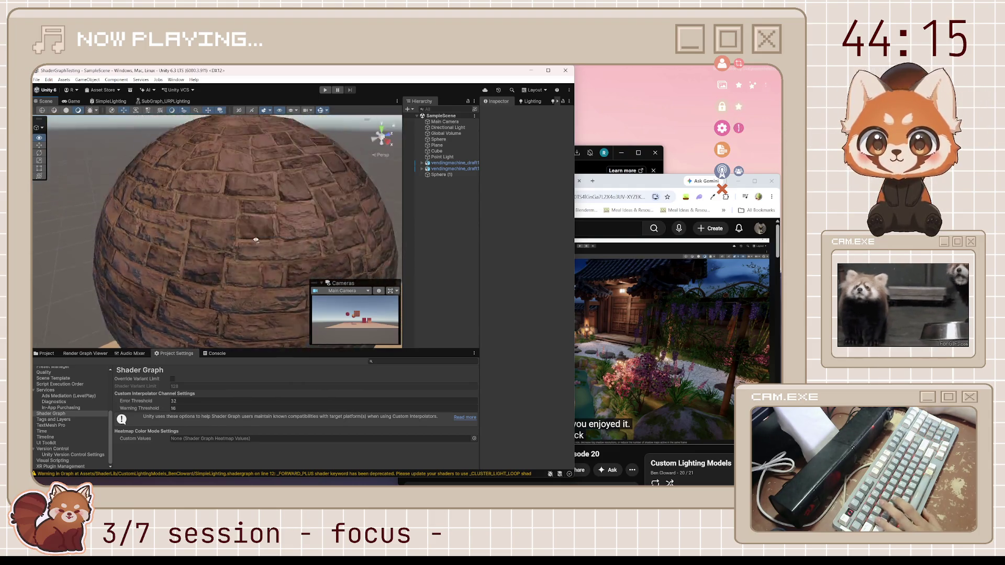
{"action": "scroll", "coordinate": [234, 250], "scroll_direction": "down", "scroll_amount": 5}
{"action": "left_click", "coordinate": [172, 101]}
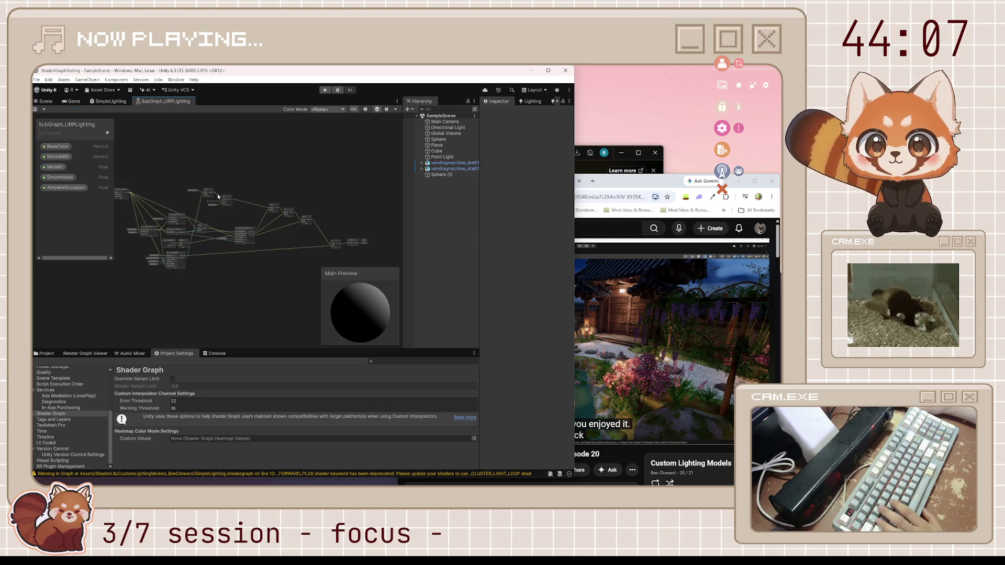
Close the SubGraph_URPLighting tab and return to SimpleLighting.
{"action": "scroll", "coordinate": [217, 194], "scroll_direction": "down", "scroll_amount": 3}
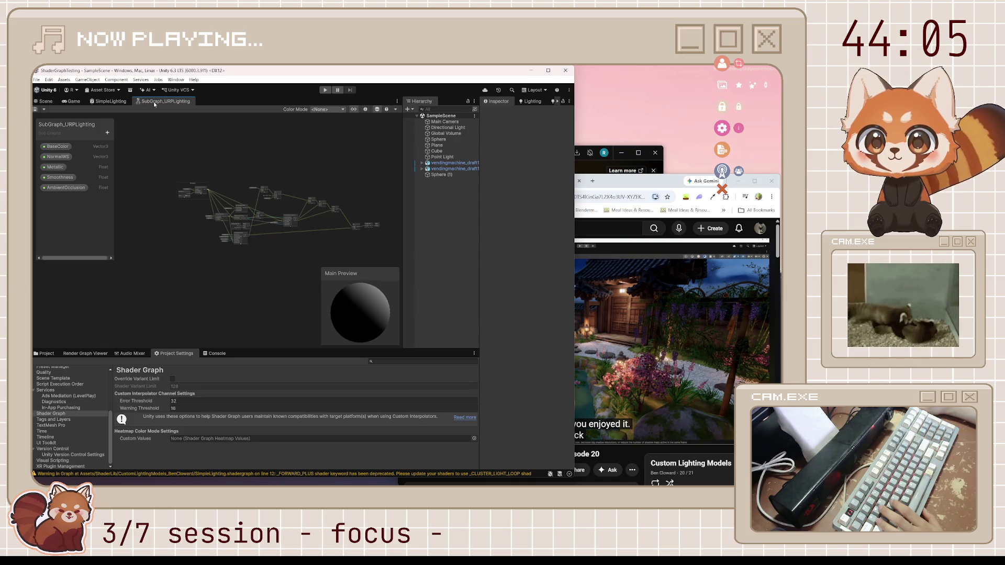
{"action": "middle_click", "coordinate": [155, 102]}
{"action": "left_click", "coordinate": [118, 102]}
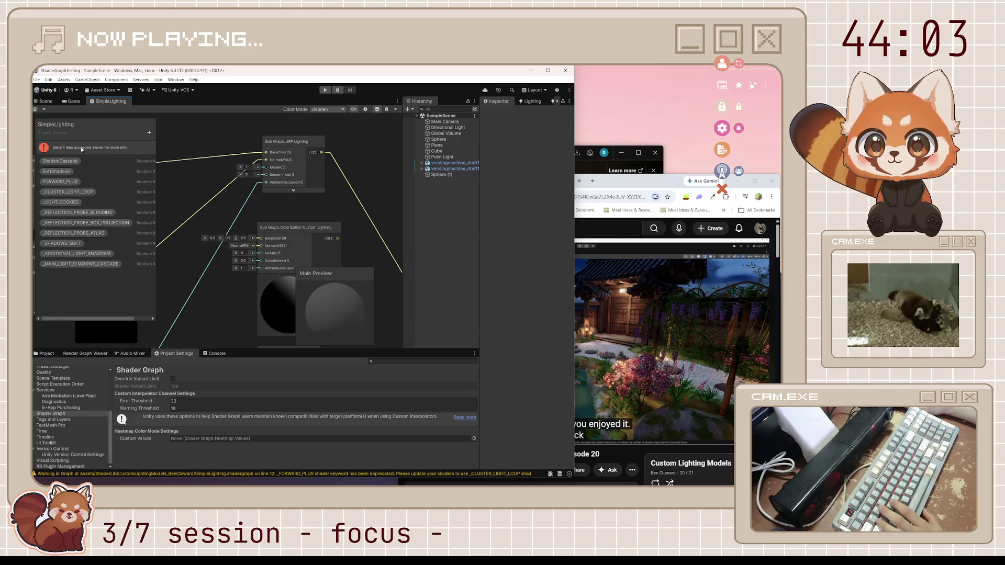
Delete the FORWARD_PLUS keyword from the Blackboard, save, and view the scene.
{"action": "left_click", "coordinate": [60, 182]}
{"action": "key", "text": "Delete"}
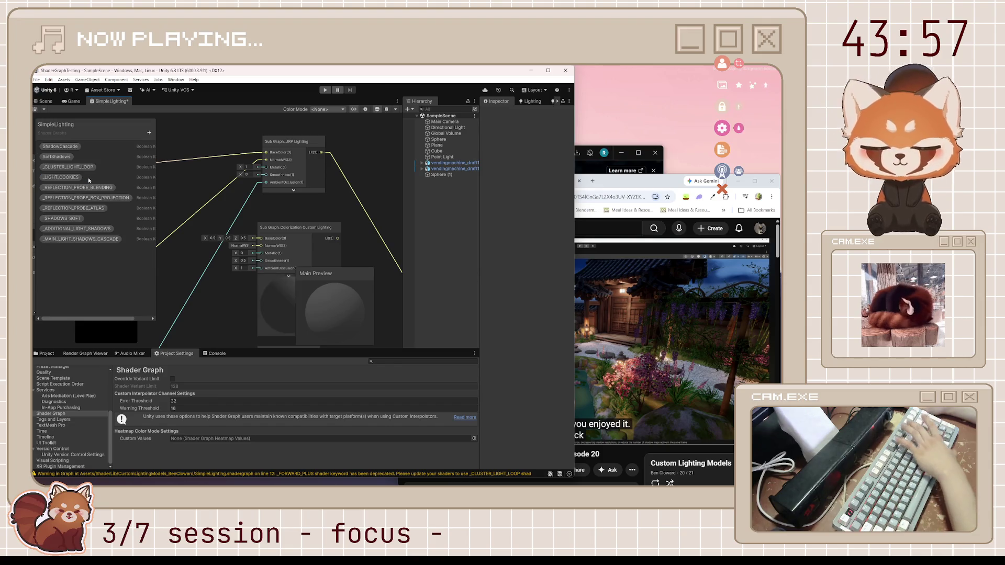
{"action": "left_click_drag", "start_coordinate": [228, 161], "coordinate": [262, 161]}
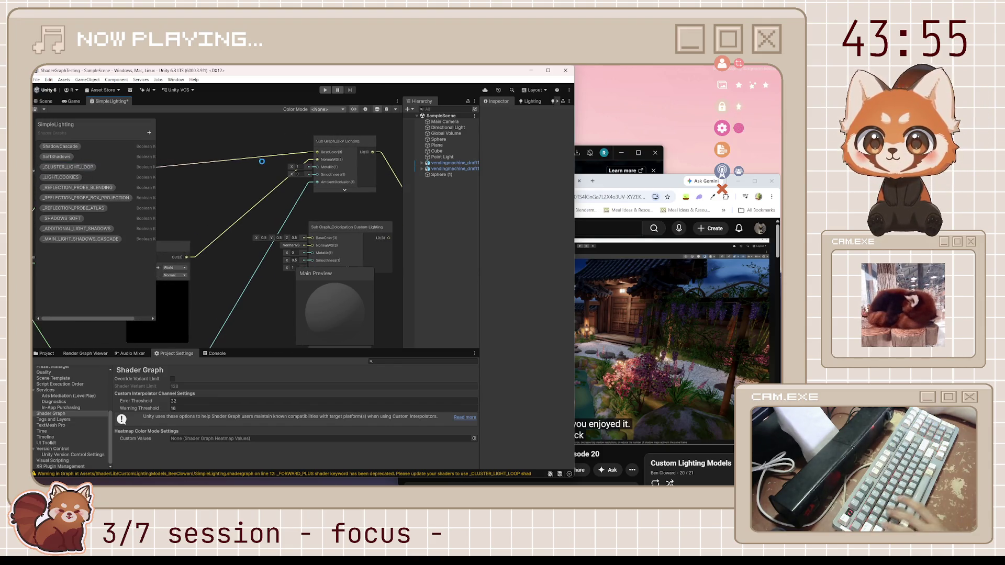
{"action": "key", "text": "ctrl+s"}
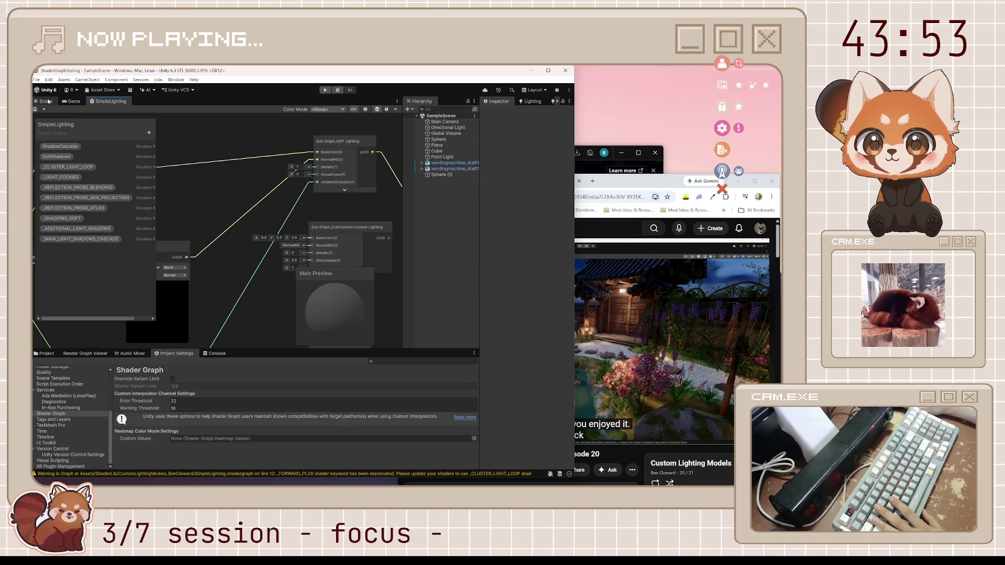
{"action": "left_click", "coordinate": [47, 101]}
{"action": "mouse_move", "coordinate": [311, 234]}
{"action": "left_mouse_down"}
{"action": "mouse_move", "coordinate": [162, 227]}
{"action": "mouse_move", "coordinate": [196, 231]}
{"action": "mouse_move", "coordinate": [249, 211]}
{"action": "mouse_move", "coordinate": [272, 241]}
{"action": "mouse_move", "coordinate": [256, 247]}
{"action": "mouse_move", "coordinate": [324, 251]}
{"action": "mouse_move", "coordinate": [358, 235]}
{"action": "mouse_move", "coordinate": [56, 209]}
{"action": "mouse_move", "coordinate": [272, 185]}
{"action": "left_mouse_up"}
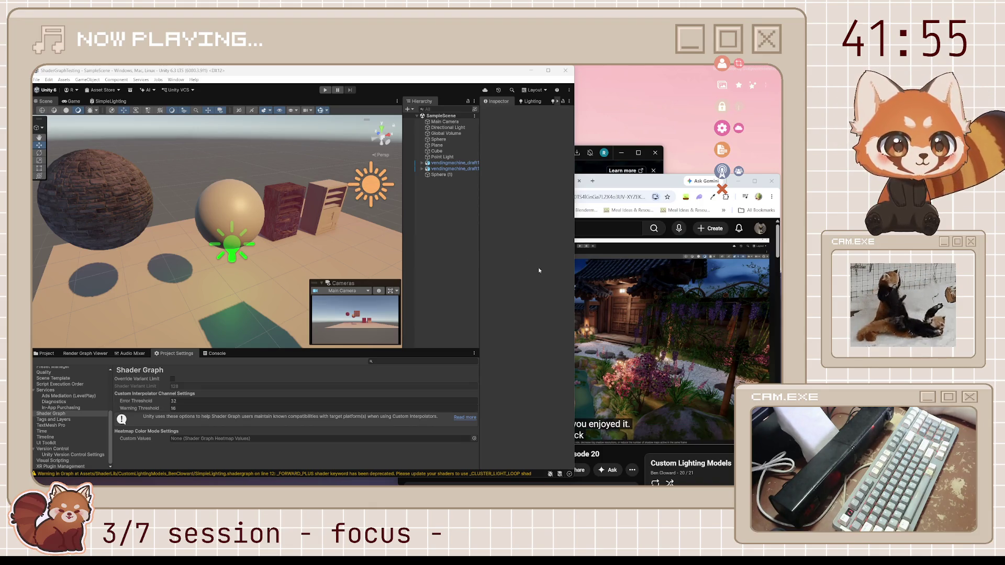
{"action": "key", "text": "alt+Tab"}
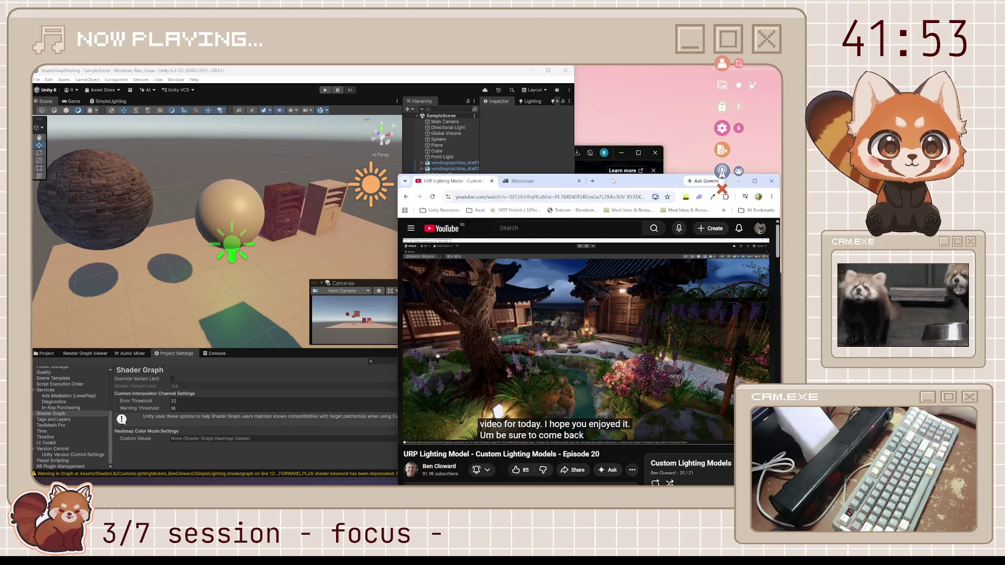
Play Episode 21 'Post-Process Outlines' with captions on, then orbit the Unity scene.
{"action": "scroll", "coordinate": [451, 322], "scroll_direction": "down", "scroll_amount": 3}
{"action": "left_click", "coordinate": [448, 324]}
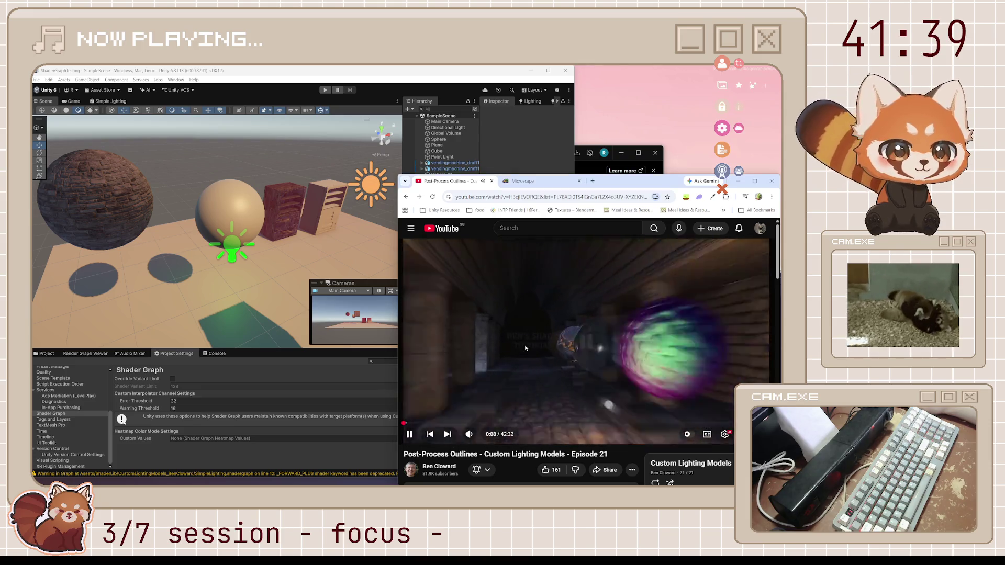
{"action": "left_click", "coordinate": [578, 362]}
{"action": "left_click", "coordinate": [579, 361]}
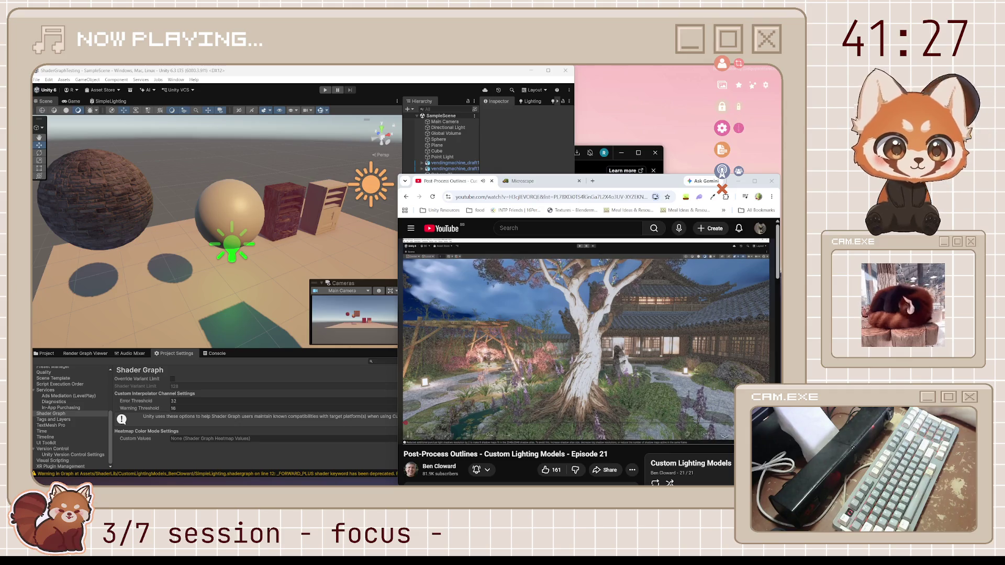
{"action": "left_click", "coordinate": [707, 434]}
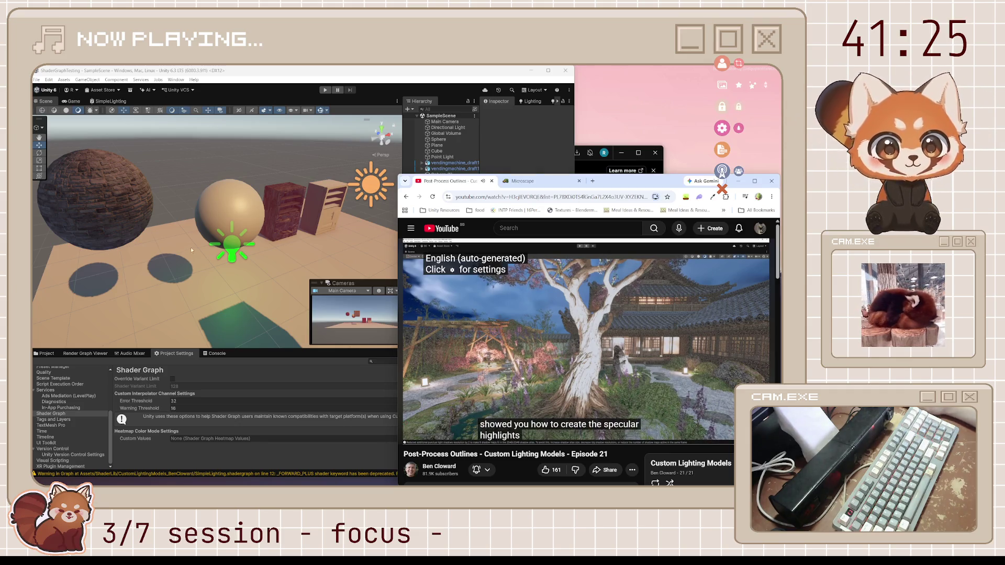
{"action": "mouse_move", "coordinate": [293, 220]}
{"action": "left_mouse_down"}
{"action": "mouse_move", "coordinate": [238, 223]}
{"action": "mouse_move", "coordinate": [163, 247]}
{"action": "left_mouse_up"}
{"action": "scroll", "coordinate": [162, 247], "scroll_direction": "up", "scroll_amount": 5}
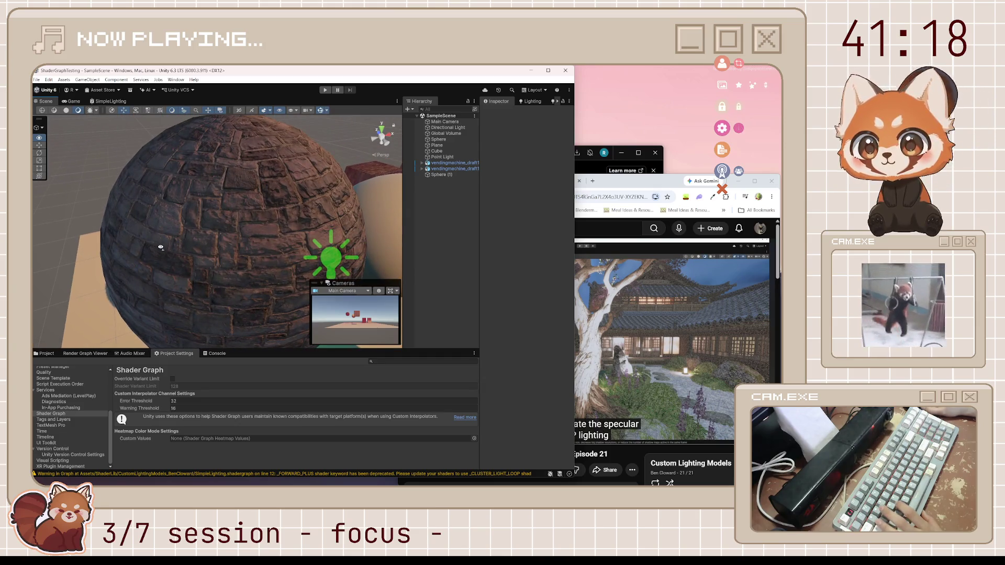
Open the Sub Graph_URP Lighting node from SimpleLighting and shrink the Blackboard panel.
{"action": "left_click", "coordinate": [97, 105]}
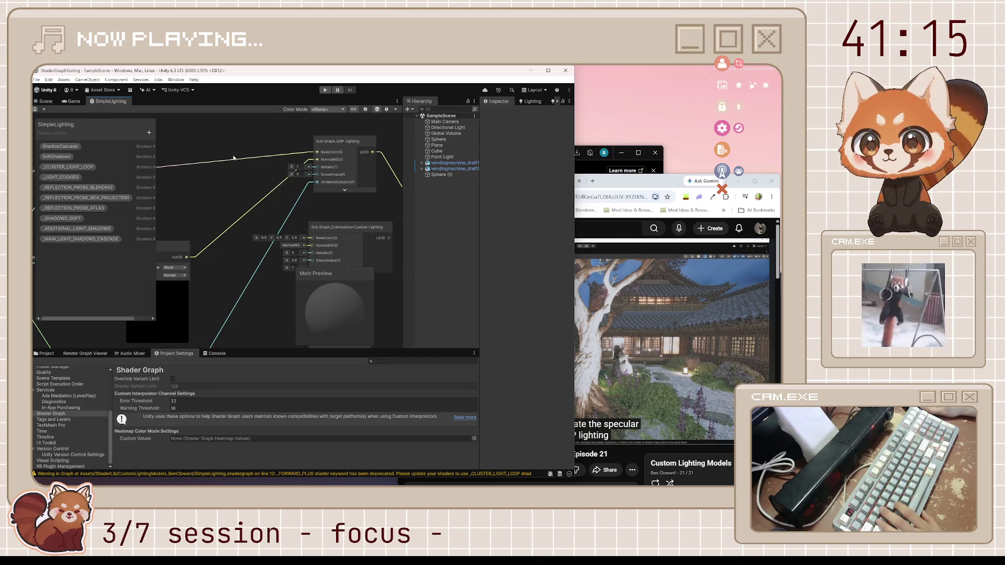
{"action": "double_click", "coordinate": [342, 152]}
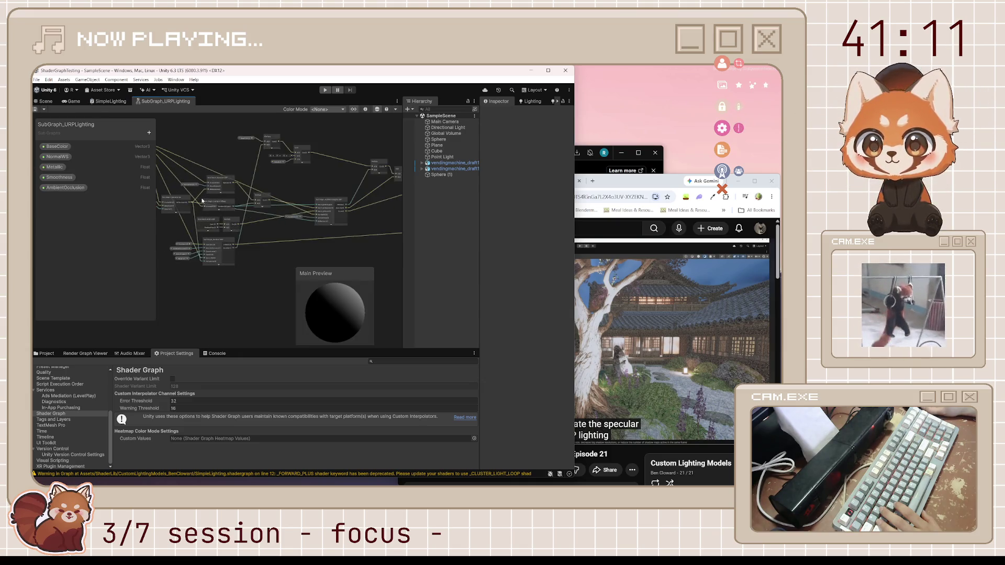
{"action": "scroll", "coordinate": [202, 201], "scroll_direction": "up", "scroll_amount": 2}
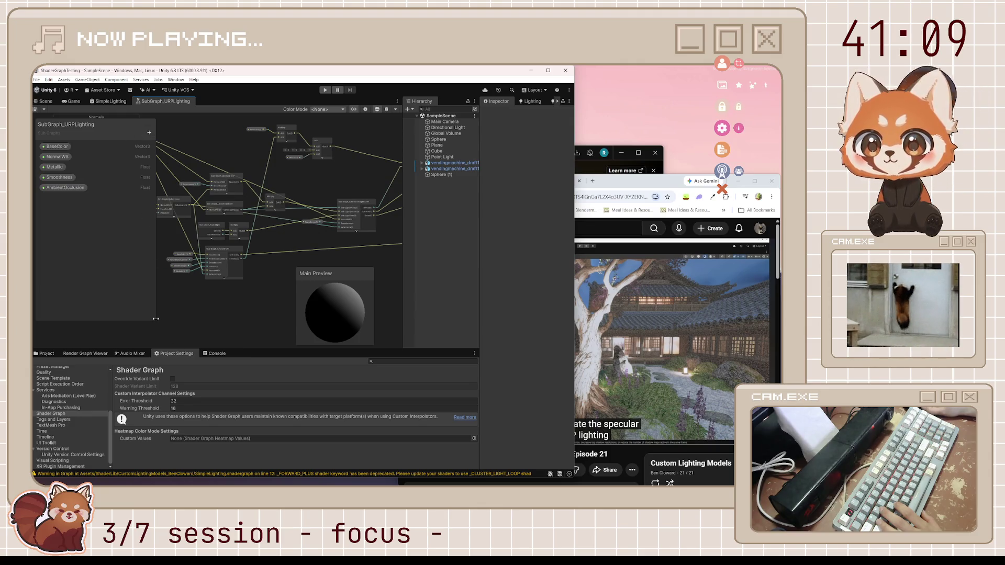
{"action": "left_click_drag", "start_coordinate": [154, 322], "coordinate": [154, 234]}
{"action": "left_click_drag", "start_coordinate": [155, 199], "coordinate": [105, 198]}
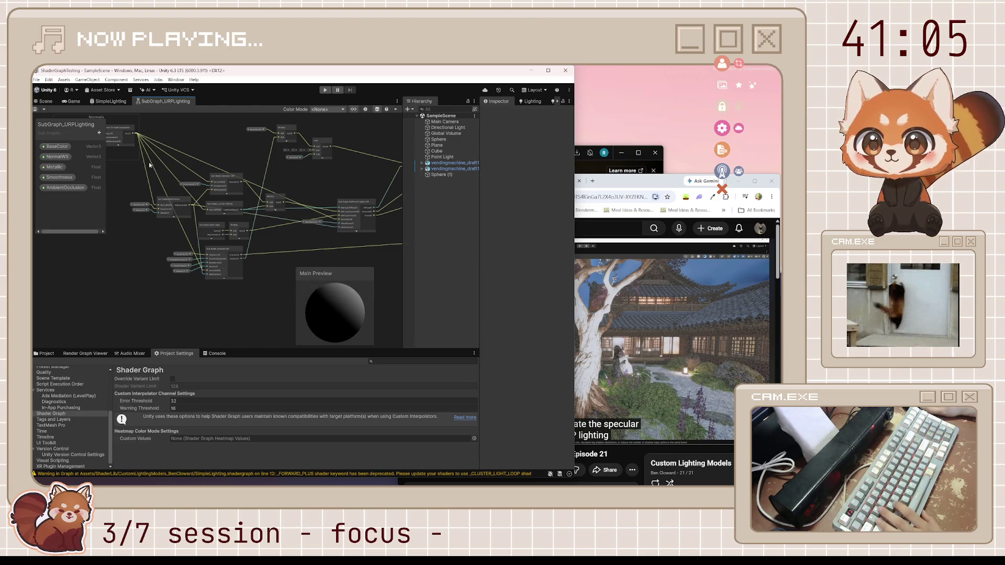
Pan across the Ambient URP, Specular URP, Multiply and Lerp nodes, then open Sub Graph_Ambient URP.
{"action": "scroll", "coordinate": [195, 198], "scroll_direction": "up", "scroll_amount": 4}
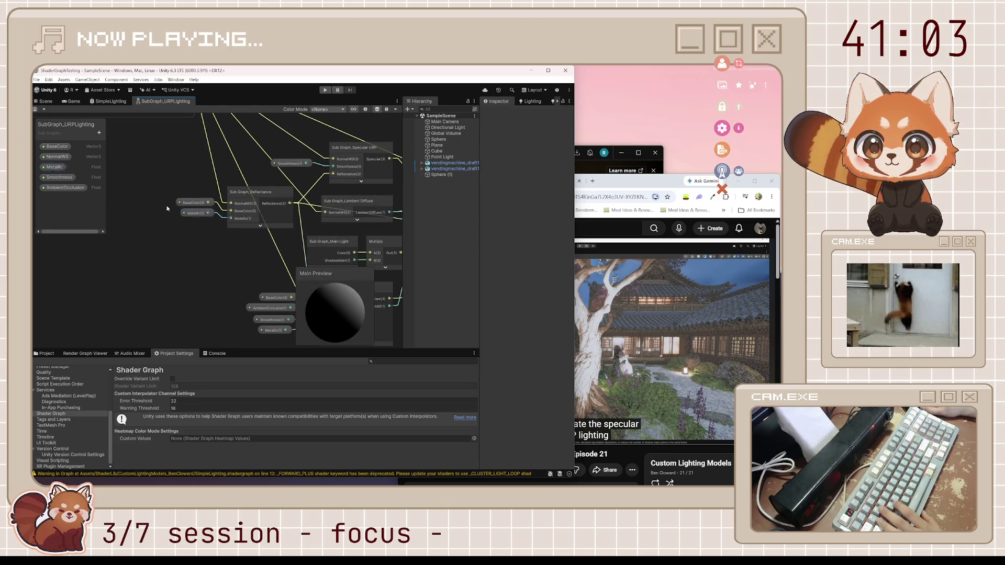
{"action": "mouse_move", "coordinate": [268, 266]}
{"action": "left_mouse_down"}
{"action": "mouse_move", "coordinate": [226, 228]}
{"action": "mouse_move", "coordinate": [158, 268]}
{"action": "left_mouse_up"}
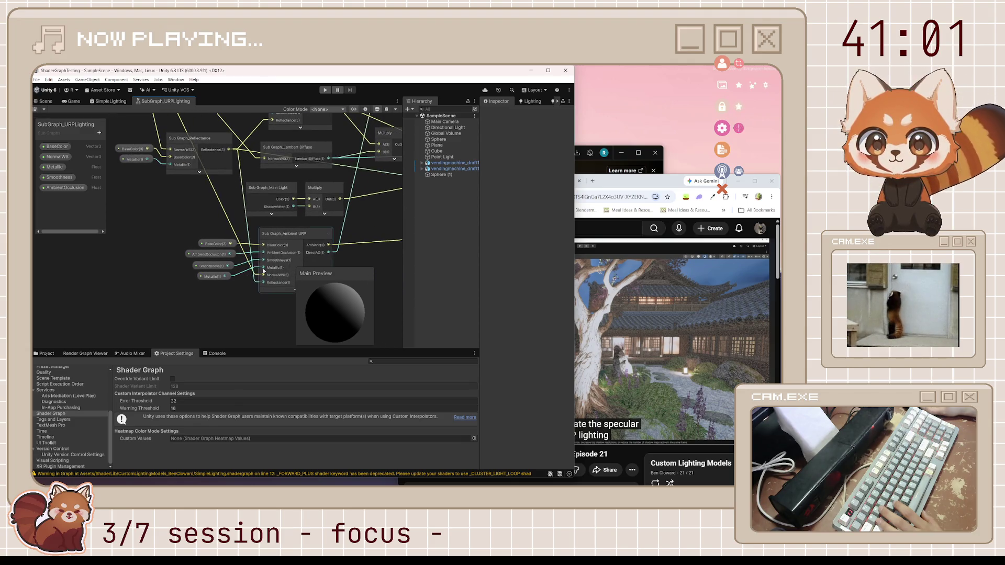
{"action": "left_click_drag", "start_coordinate": [323, 209], "coordinate": [292, 228]}
{"action": "scroll", "coordinate": [291, 228], "scroll_direction": "down", "scroll_amount": 3}
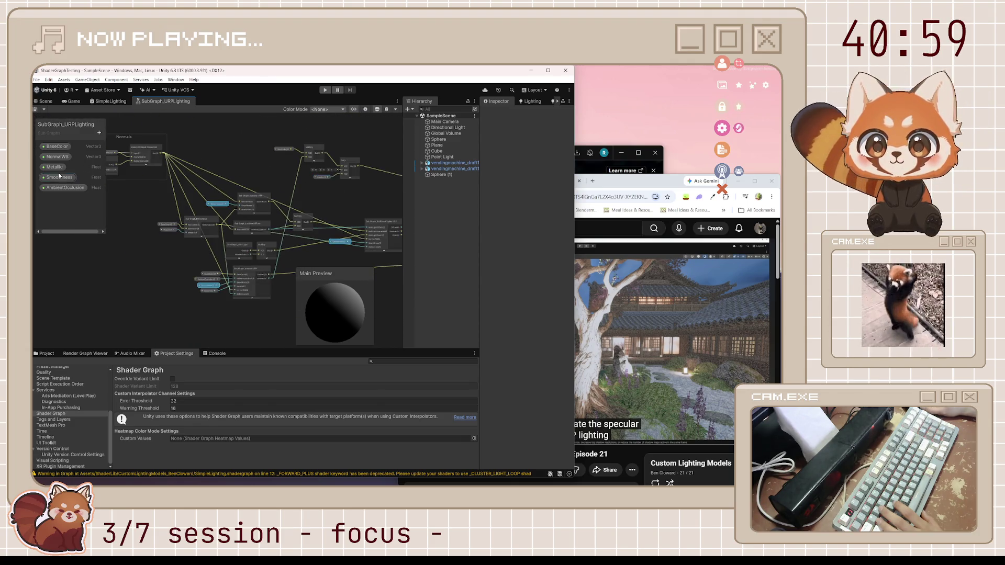
{"action": "scroll", "coordinate": [347, 166], "scroll_direction": "up", "scroll_amount": 3}
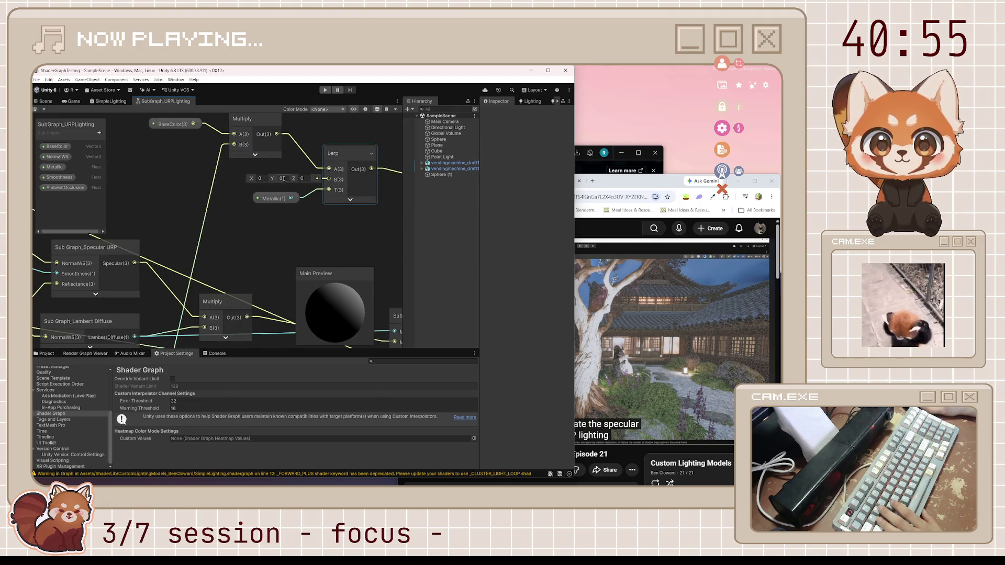
{"action": "left_click_drag", "start_coordinate": [283, 178], "coordinate": [294, 215]}
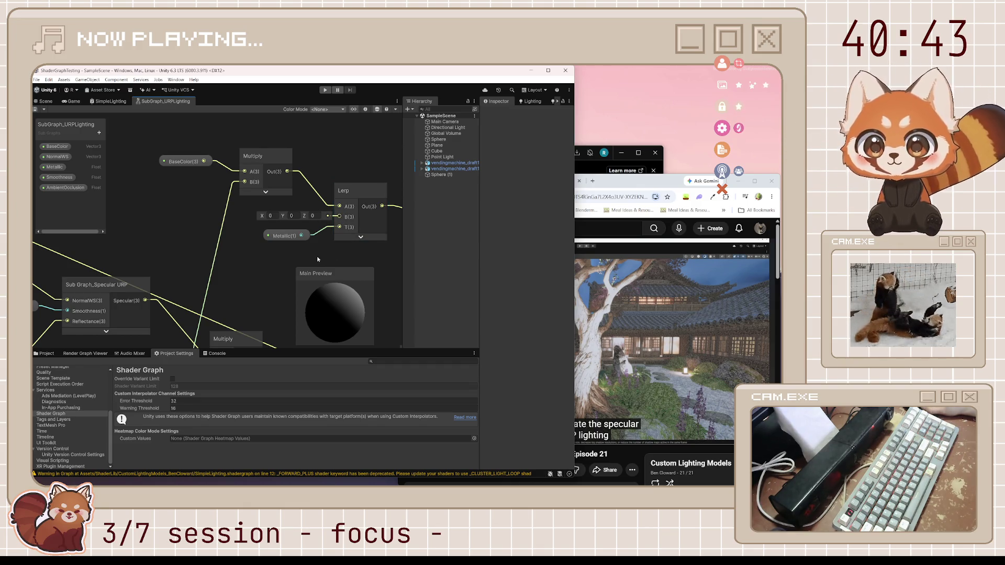
{"action": "left_click_drag", "start_coordinate": [260, 269], "coordinate": [284, 261]}
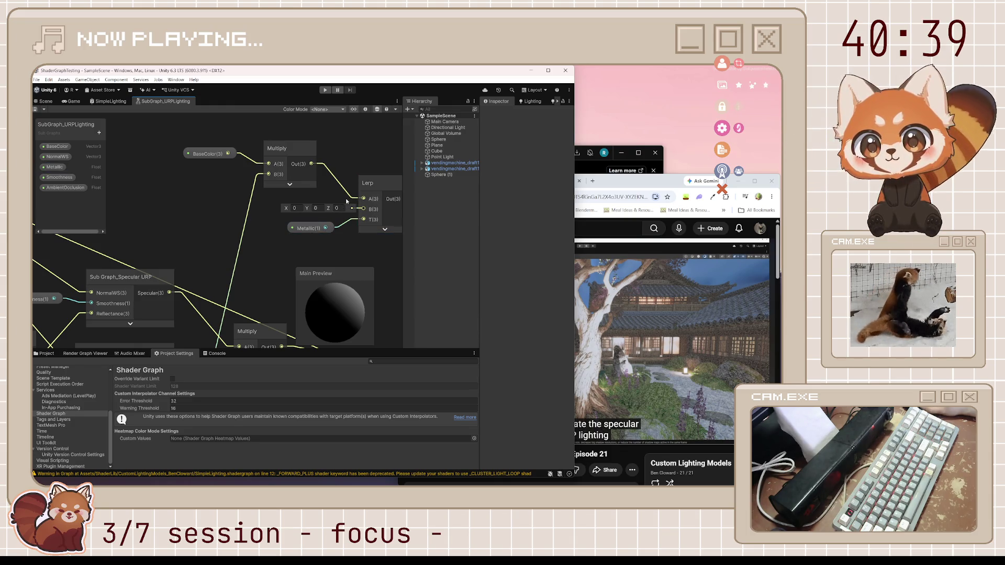
{"action": "scroll", "coordinate": [347, 201], "scroll_direction": "down", "scroll_amount": 5}
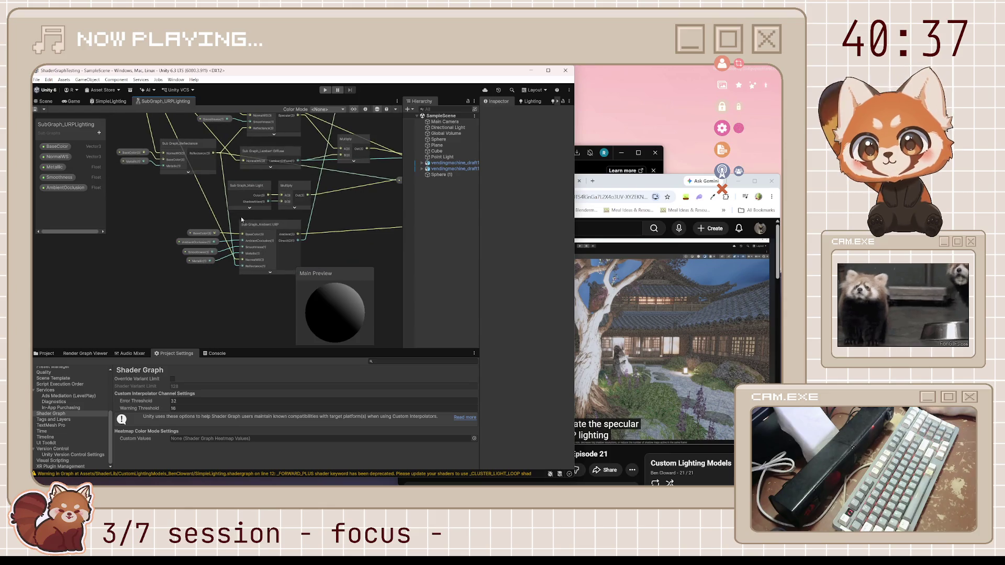
{"action": "double_click", "coordinate": [276, 255]}
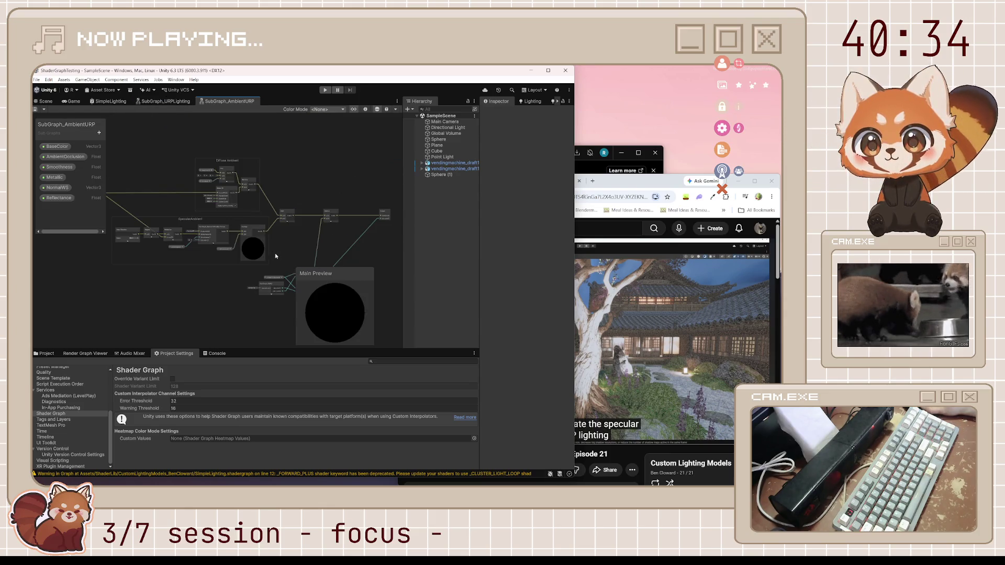
Inspect the Metallic property and the Lerp nodes in the Ambient URP sub-graph.
{"action": "left_click", "coordinate": [55, 177]}
{"action": "scroll", "coordinate": [169, 236], "scroll_direction": "up", "scroll_amount": 8}
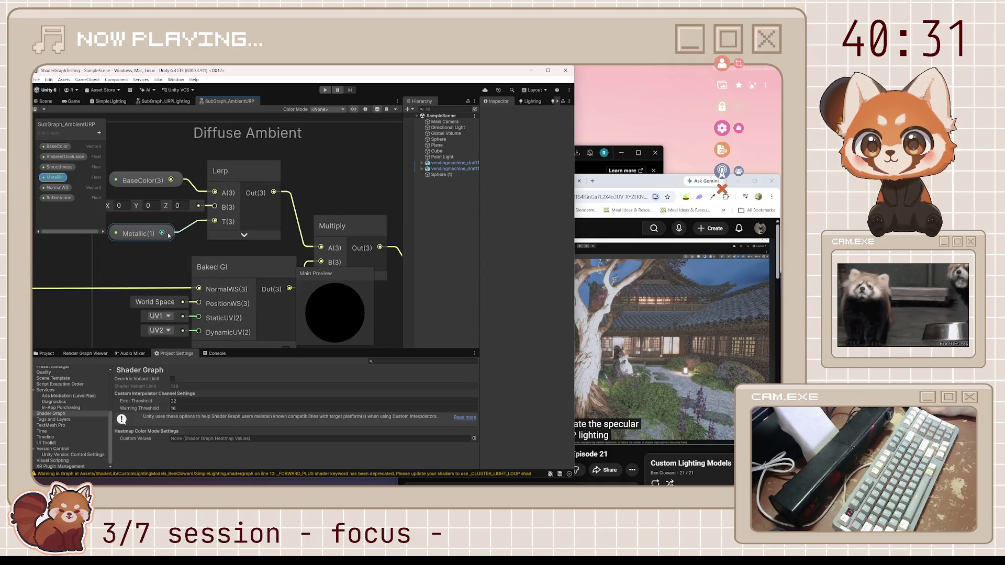
{"action": "left_click", "coordinate": [215, 230]}
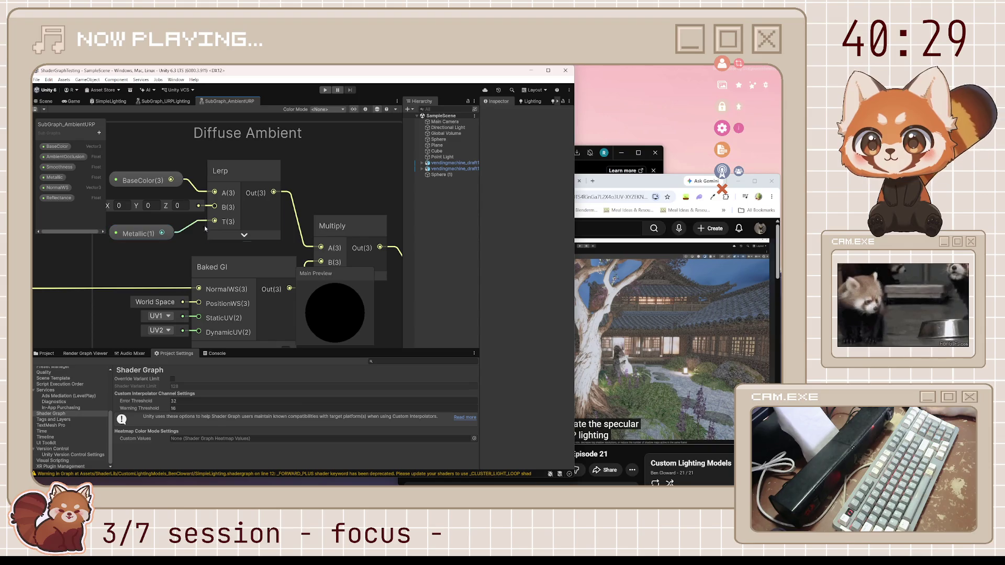
{"action": "scroll", "coordinate": [178, 249], "scroll_direction": "down", "scroll_amount": 4}
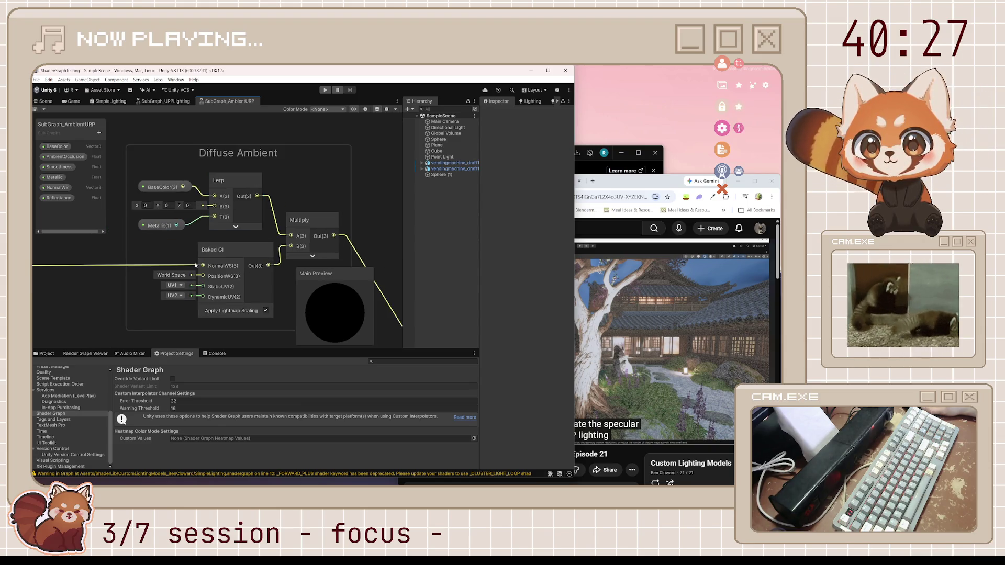
{"action": "scroll", "coordinate": [122, 304], "scroll_direction": "up", "scroll_amount": 2}
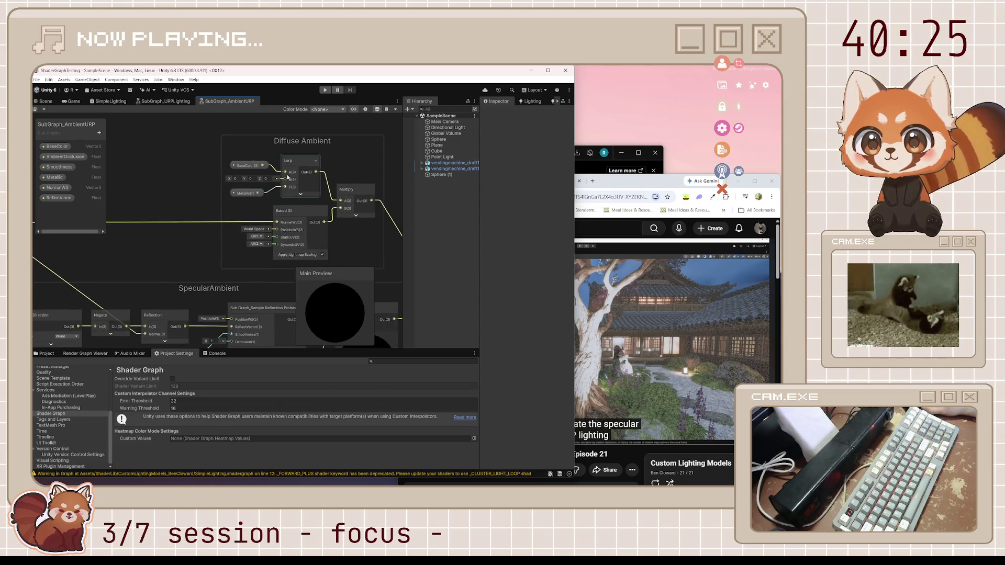
{"action": "scroll", "coordinate": [287, 175], "scroll_direction": "down", "scroll_amount": 3}
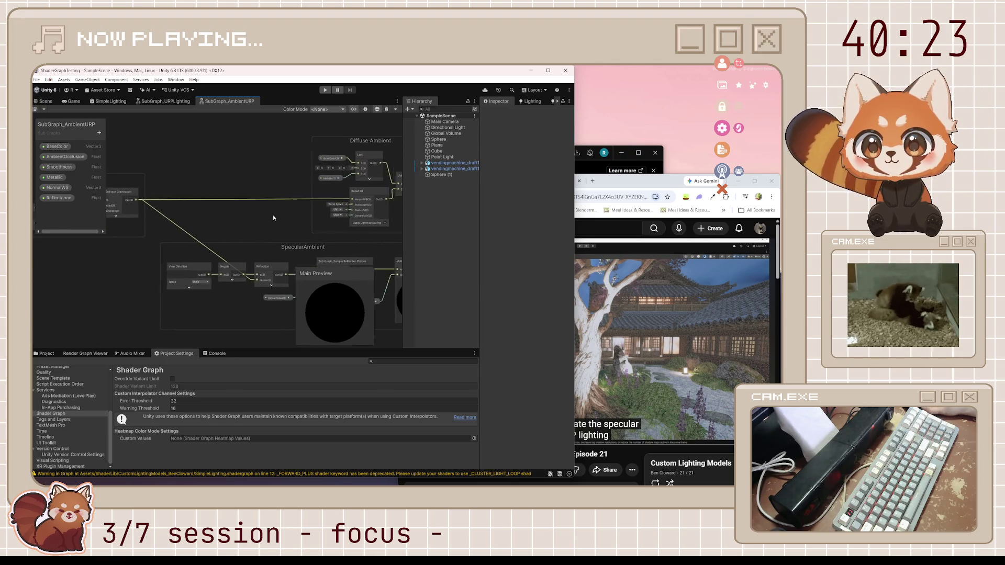
{"action": "scroll", "coordinate": [272, 215], "scroll_direction": "up", "scroll_amount": 3}
{"action": "scroll", "coordinate": [267, 233], "scroll_direction": "down", "scroll_amount": 3}
{"action": "scroll", "coordinate": [312, 244], "scroll_direction": "up", "scroll_amount": 4}
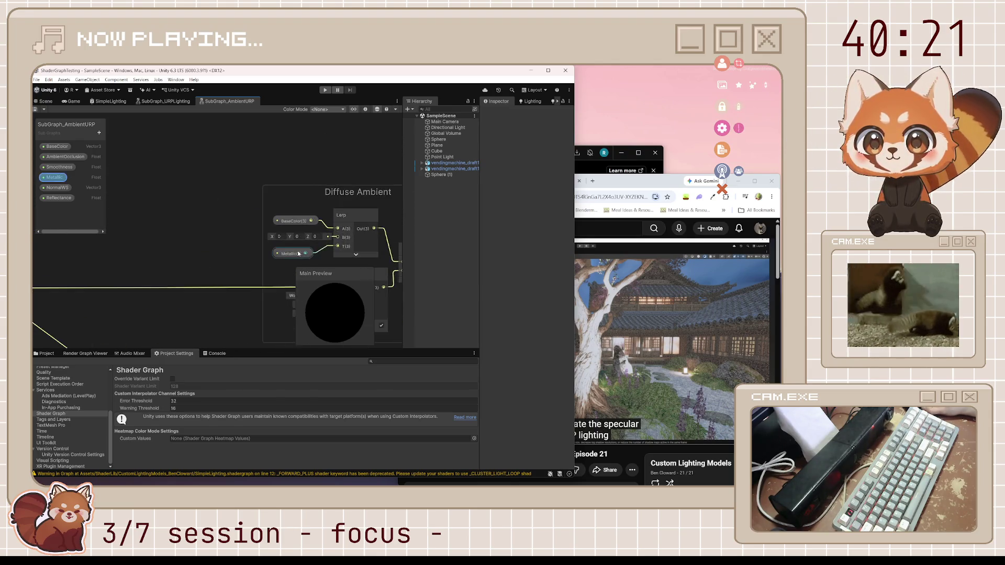
{"action": "scroll", "coordinate": [325, 240], "scroll_direction": "down", "scroll_amount": 3}
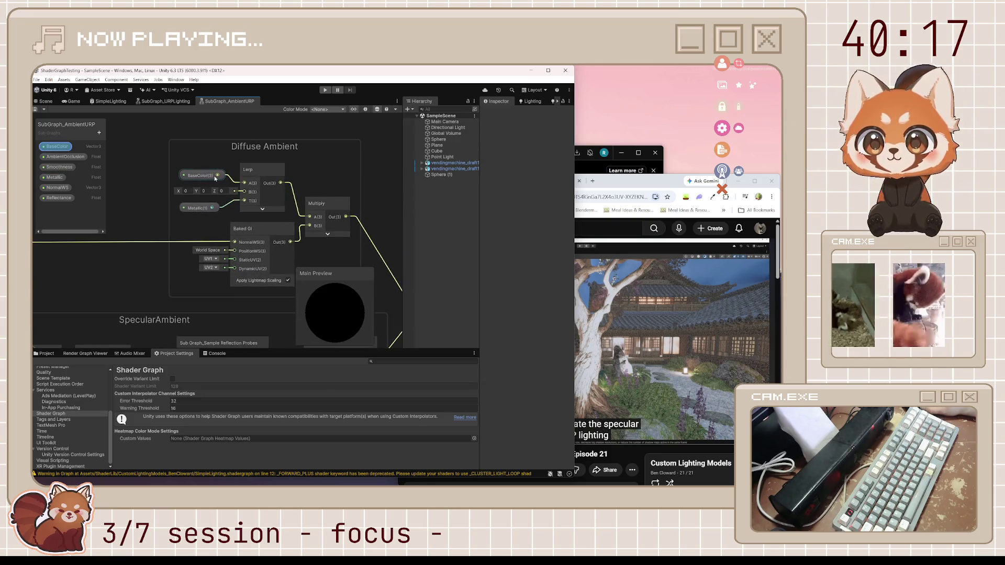
{"action": "left_click", "coordinate": [254, 173]}
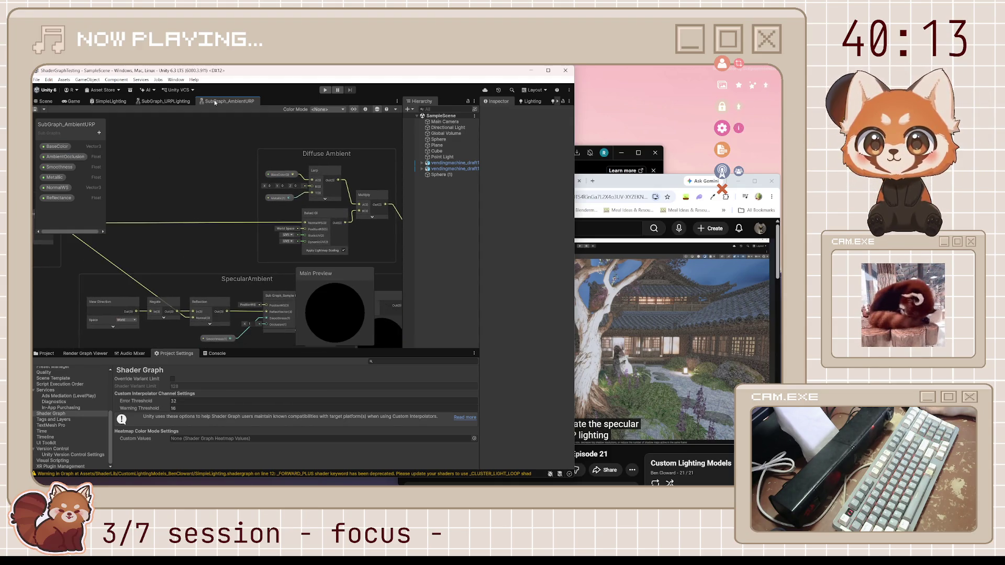
Return to the Scene view, show the Project panel, and select the brick sphere.
{"action": "left_click", "coordinate": [177, 101]}
{"action": "left_click", "coordinate": [115, 102]}
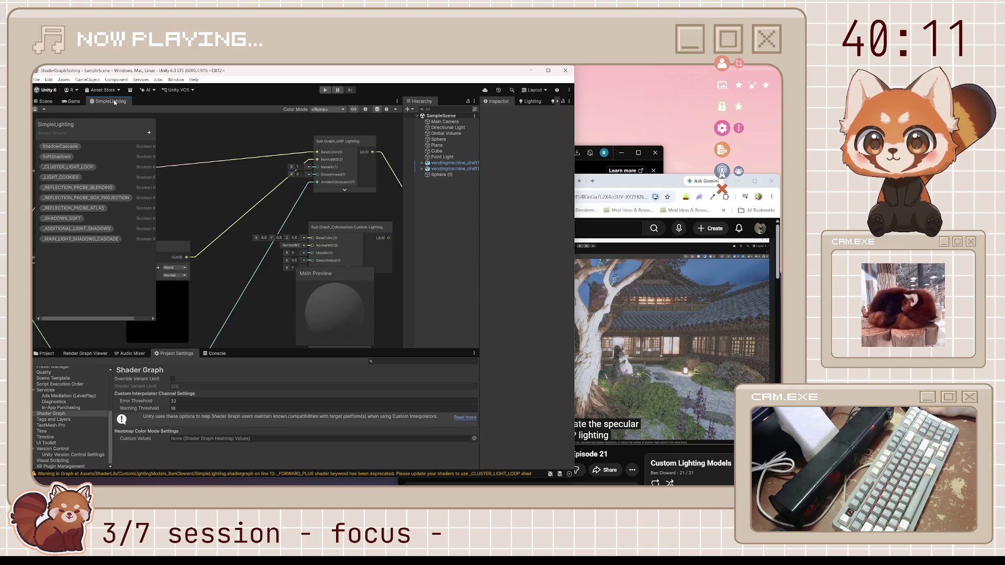
{"action": "left_click", "coordinate": [72, 101]}
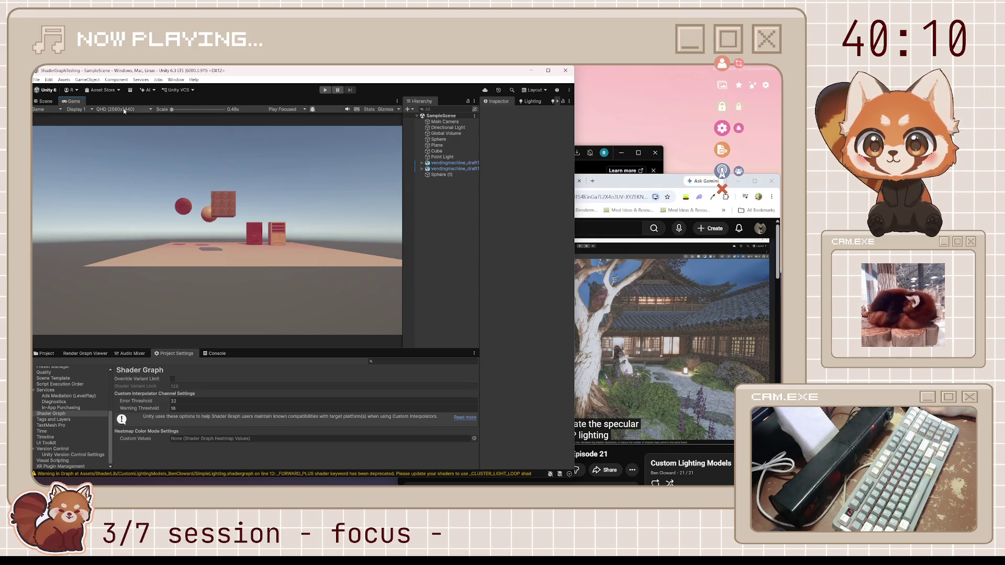
{"action": "left_click", "coordinate": [46, 355]}
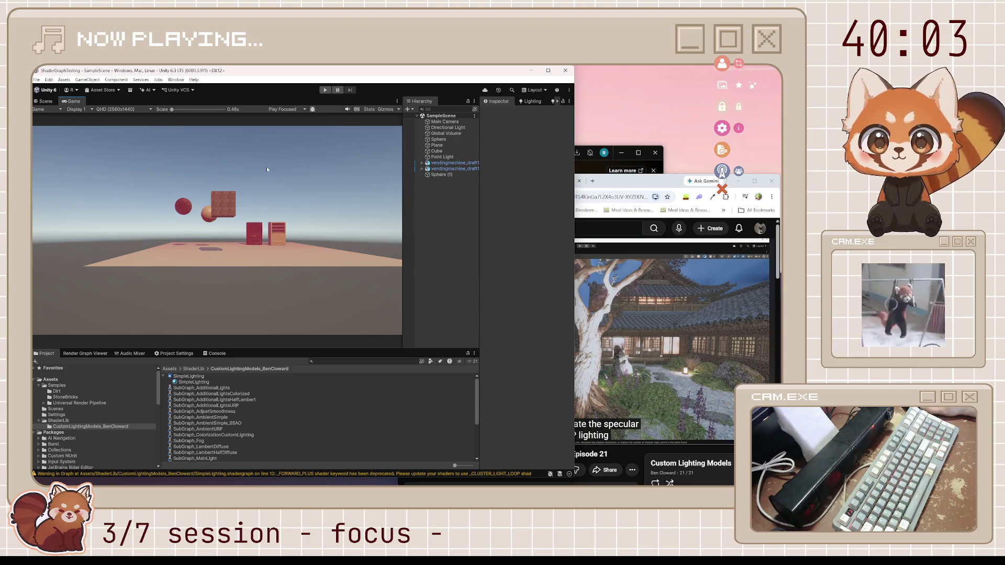
{"action": "left_click", "coordinate": [46, 101]}
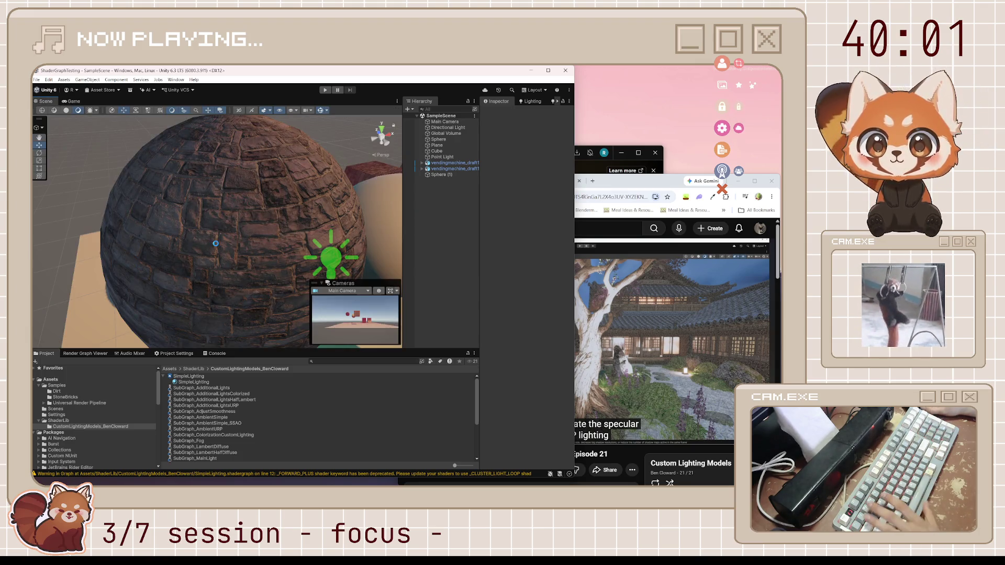
{"action": "left_click", "coordinate": [312, 232]}
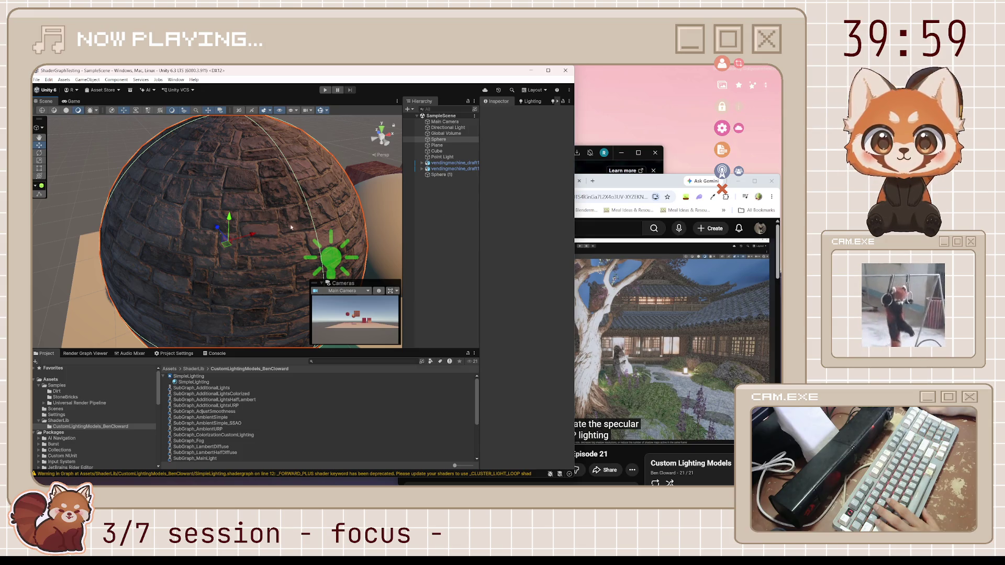
Select the floor plane and locate its Lit material in the Project.
{"action": "left_click", "coordinate": [279, 207]}
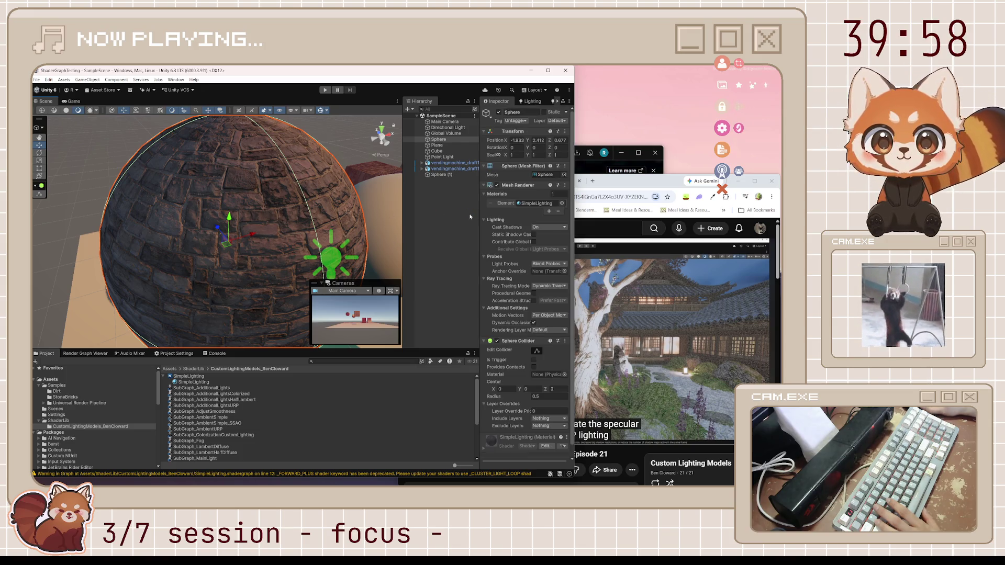
{"action": "left_click", "coordinate": [536, 203]}
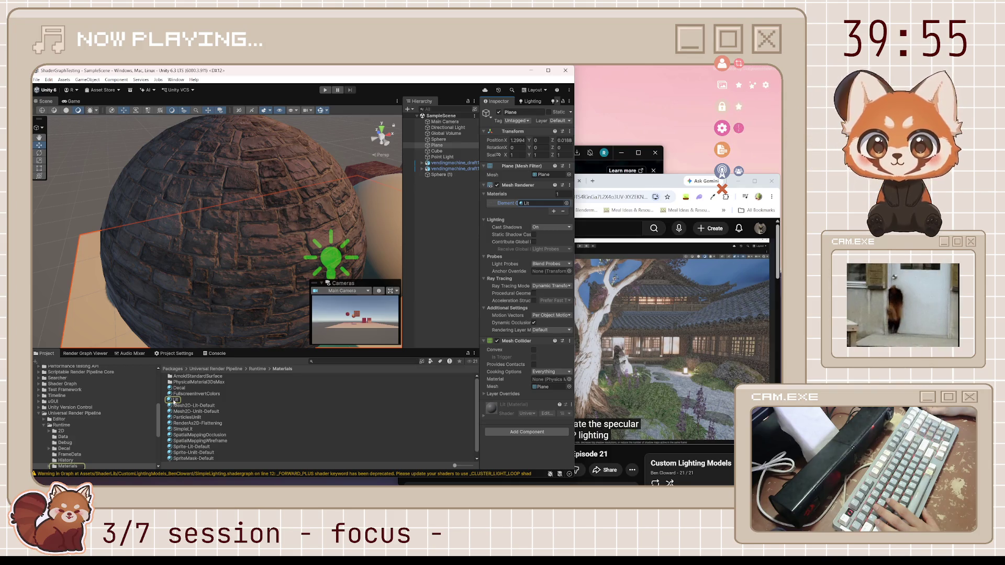
{"action": "left_click_drag", "start_coordinate": [202, 209], "coordinate": [199, 210]}
Select the brick sphere, locate its SimpleLighting material, and select SimpleLighting.shadergraph.
{"action": "left_click", "coordinate": [128, 180]}
{"action": "left_click", "coordinate": [536, 203]}
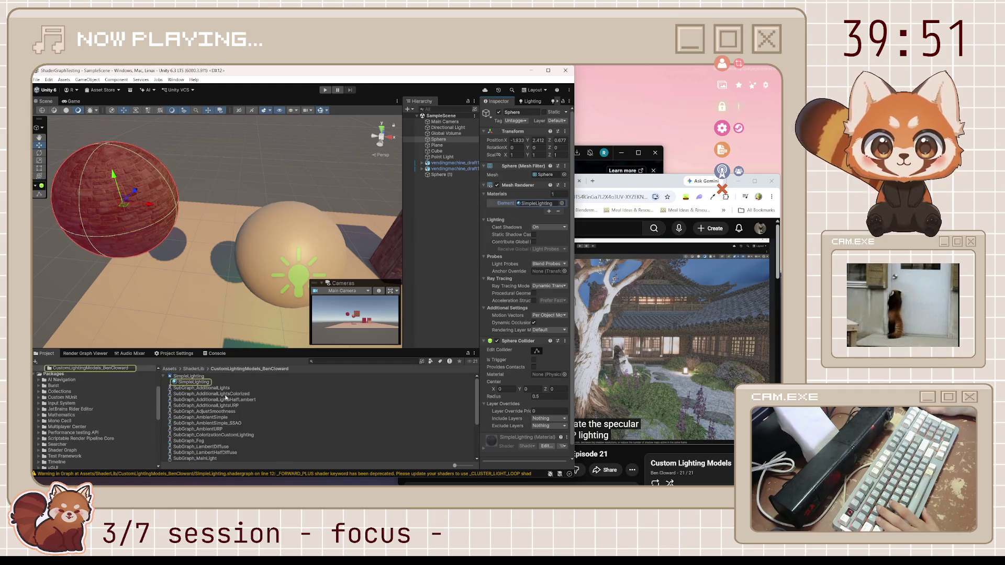
{"action": "left_click", "coordinate": [184, 377]}
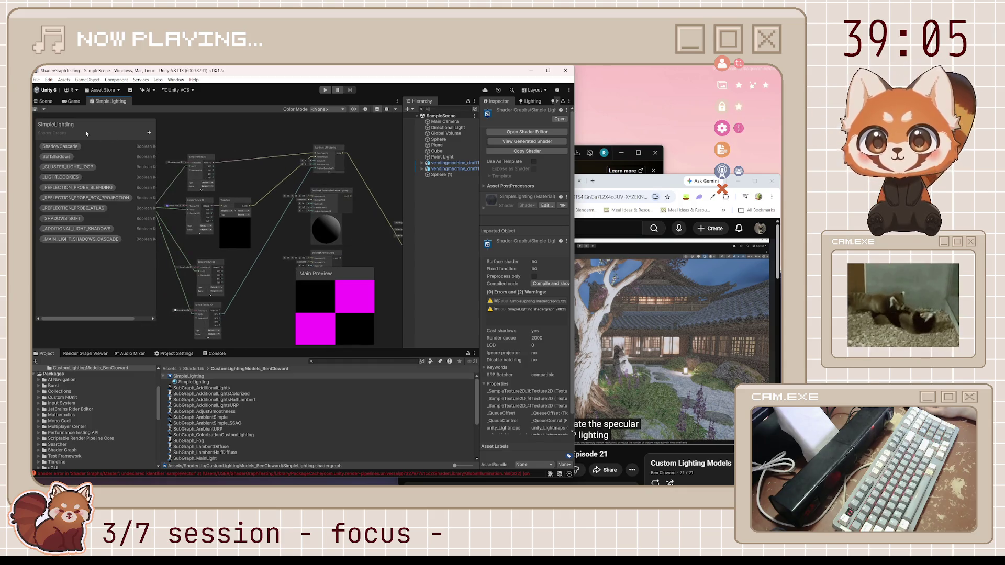
{"action": "left_click", "coordinate": [42, 101]}
Set SimpleLighting's Metallic to 0, save, and frame the brick sphere to check shading.
{"action": "left_click", "coordinate": [133, 189]}
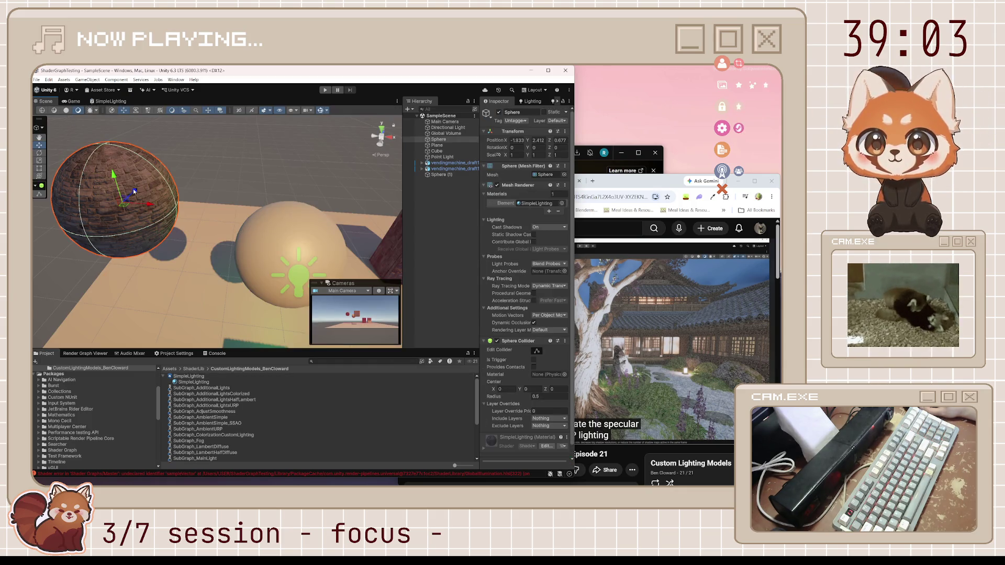
{"action": "double_click", "coordinate": [527, 204]}
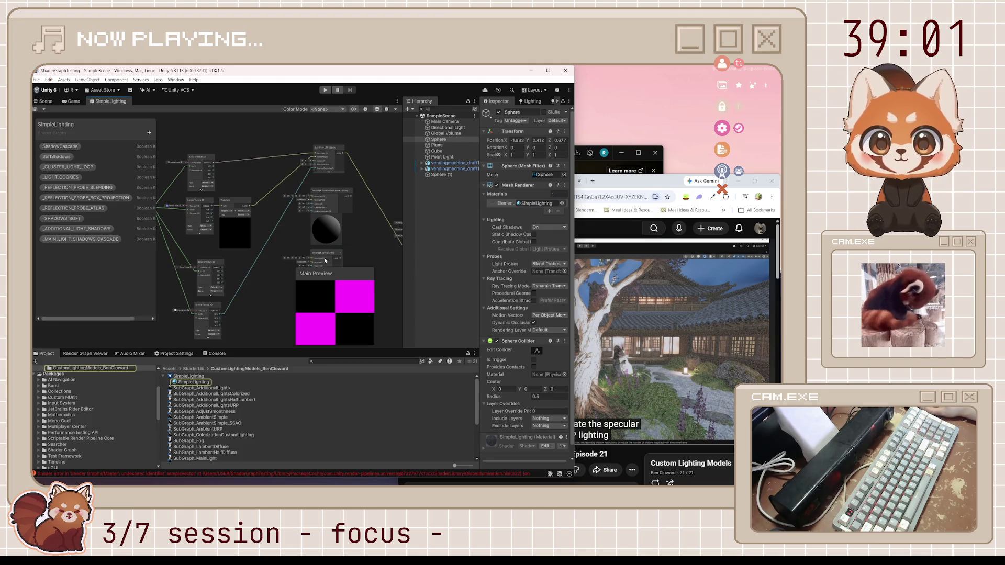
{"action": "scroll", "coordinate": [302, 162], "scroll_direction": "up", "scroll_amount": 5}
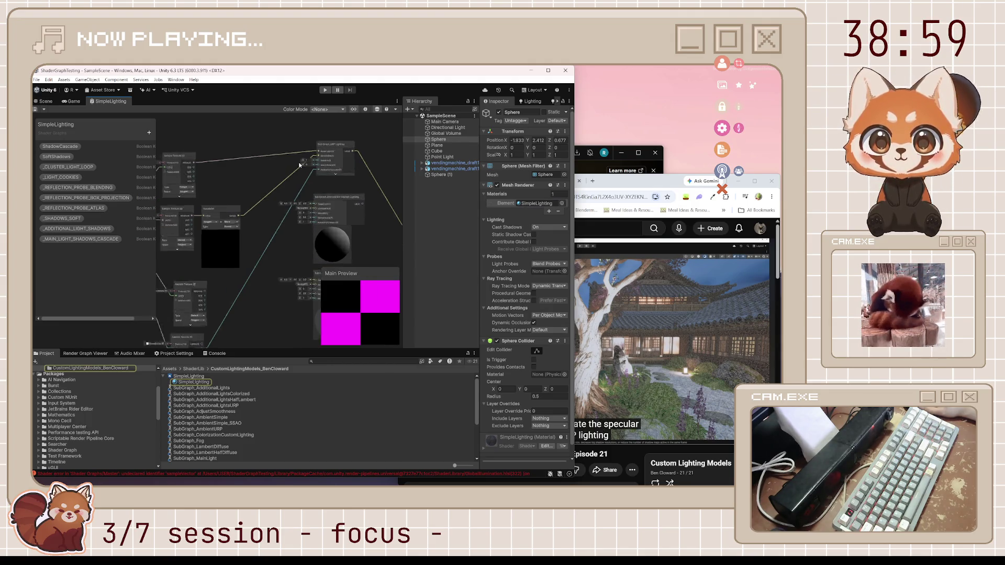
{"action": "left_click", "coordinate": [309, 156]}
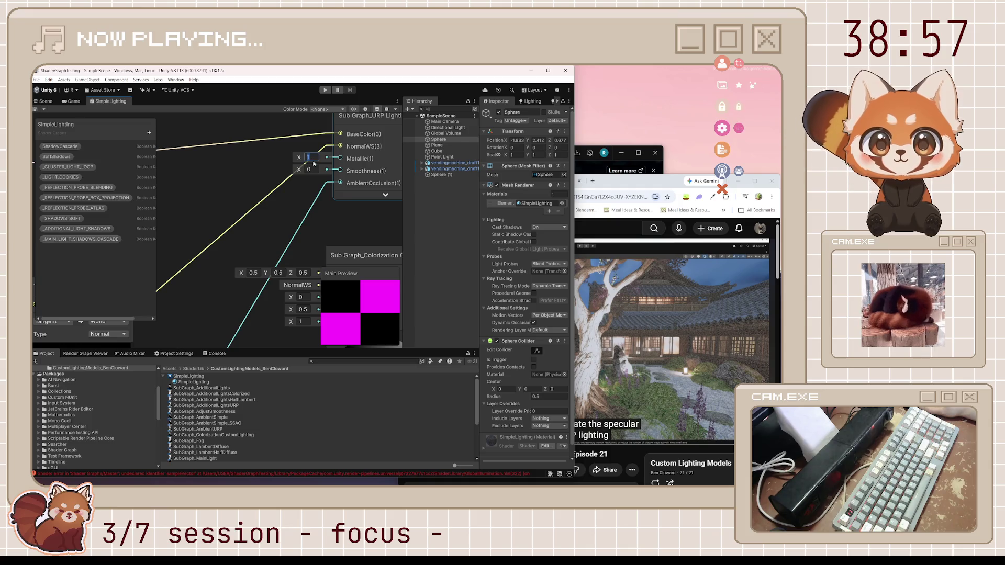
{"action": "type", "text": "0"}
{"action": "key", "text": "Return"}
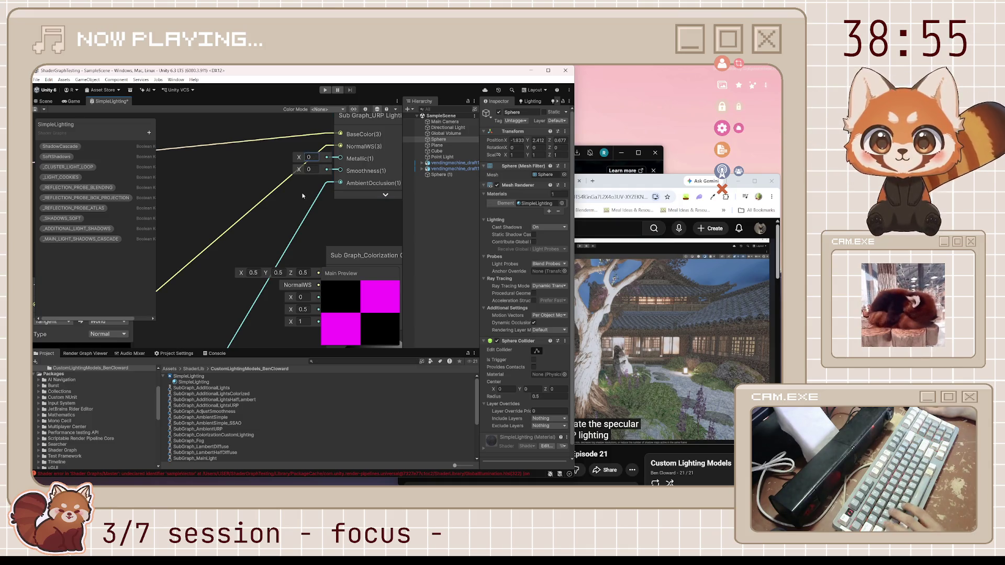
{"action": "key", "text": "ctrl+s"}
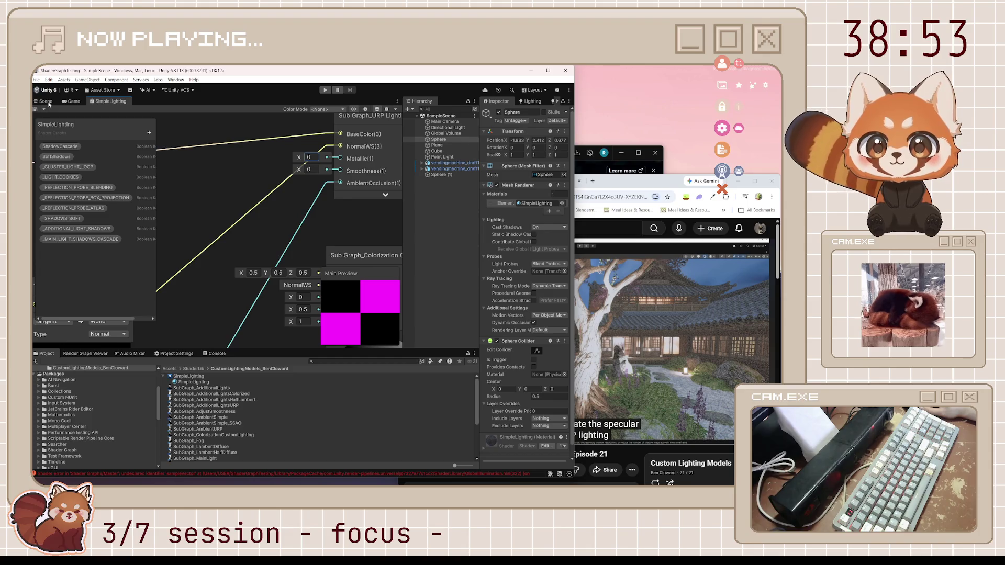
{"action": "left_click", "coordinate": [47, 103]}
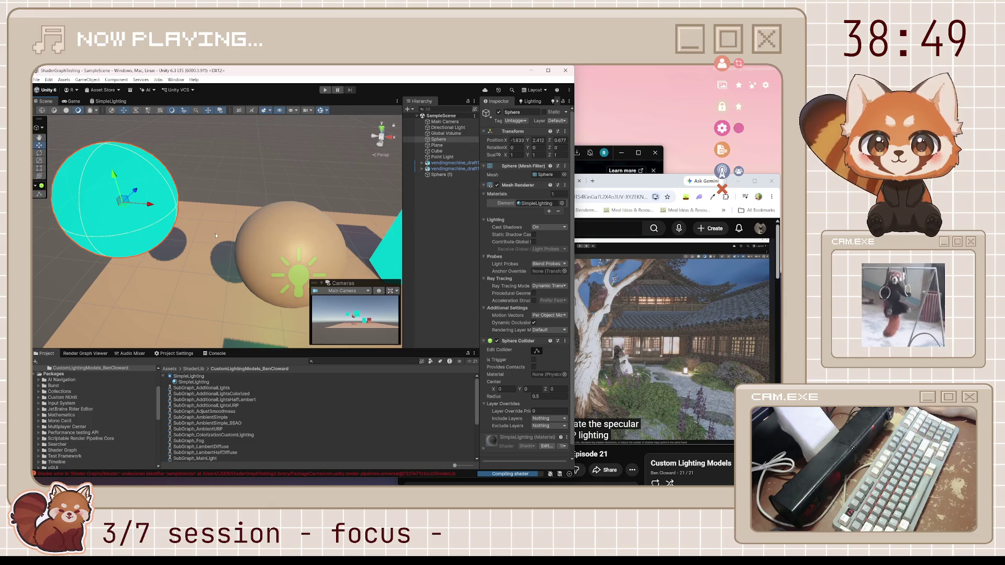
{"action": "key", "text": "f"}
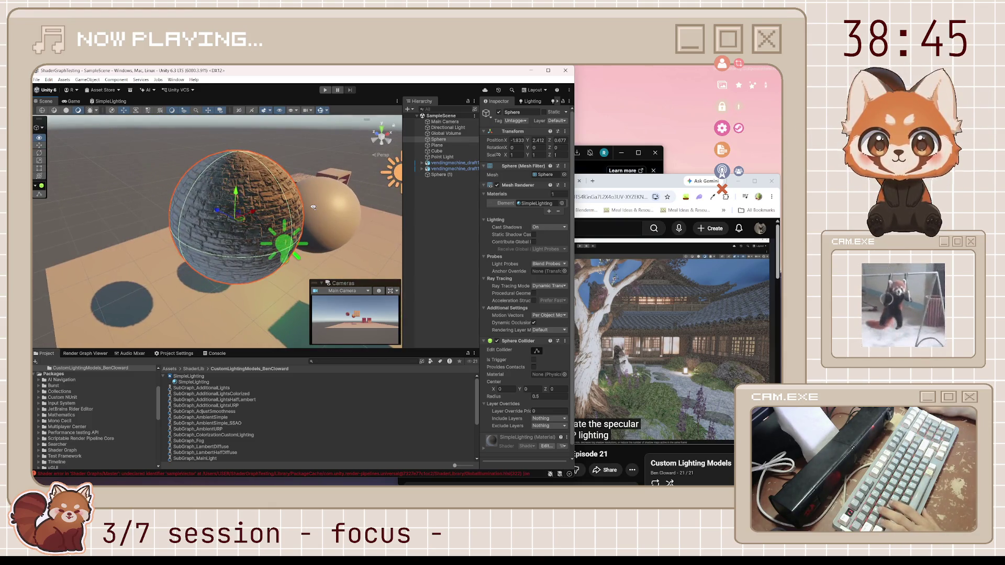
{"action": "mouse_move", "coordinate": [313, 207]}
{"action": "left_mouse_down"}
{"action": "mouse_move", "coordinate": [143, 211]}
{"action": "mouse_move", "coordinate": [138, 146]}
{"action": "left_mouse_up"}
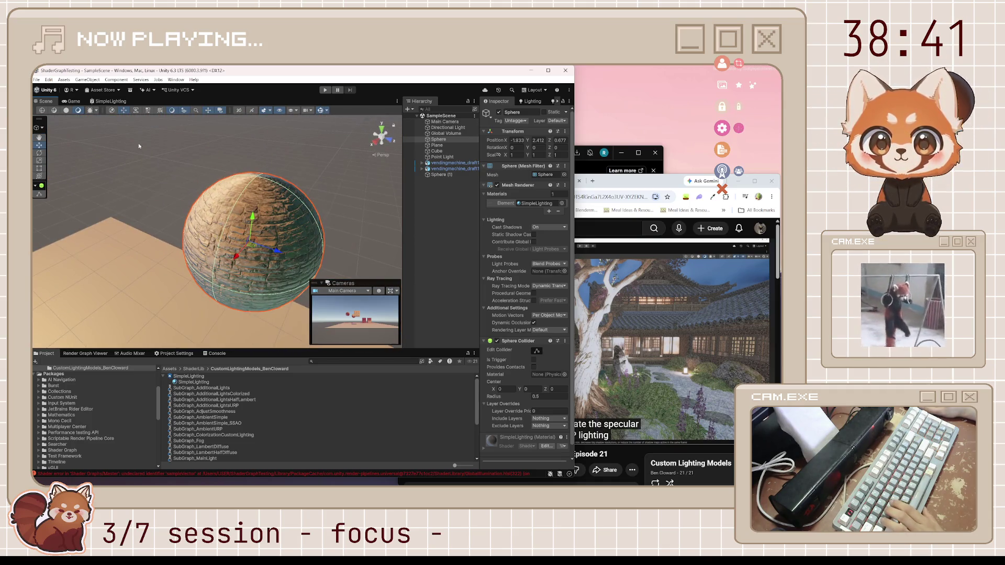
{"action": "left_click", "coordinate": [72, 101]}
Restore Metallic to 1, save, and open the URP Lighting sub graph.
{"action": "left_click", "coordinate": [108, 101]}
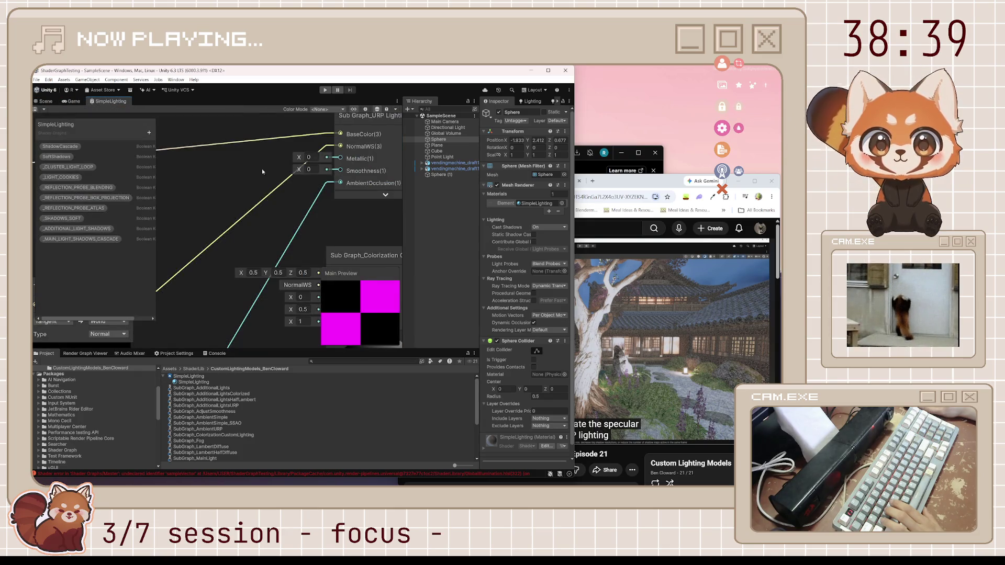
{"action": "type", "text": "1"}
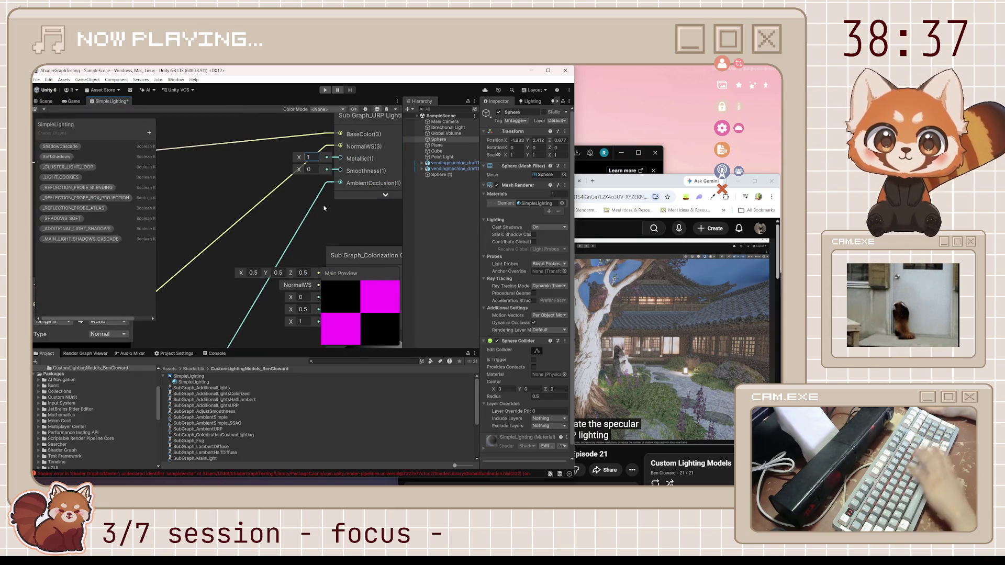
{"action": "scroll", "coordinate": [324, 208], "scroll_direction": "down", "scroll_amount": 3}
{"action": "scroll", "coordinate": [324, 207], "scroll_direction": "down", "scroll_amount": 1}
{"action": "key", "text": "ctrl+s"}
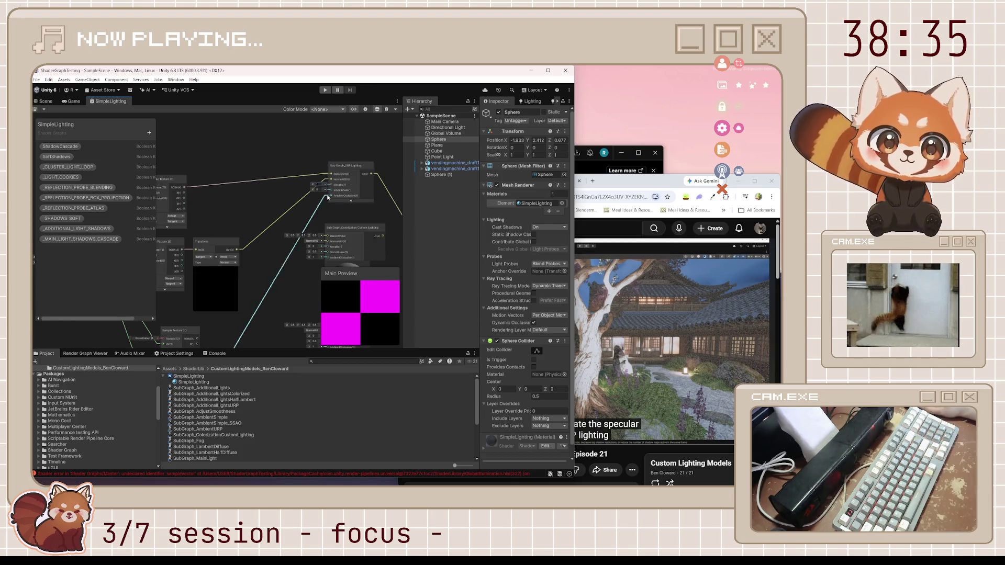
{"action": "double_click", "coordinate": [348, 168]}
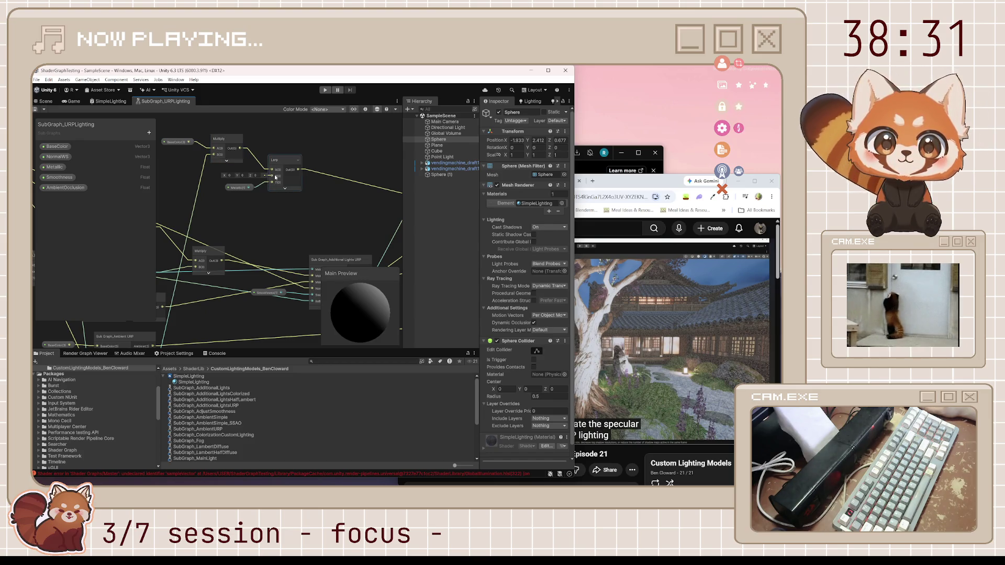
Select the Metallic input node, then open the Reflectance sub-graph.
{"action": "scroll", "coordinate": [276, 181], "scroll_direction": "up", "scroll_amount": 1}
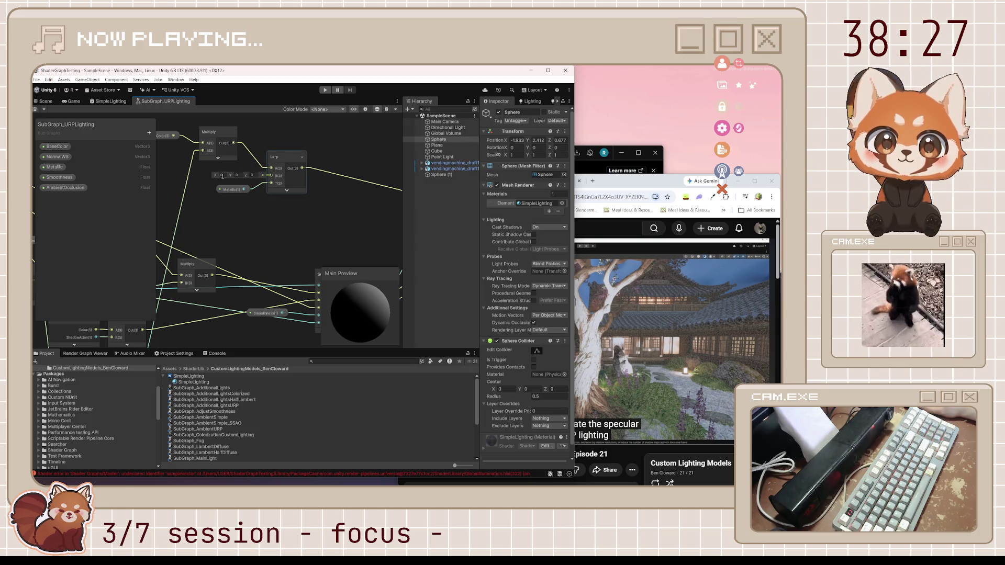
{"action": "left_click_drag", "start_coordinate": [223, 177], "coordinate": [249, 179]}
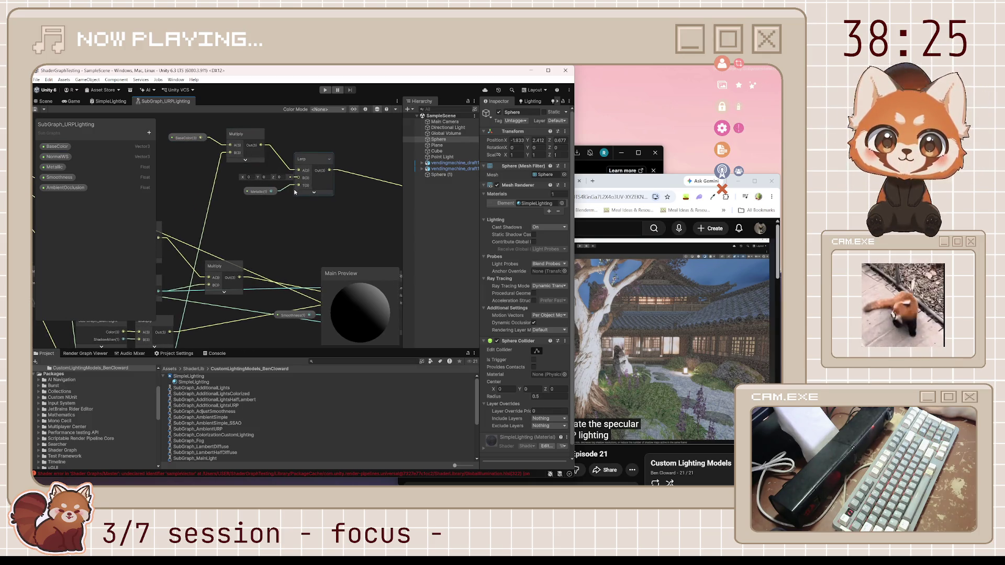
{"action": "left_click", "coordinate": [277, 193]}
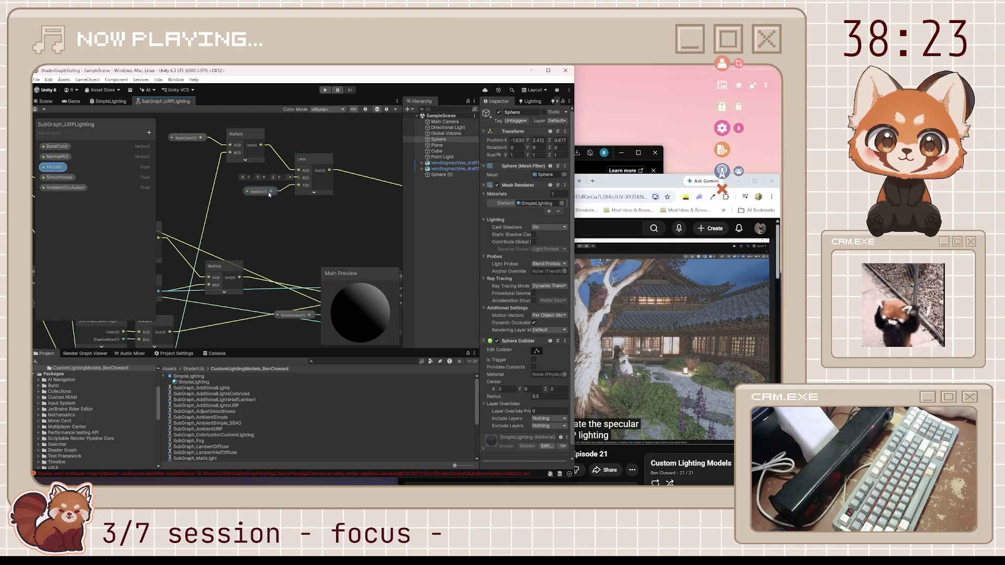
{"action": "scroll", "coordinate": [224, 221], "scroll_direction": "down", "scroll_amount": 5}
{"action": "scroll", "coordinate": [258, 271], "scroll_direction": "up", "scroll_amount": 5}
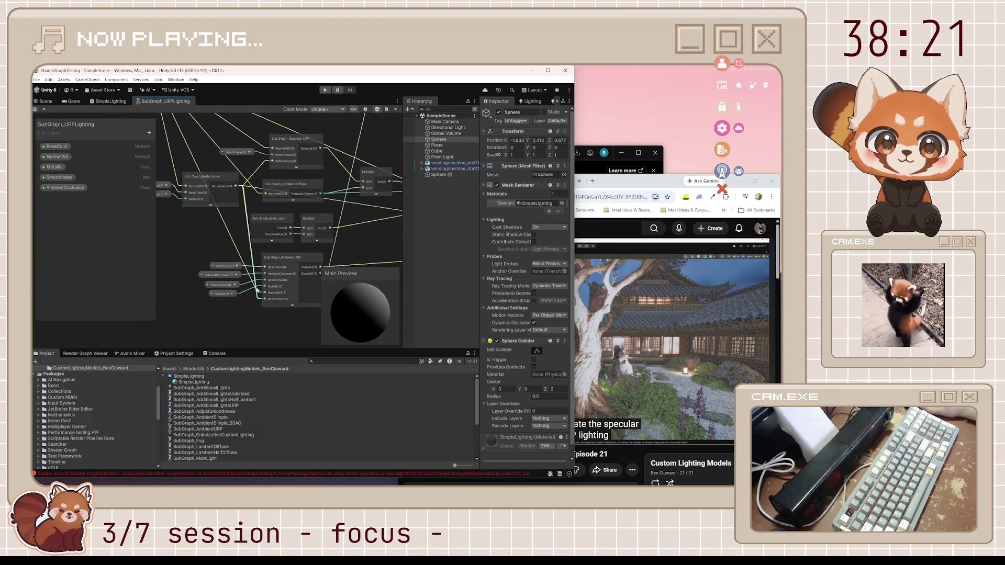
{"action": "scroll", "coordinate": [237, 288], "scroll_direction": "down", "scroll_amount": 3}
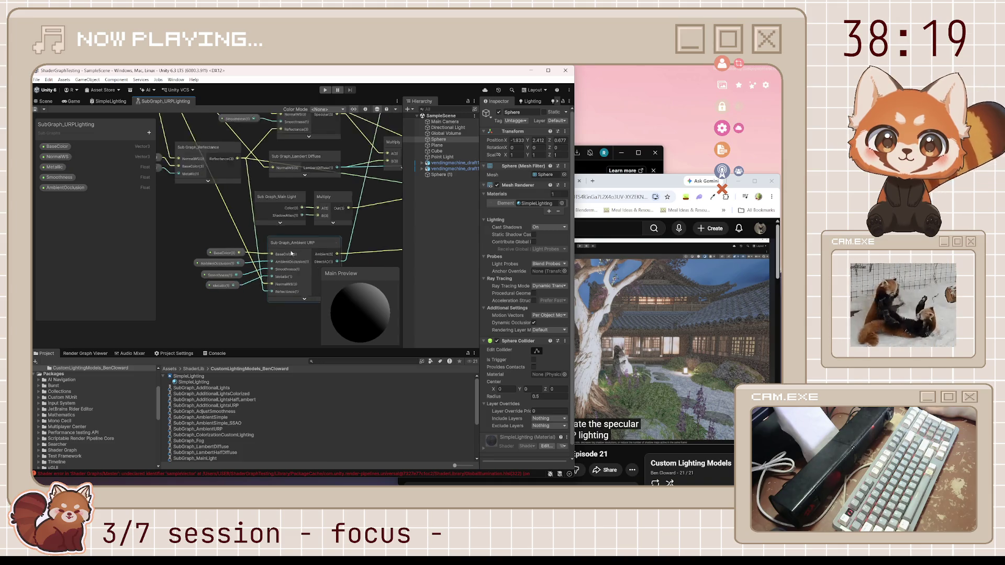
{"action": "double_click", "coordinate": [231, 181]}
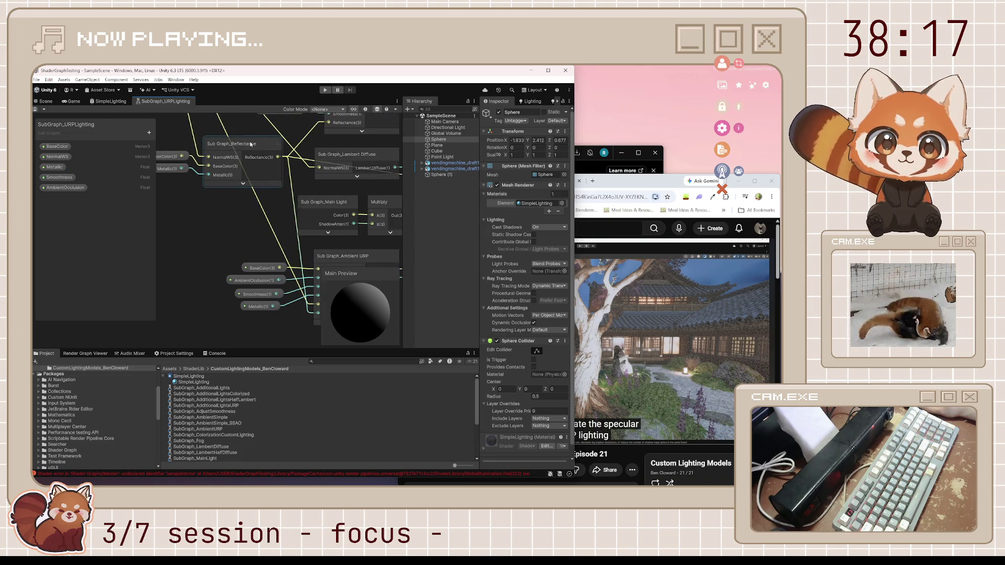
Connect BaseColor to the first Lerp's B input in the Reflectance group.
{"action": "left_click_drag", "start_coordinate": [295, 219], "coordinate": [387, 219]}
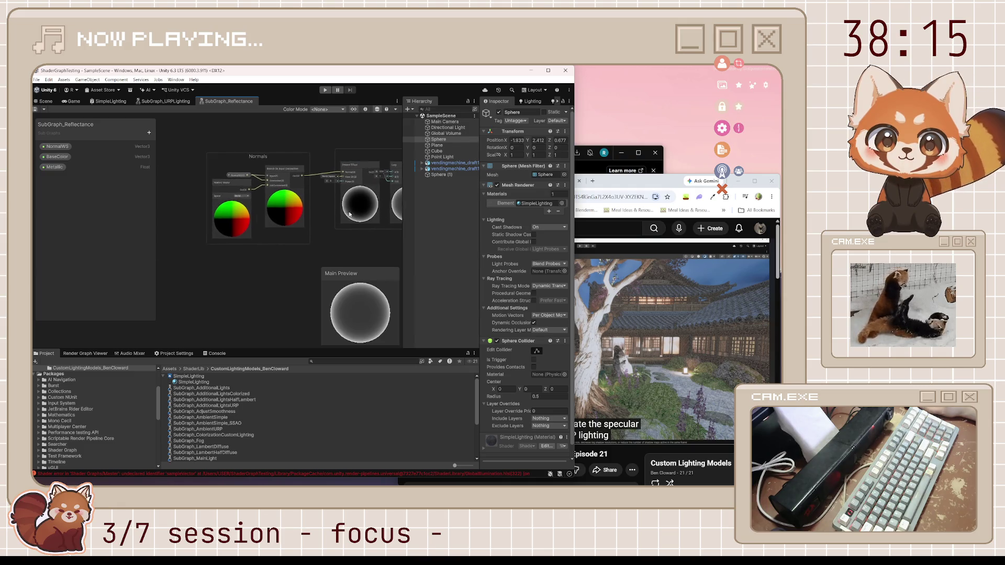
{"action": "scroll", "coordinate": [321, 196], "scroll_direction": "up", "scroll_amount": 3}
{"action": "left_click_drag", "start_coordinate": [323, 194], "coordinate": [220, 215]}
{"action": "left_click_drag", "start_coordinate": [351, 199], "coordinate": [276, 225]}
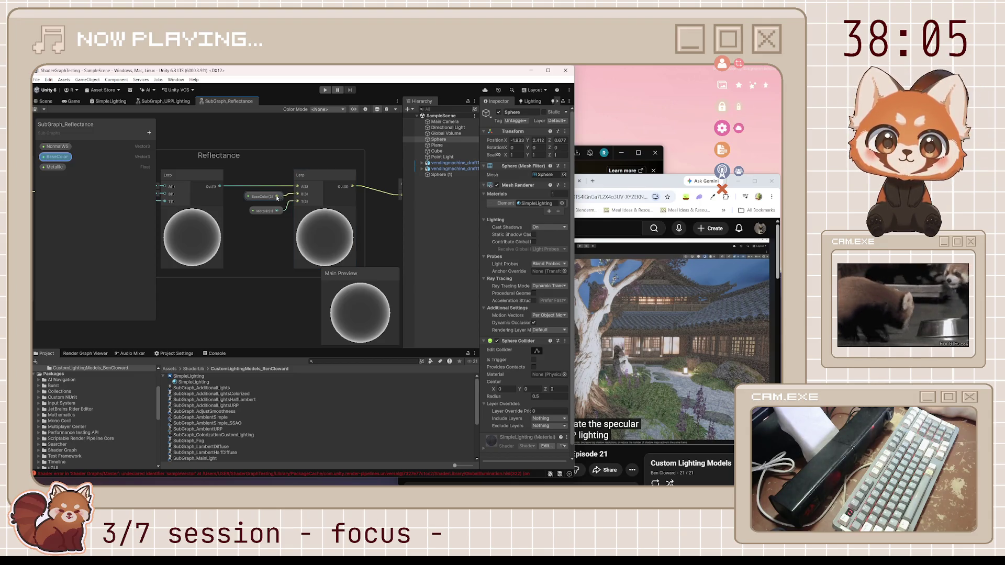
{"action": "left_click_drag", "start_coordinate": [277, 198], "coordinate": [292, 196]}
Feed the first Lerp's output into the second Lerp's A, save the asset, and return to the Scene.
{"action": "scroll", "coordinate": [293, 195], "scroll_direction": "up", "scroll_amount": 2}
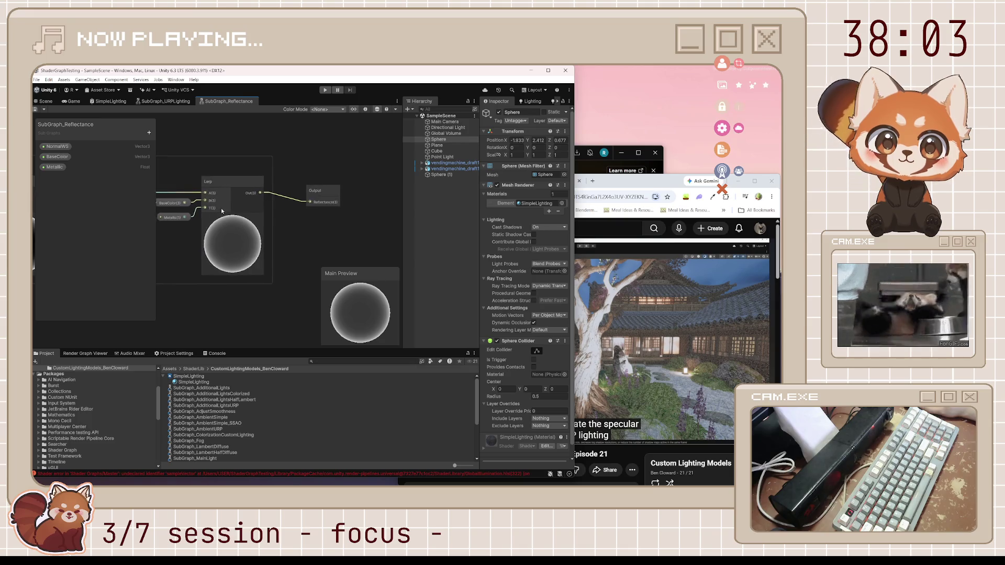
{"action": "scroll", "coordinate": [222, 202], "scroll_direction": "down", "scroll_amount": 3}
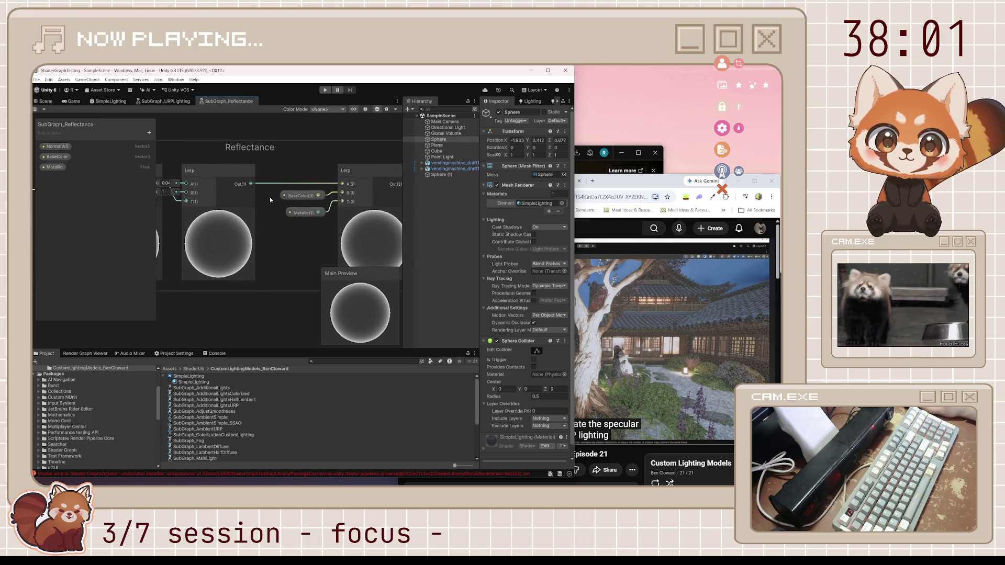
{"action": "scroll", "coordinate": [272, 204], "scroll_direction": "up", "scroll_amount": 1}
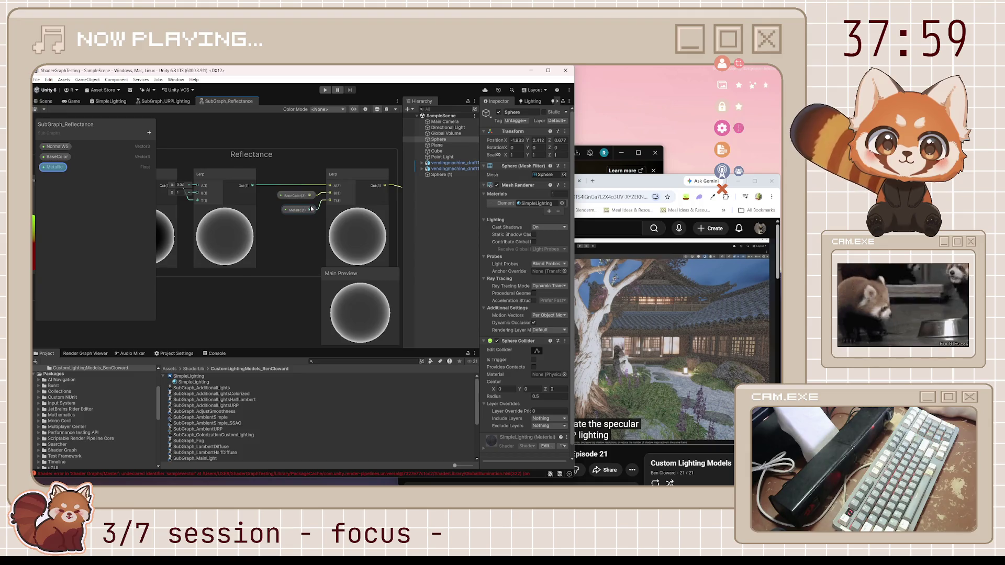
{"action": "left_click_drag", "start_coordinate": [270, 204], "coordinate": [395, 204]}
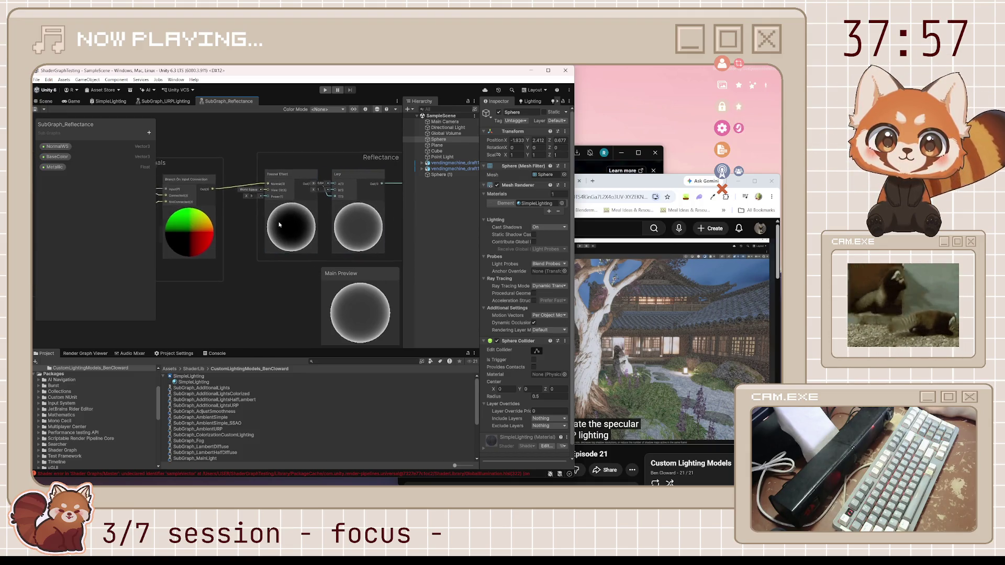
{"action": "mouse_move", "coordinate": [214, 223]}
{"action": "left_mouse_down"}
{"action": "mouse_move", "coordinate": [321, 224]}
{"action": "mouse_move", "coordinate": [214, 225]}
{"action": "mouse_move", "coordinate": [204, 238]}
{"action": "left_mouse_up"}
{"action": "scroll", "coordinate": [251, 232], "scroll_direction": "up", "scroll_amount": 2}
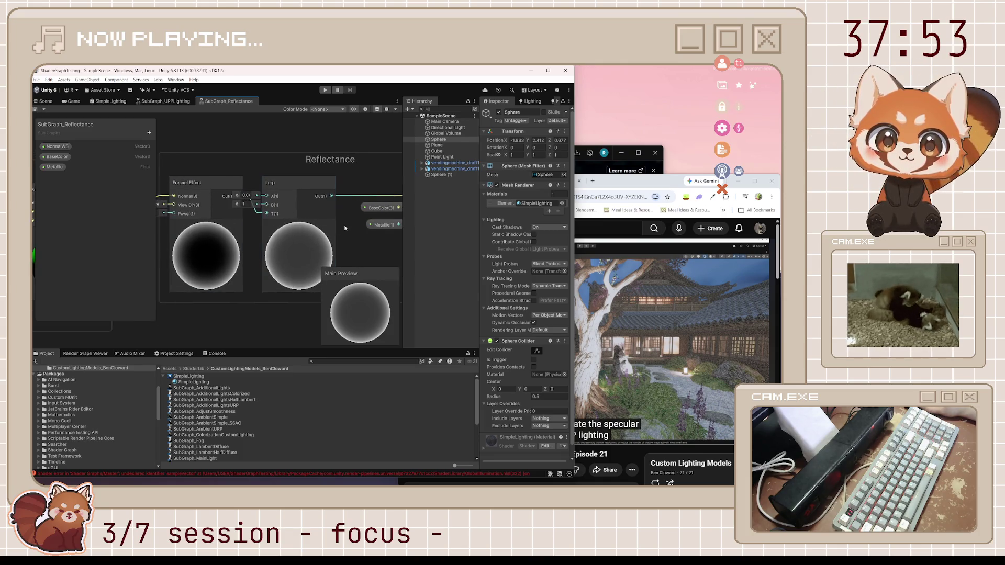
{"action": "left_click_drag", "start_coordinate": [335, 232], "coordinate": [244, 240]}
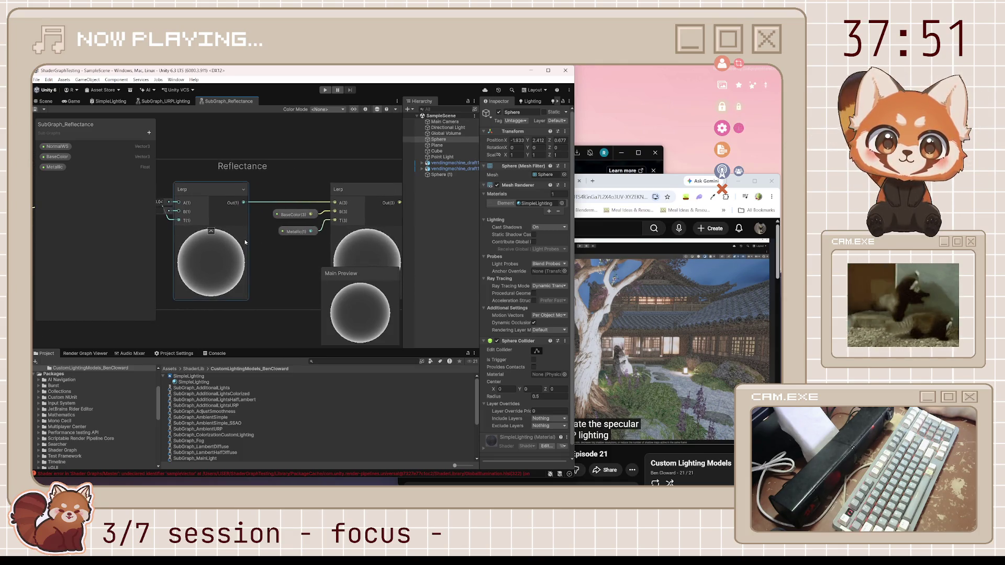
{"action": "scroll", "coordinate": [311, 214], "scroll_direction": "up", "scroll_amount": 1}
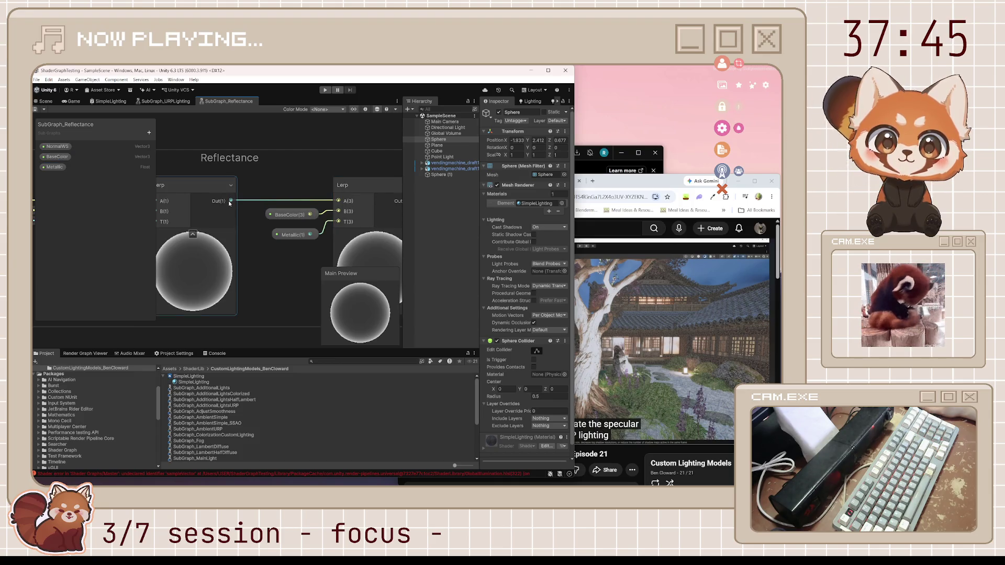
{"action": "left_click_drag", "start_coordinate": [232, 203], "coordinate": [340, 204]}
{"action": "left_click", "coordinate": [44, 110]}
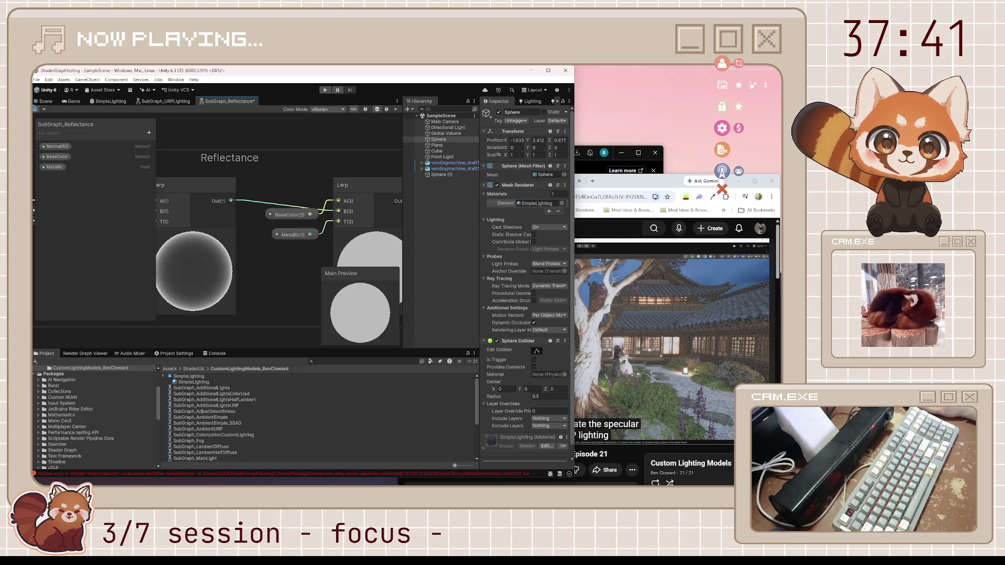
{"action": "left_click", "coordinate": [45, 103]}
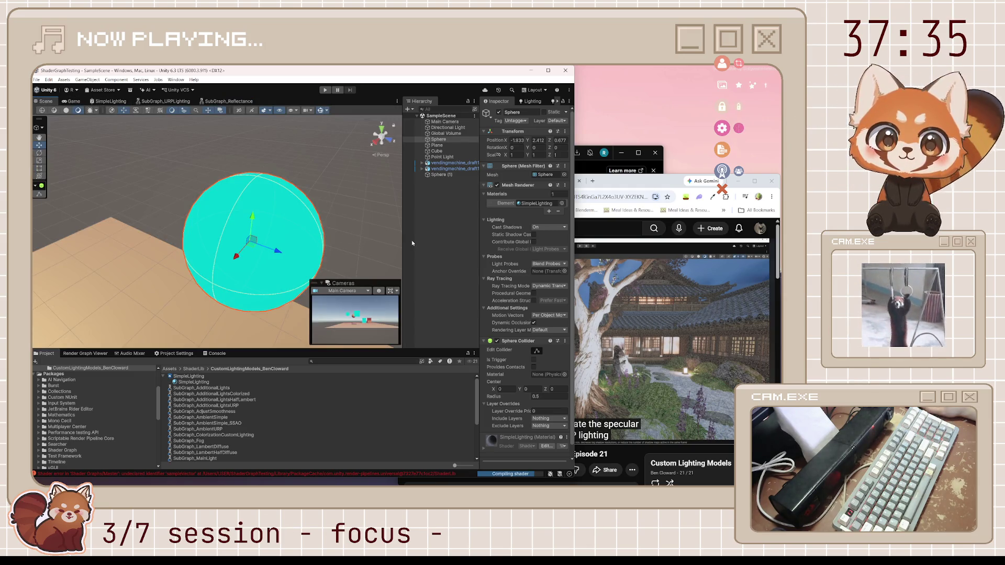
Orbit around the brick sphere, and undo a stray reroute point made in the SimpleLighting graph.
{"action": "mouse_move", "coordinate": [308, 216]}
{"action": "left_mouse_down"}
{"action": "mouse_move", "coordinate": [310, 167]}
{"action": "mouse_move", "coordinate": [330, 201]}
{"action": "left_mouse_up"}
{"action": "left_click", "coordinate": [329, 201]}
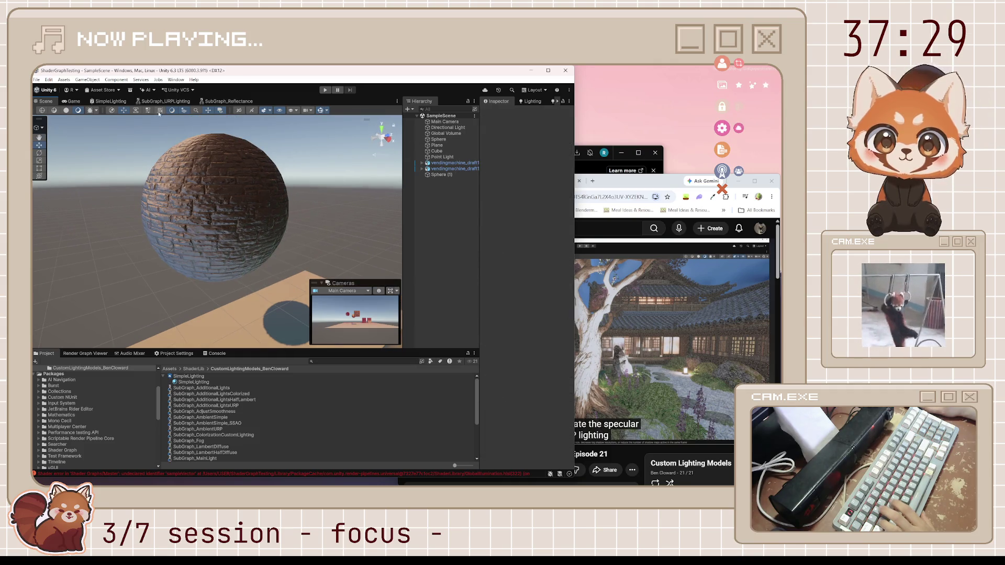
{"action": "left_click", "coordinate": [108, 101]}
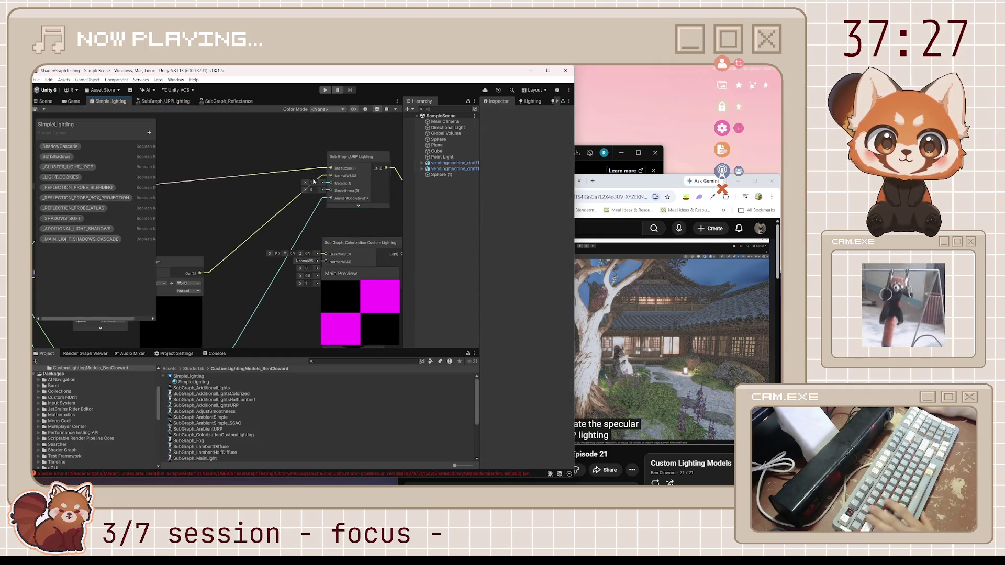
{"action": "double_click", "coordinate": [287, 205]}
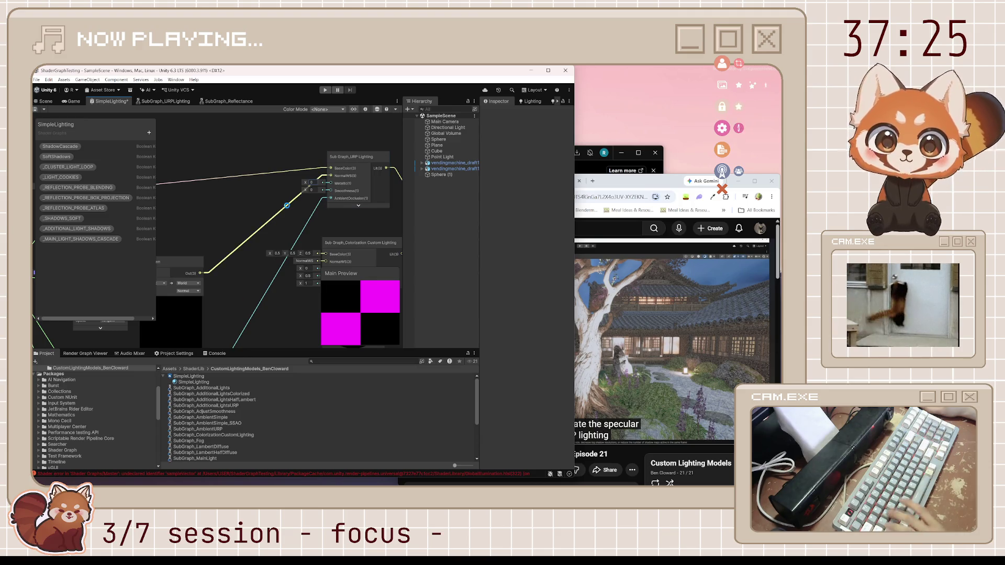
{"action": "key", "text": "ctrl+z"}
{"action": "left_click", "coordinate": [45, 101]}
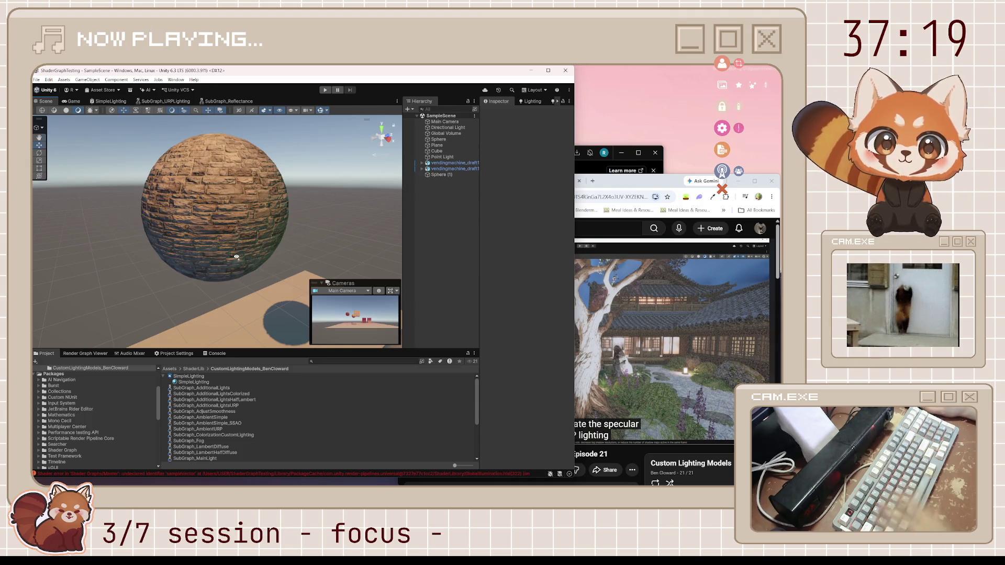
Pull the Scene camera back to see both spheres, then bring up SubGraph_Reflectance.
{"action": "scroll", "coordinate": [294, 231], "scroll_direction": "up", "scroll_amount": 10}
{"action": "scroll", "coordinate": [329, 234], "scroll_direction": "down", "scroll_amount": 8}
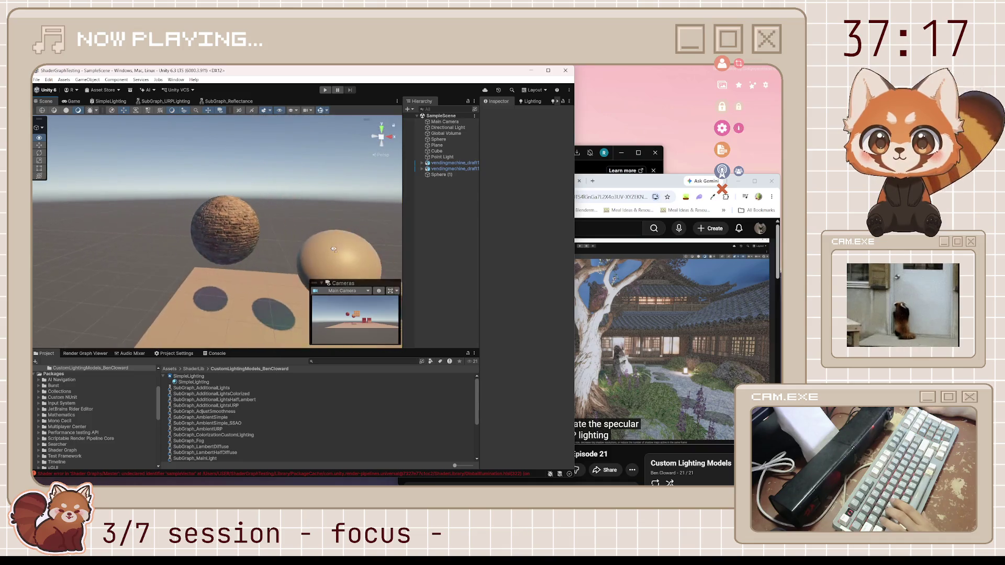
{"action": "mouse_move", "coordinate": [329, 234]}
{"action": "left_mouse_down"}
{"action": "mouse_move", "coordinate": [134, 212]}
{"action": "mouse_move", "coordinate": [157, 214]}
{"action": "mouse_move", "coordinate": [110, 222]}
{"action": "mouse_move", "coordinate": [148, 254]}
{"action": "mouse_move", "coordinate": [178, 173]}
{"action": "left_mouse_up"}
{"action": "left_click", "coordinate": [229, 101]}
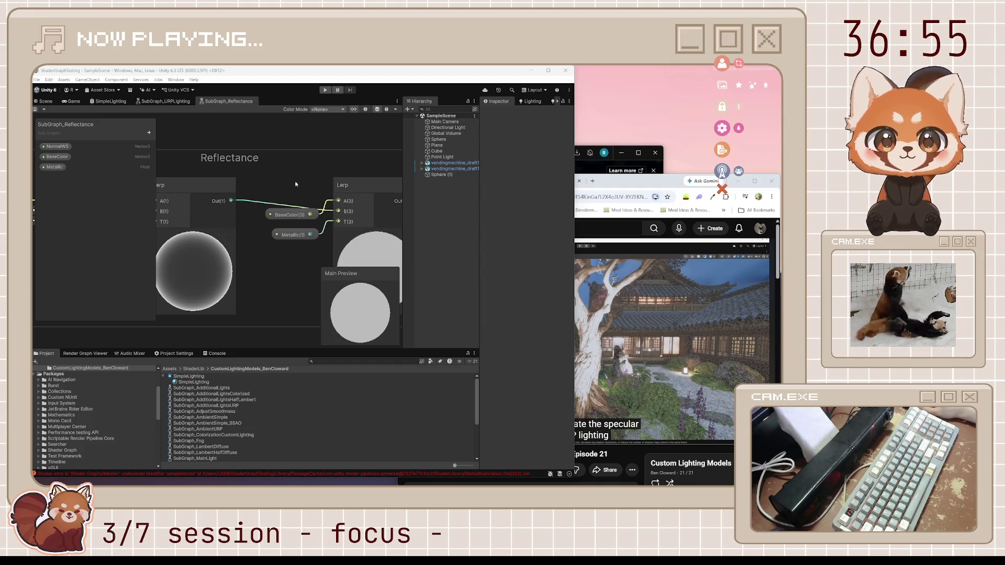
Close the SubGraph_Reflectance tab.
{"action": "scroll", "coordinate": [295, 184], "scroll_direction": "down", "scroll_amount": 2}
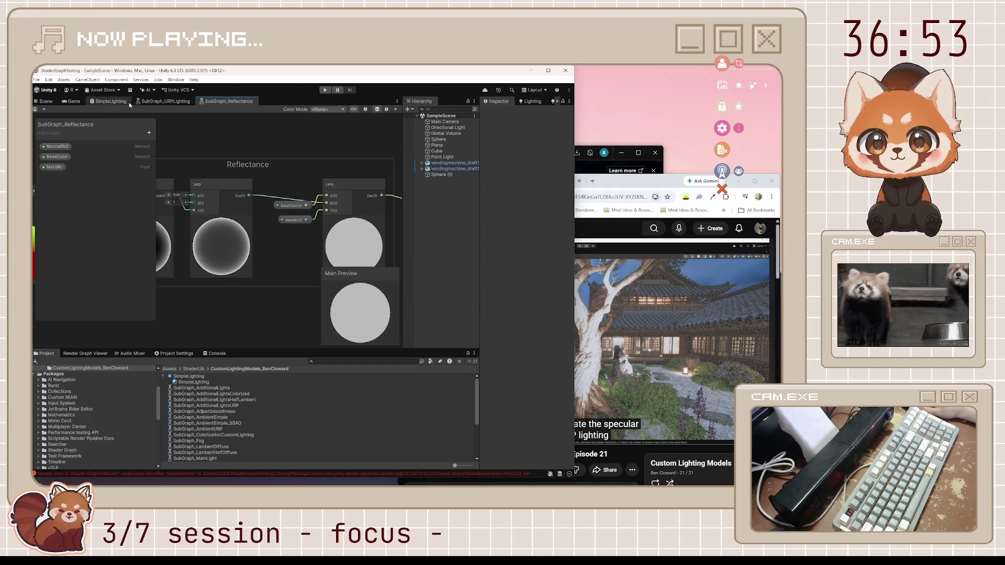
{"action": "left_click", "coordinate": [166, 101]}
{"action": "left_click", "coordinate": [221, 102]}
{"action": "middle_click", "coordinate": [221, 103]}
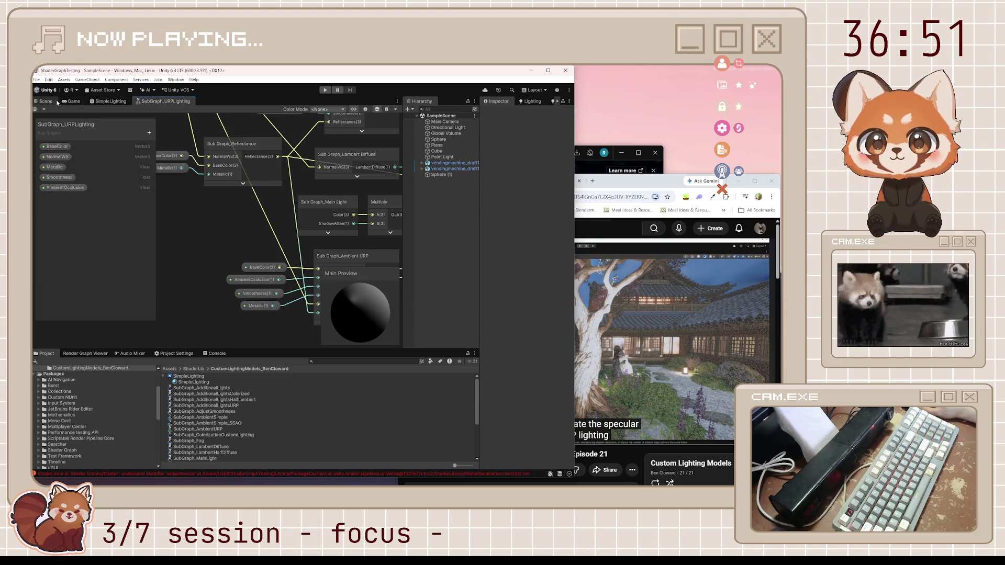
Look over the URP Lighting and SimpleLighting graphs, then play a stretch of the tutorial video.
{"action": "left_click", "coordinate": [142, 103]}
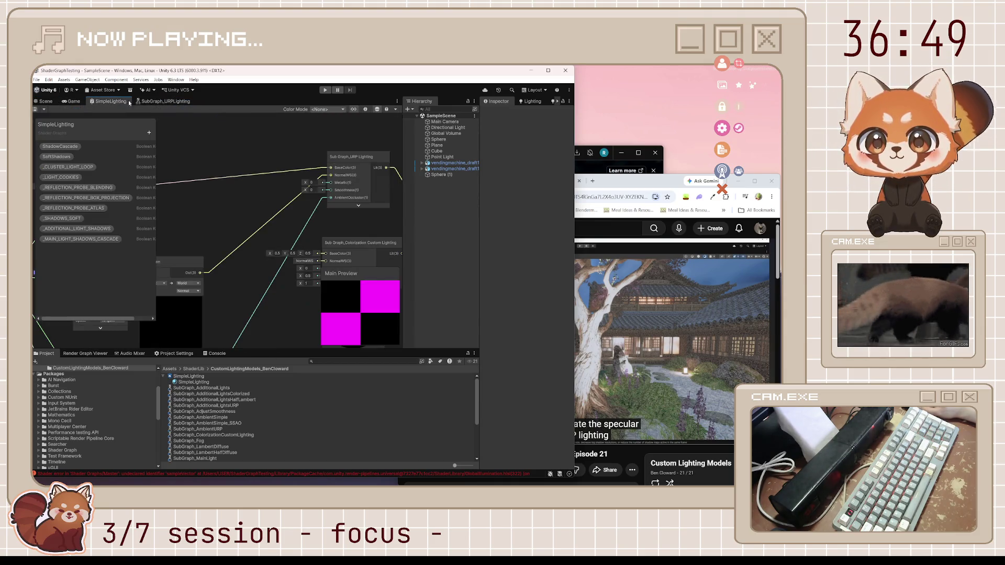
{"action": "left_click", "coordinate": [109, 101]}
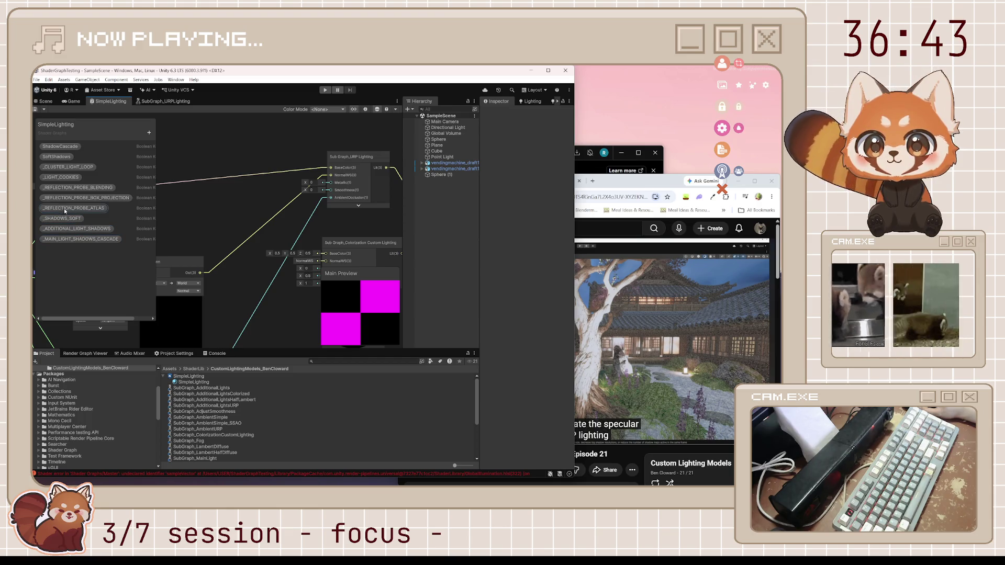
{"action": "left_click", "coordinate": [155, 102]}
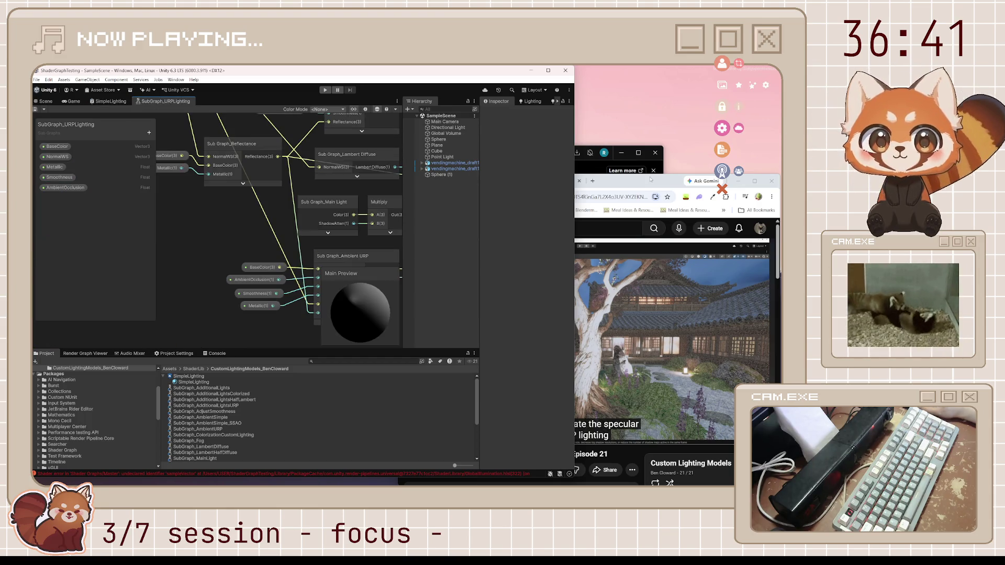
{"action": "left_click", "coordinate": [651, 179]}
{"action": "left_click", "coordinate": [570, 335]}
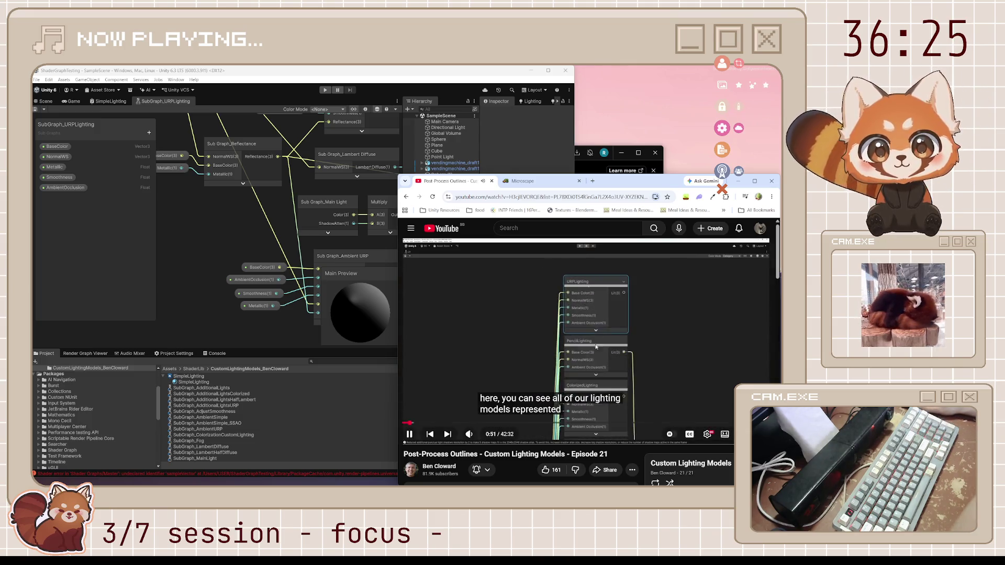
{"action": "left_click", "coordinate": [594, 347]}
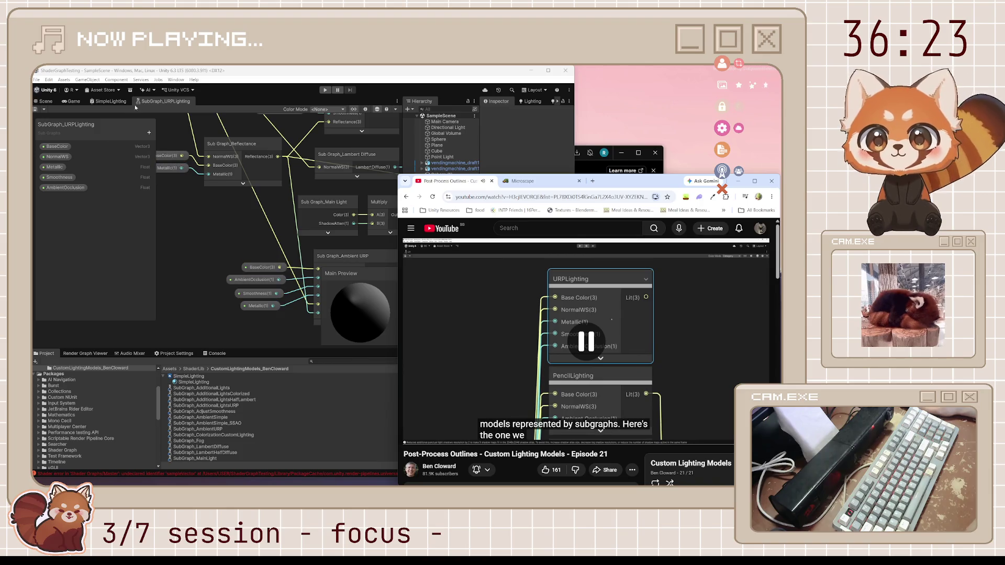
Close the SubGraph_URPLighting tab, leaving only SimpleLighting open.
{"action": "left_click", "coordinate": [155, 102]}
{"action": "middle_click", "coordinate": [155, 103]}
{"action": "scroll", "coordinate": [206, 215], "scroll_direction": "down", "scroll_amount": 5}
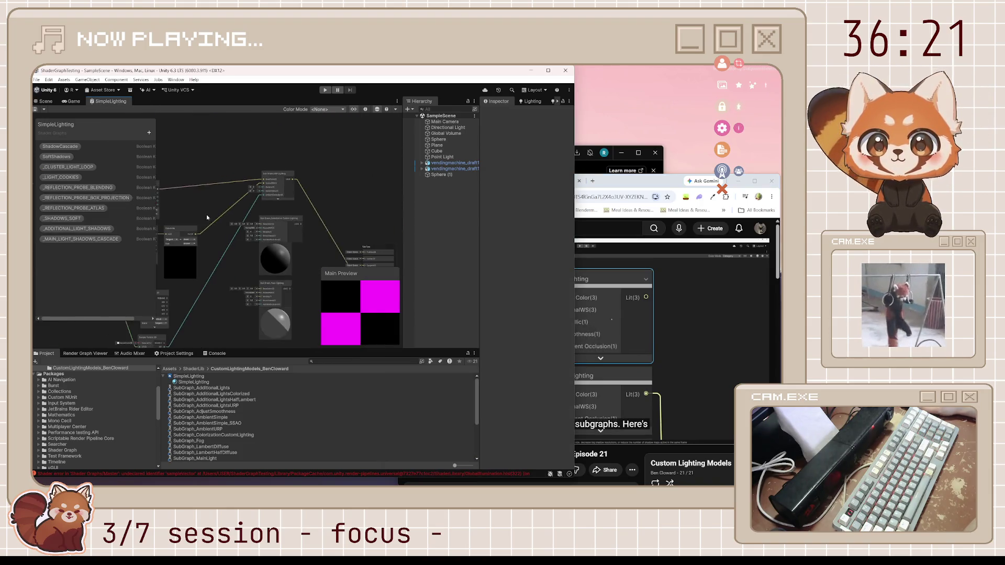
{"action": "scroll", "coordinate": [277, 204], "scroll_direction": "up", "scroll_amount": 5}
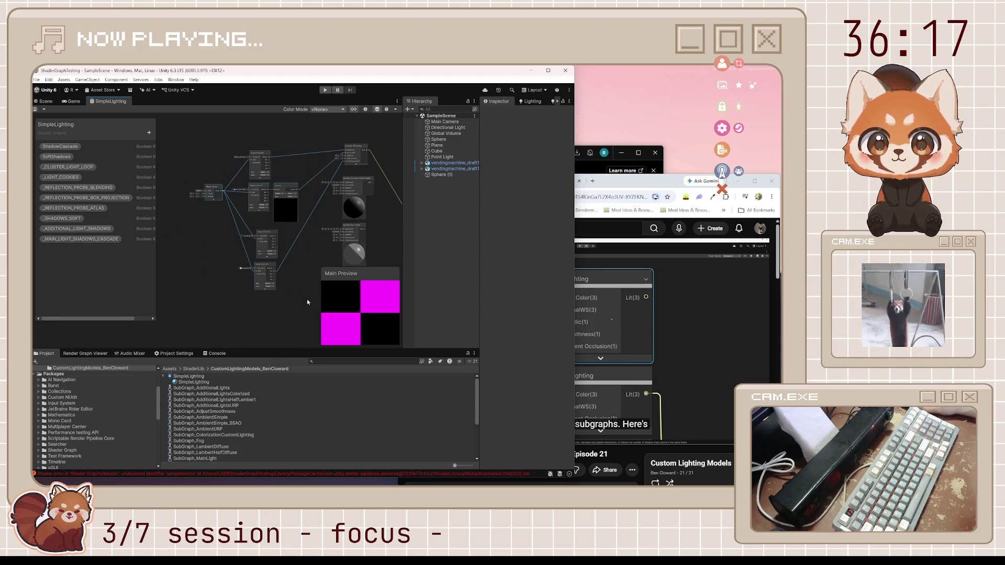
Group the bottom nodes, pan to the Material Input group, and narrow the SimpleLighting blackboard.
{"action": "right_click", "coordinate": [272, 278]}
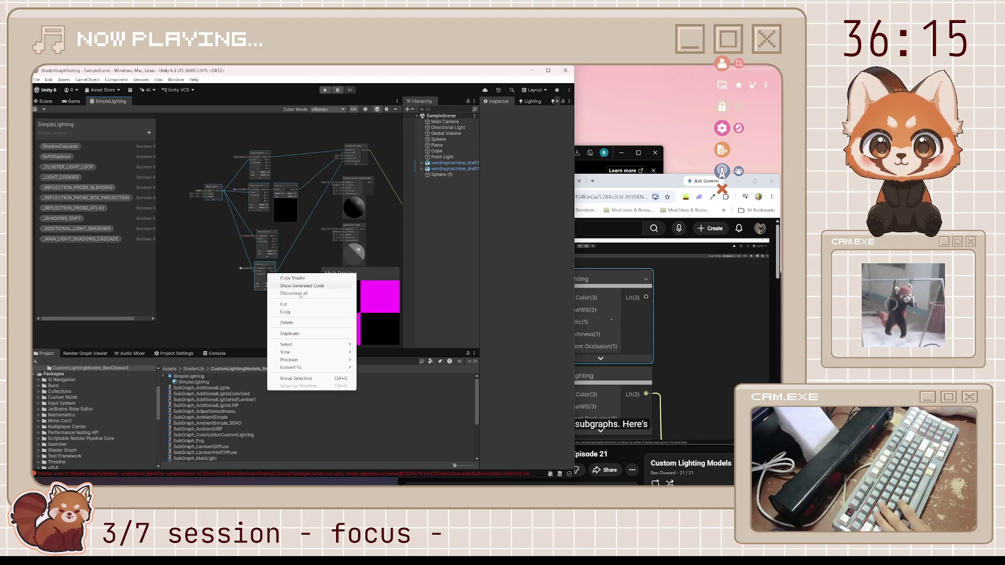
{"action": "left_click", "coordinate": [306, 378]}
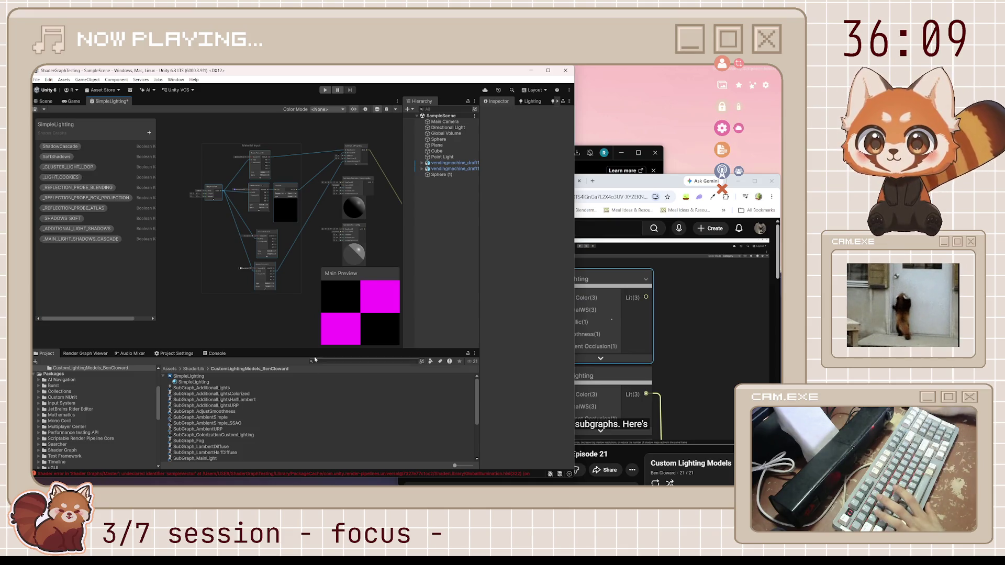
{"action": "scroll", "coordinate": [252, 194], "scroll_direction": "up", "scroll_amount": 3}
{"action": "left_click_drag", "start_coordinate": [252, 194], "coordinate": [285, 213]}
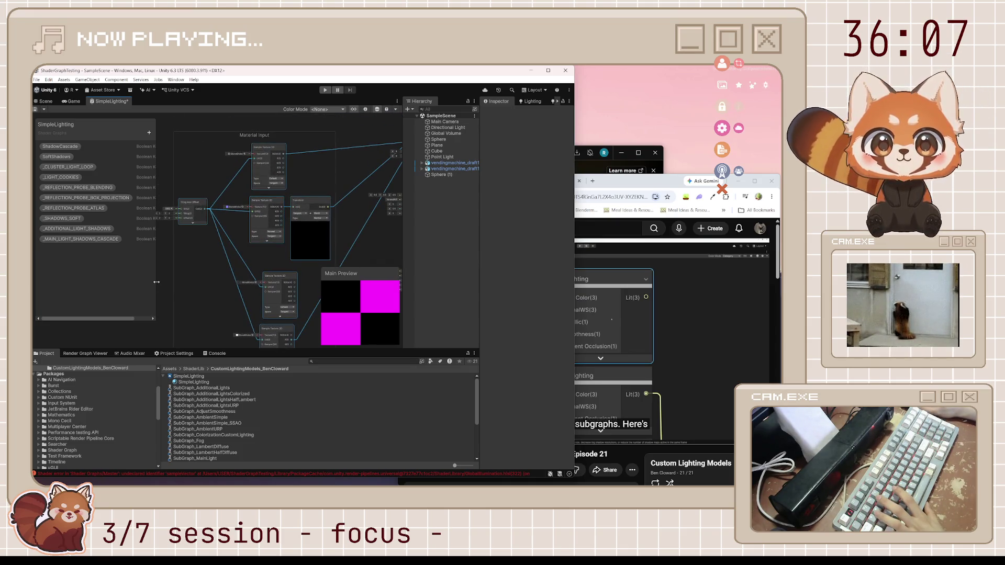
{"action": "left_click_drag", "start_coordinate": [157, 273], "coordinate": [103, 269]}
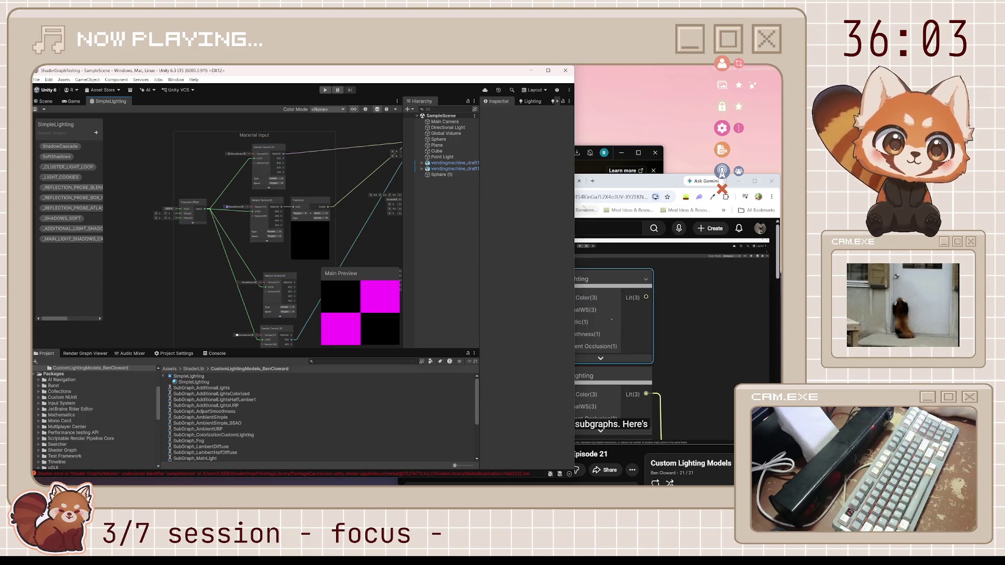
{"action": "scroll", "coordinate": [234, 226], "scroll_direction": "up", "scroll_amount": 5}
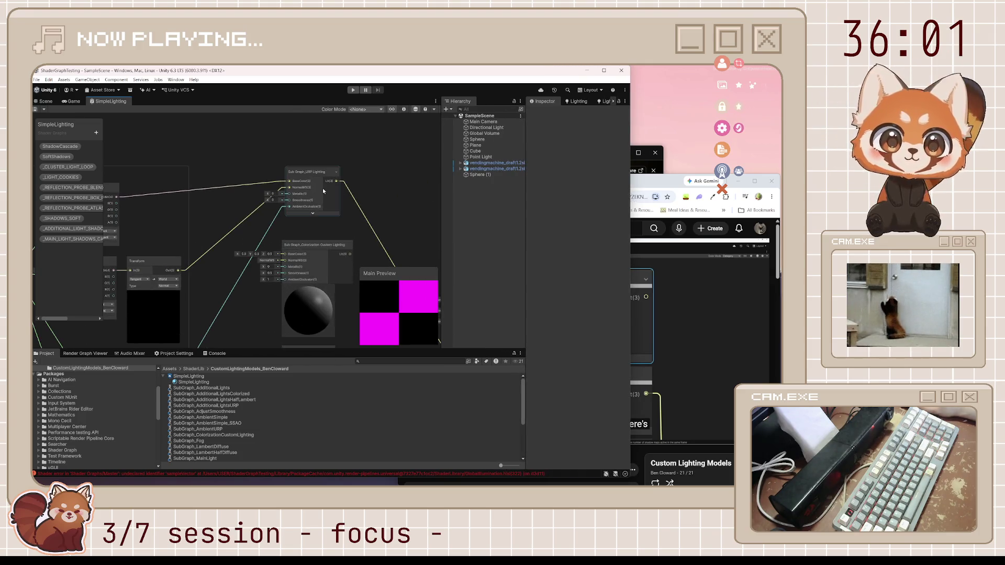
Shift the URP Lighting node down and collapse the Colorization and Toon Lighting node previews.
{"action": "left_click_drag", "start_coordinate": [314, 173], "coordinate": [314, 190]}
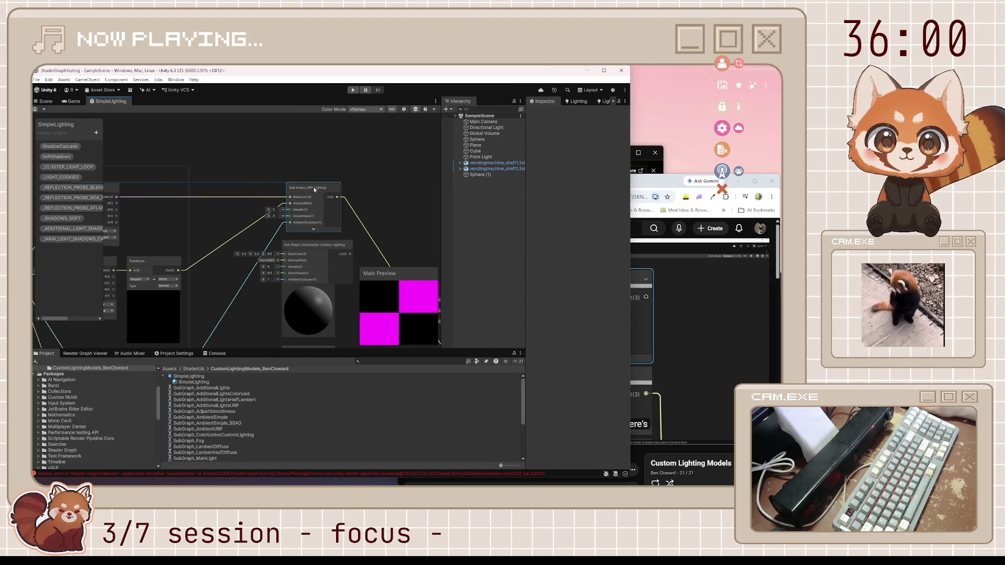
{"action": "left_click", "coordinate": [308, 289]}
{"action": "left_click_drag", "start_coordinate": [324, 347], "coordinate": [323, 263]}
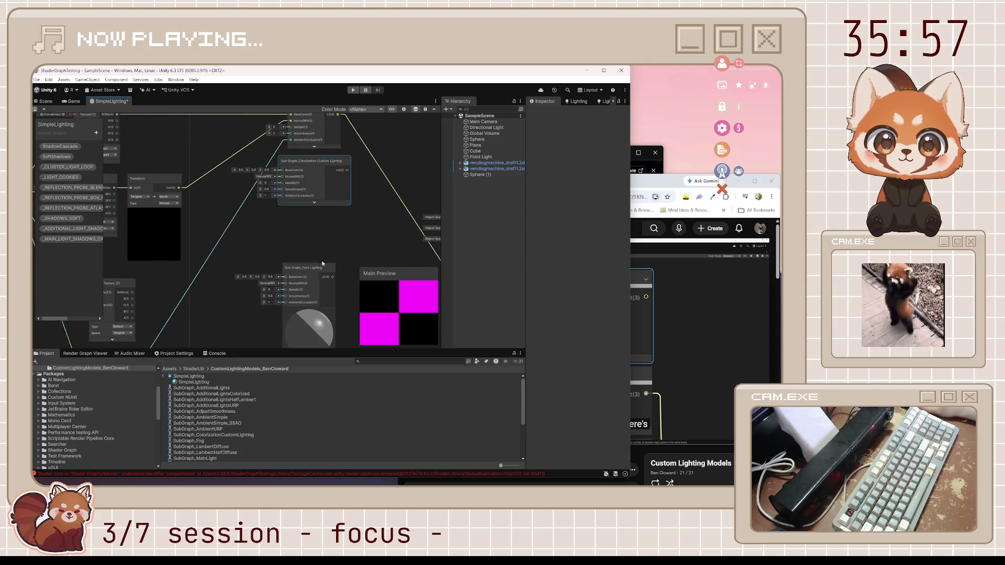
{"action": "left_click", "coordinate": [309, 313]}
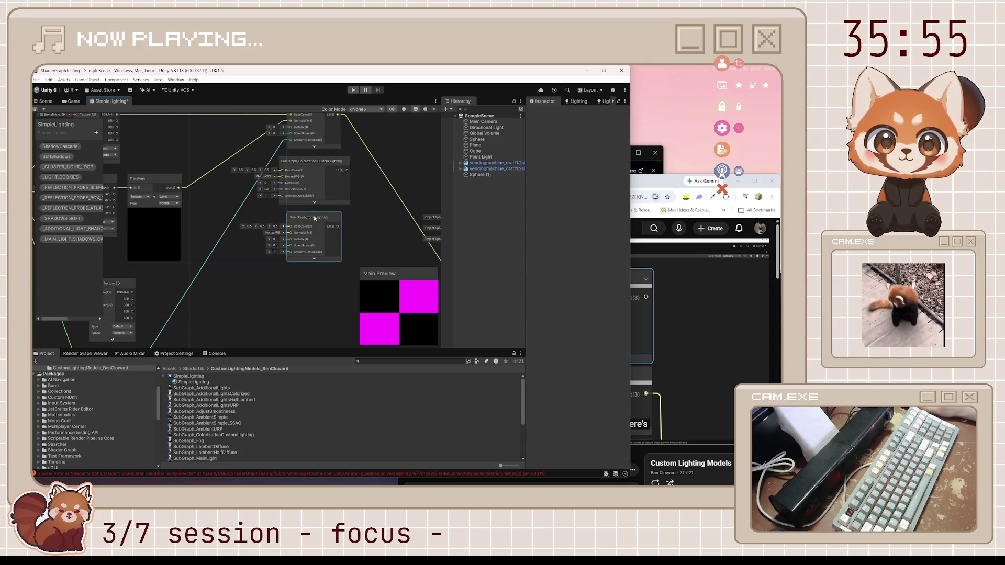
{"action": "scroll", "coordinate": [308, 211], "scroll_direction": "down", "scroll_amount": 5}
{"action": "left_click_drag", "start_coordinate": [308, 212], "coordinate": [299, 270]}
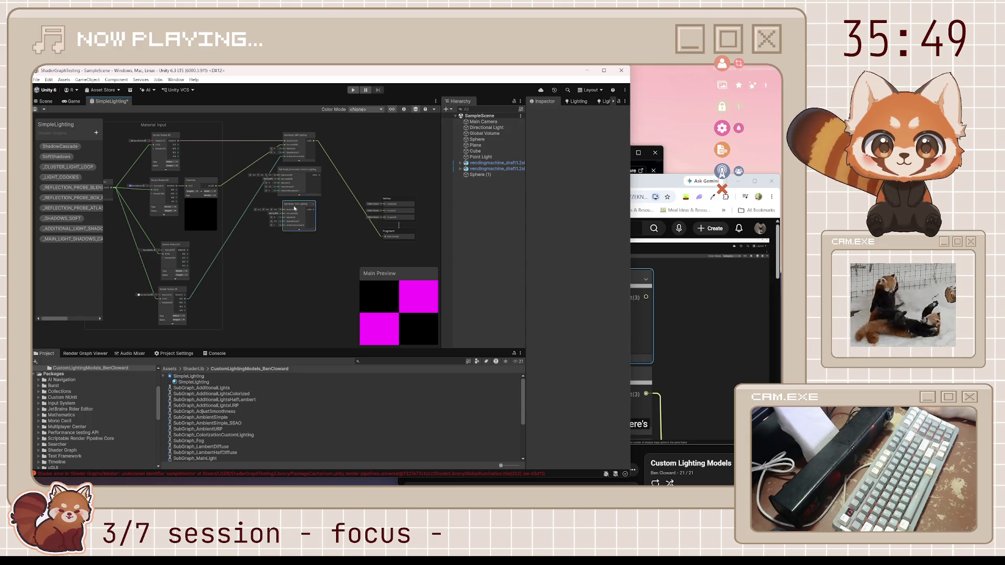
{"action": "scroll", "coordinate": [294, 208], "scroll_direction": "up", "scroll_amount": 3}
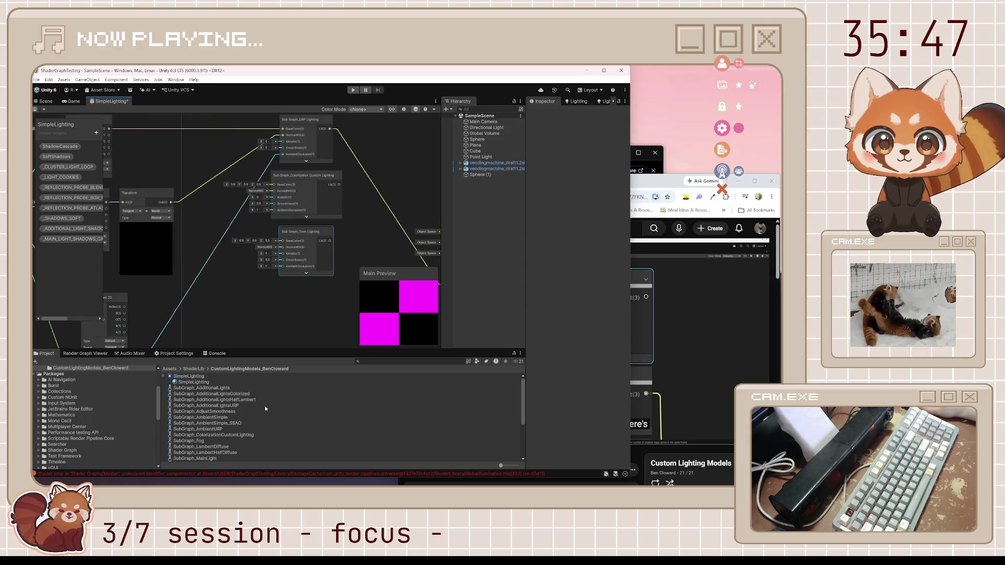
{"action": "left_click", "coordinate": [269, 418]}
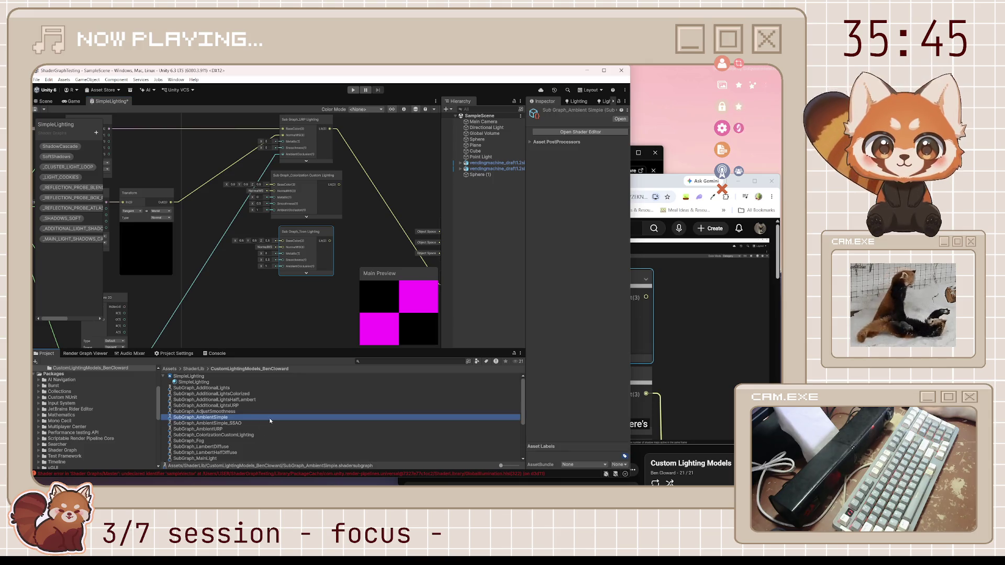
{"action": "scroll", "coordinate": [269, 418], "scroll_direction": "down", "scroll_amount": 3}
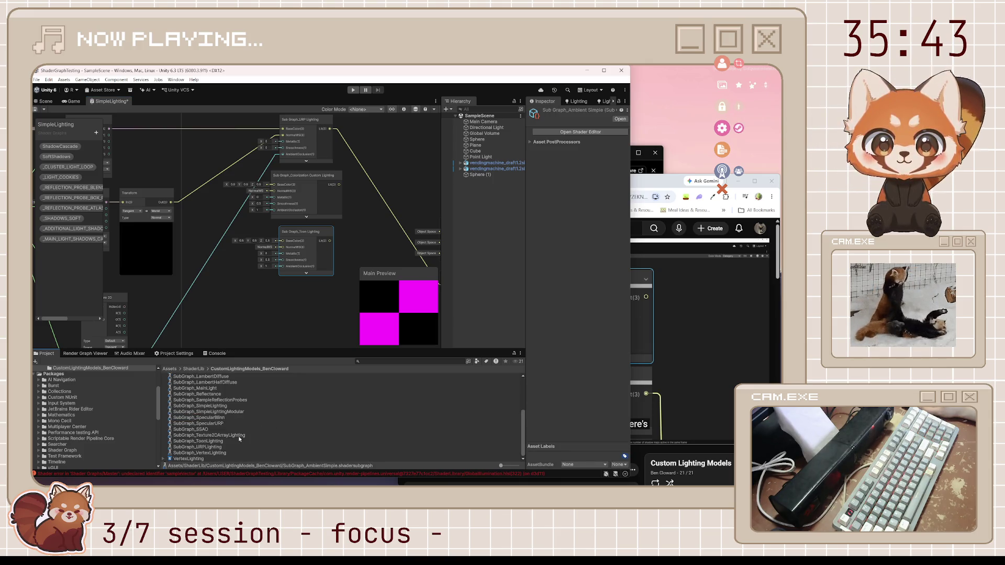
{"action": "scroll", "coordinate": [236, 434], "scroll_direction": "up", "scroll_amount": 3}
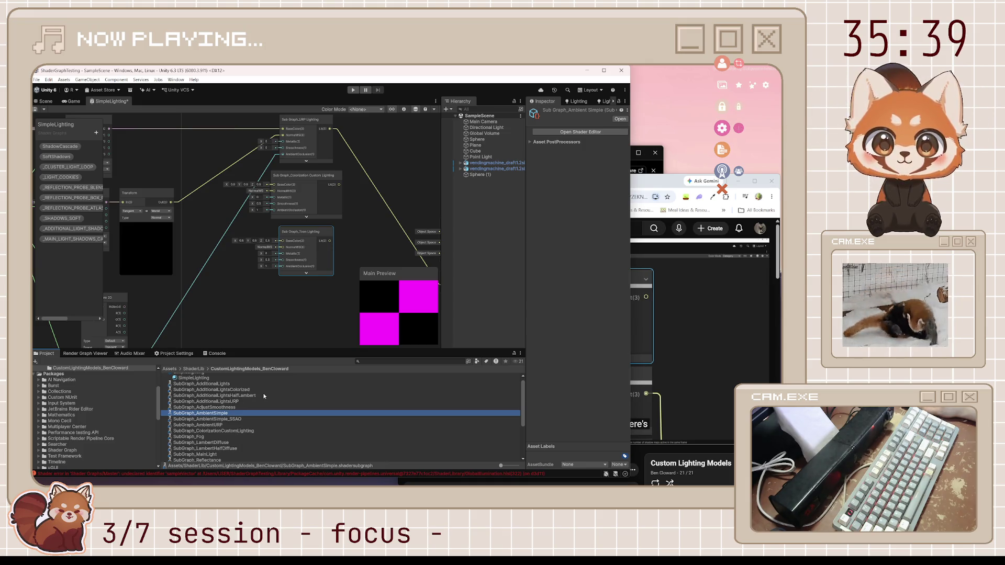
{"action": "left_click", "coordinate": [659, 337]}
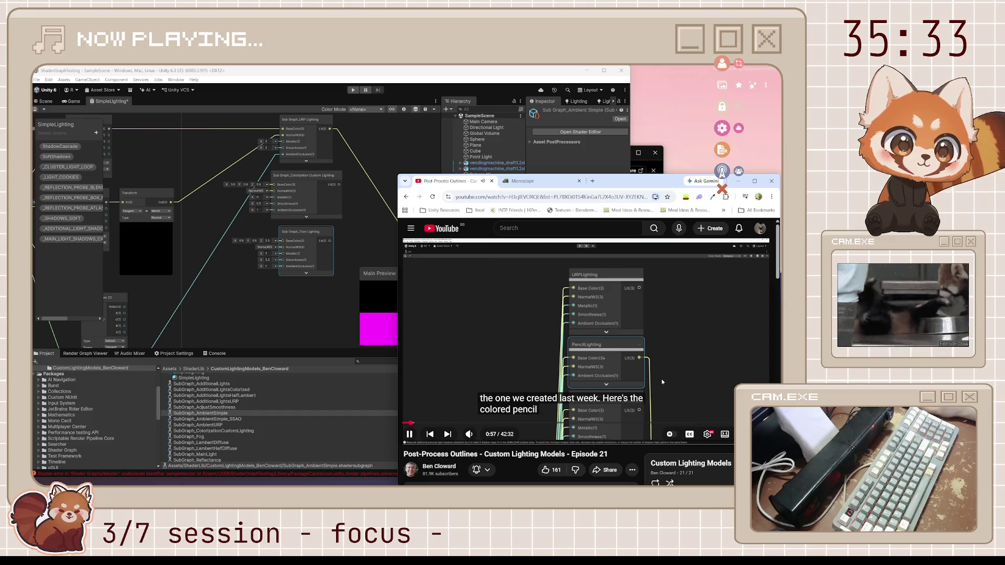
{"action": "left_click", "coordinate": [607, 165]}
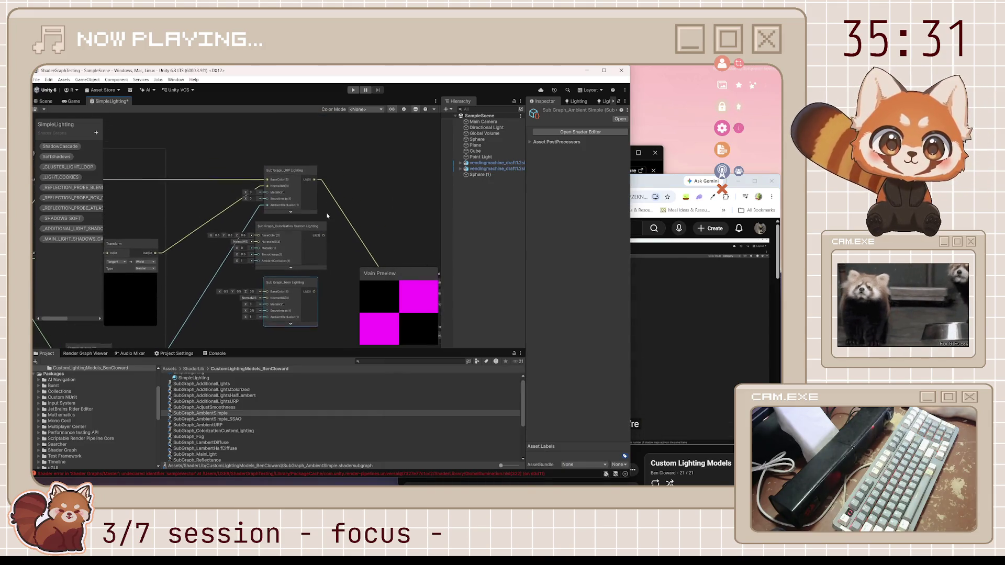
{"action": "left_click", "coordinate": [653, 186]}
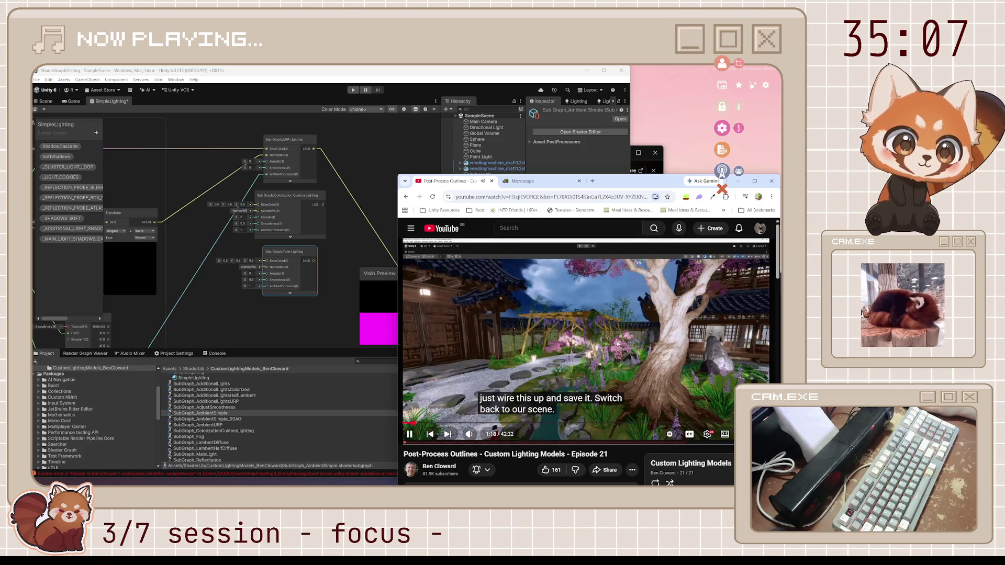
Play the outlines tutorial through the part on stylized models needing outlines, then pause it.
{"action": "key", "text": "space"}
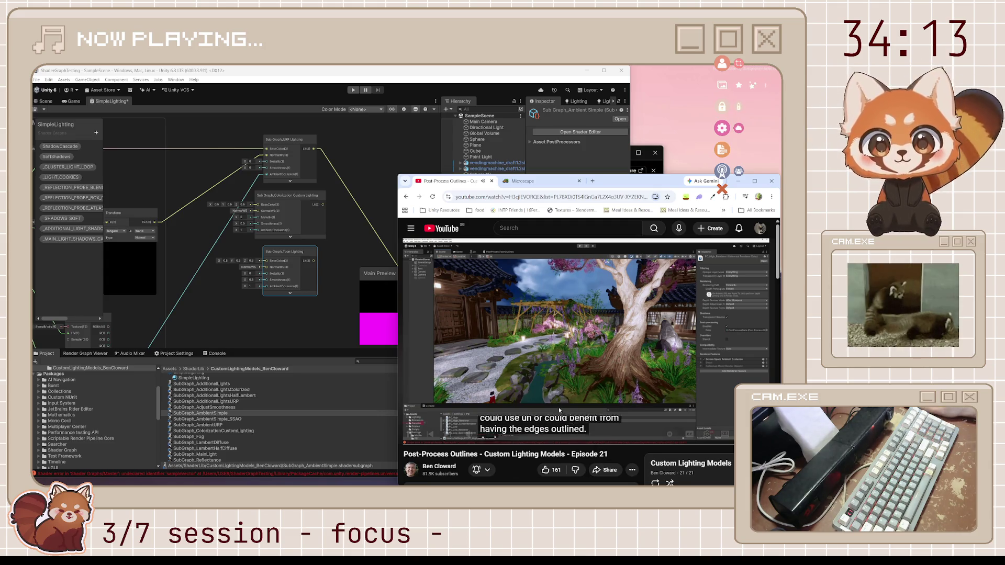
{"action": "key", "text": "space"}
{"action": "left_click", "coordinate": [285, 333]}
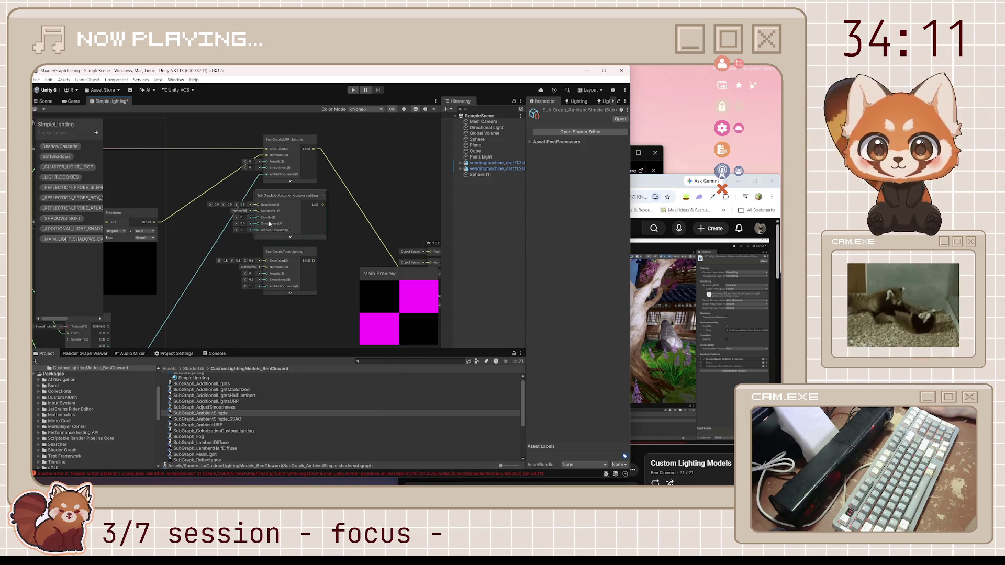
Open the Reflectance sub-graph from inside URP Lighting and frame all its nodes.
{"action": "double_click", "coordinate": [300, 141]}
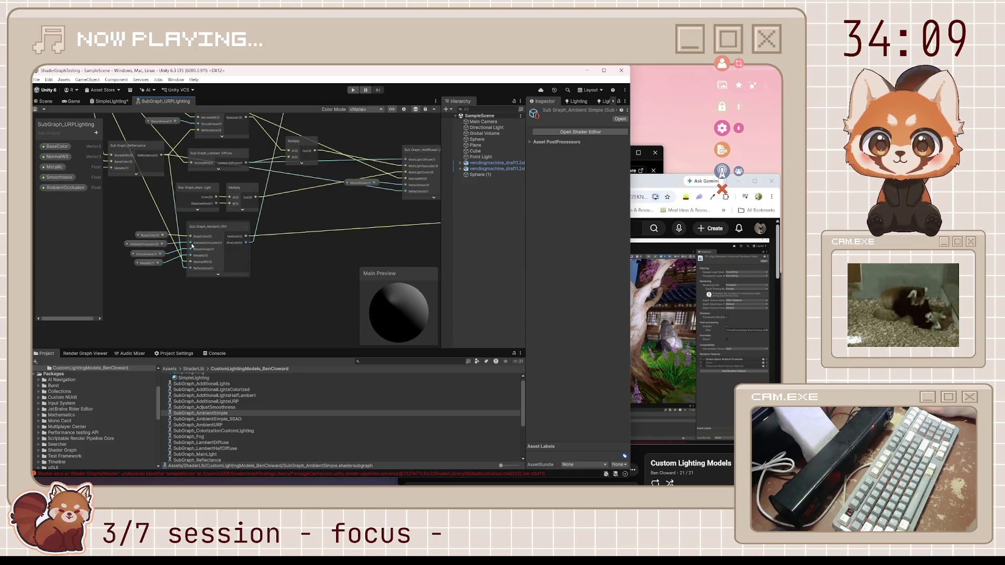
{"action": "double_click", "coordinate": [130, 149]}
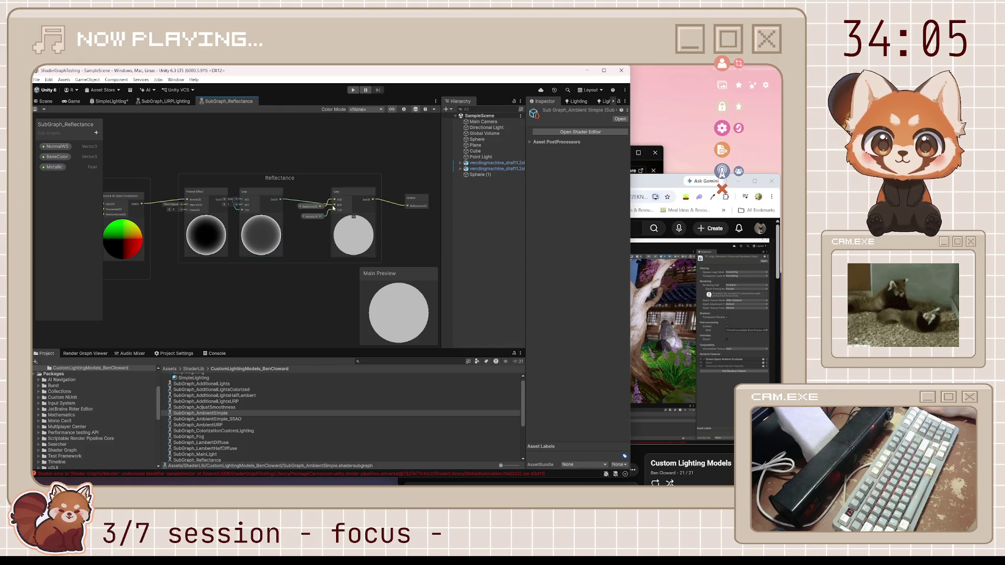
{"action": "key", "text": "a"}
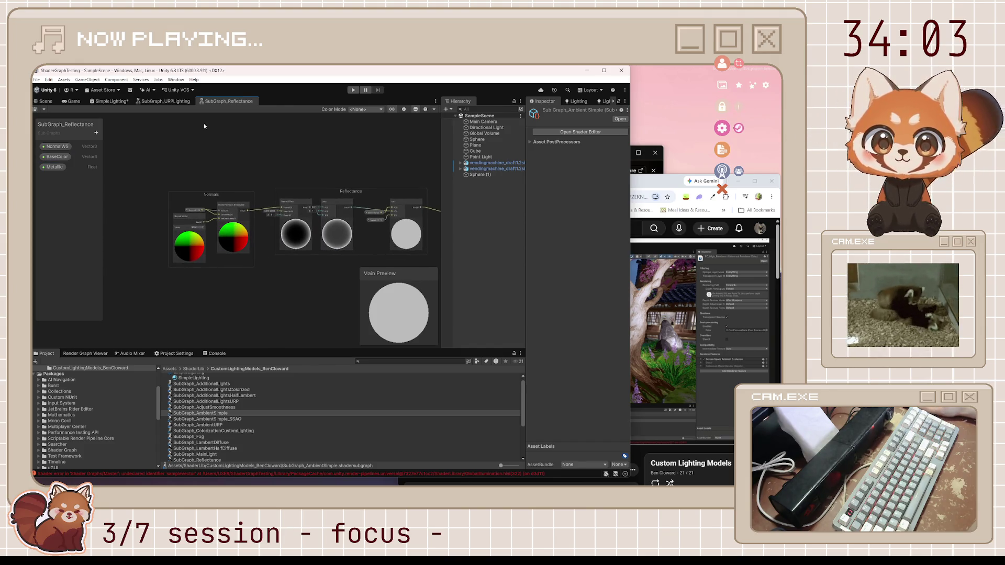
Close the SubGraph_URPLighting tab and return to the Scene view.
{"action": "left_click", "coordinate": [184, 102]}
{"action": "left_click", "coordinate": [108, 101]}
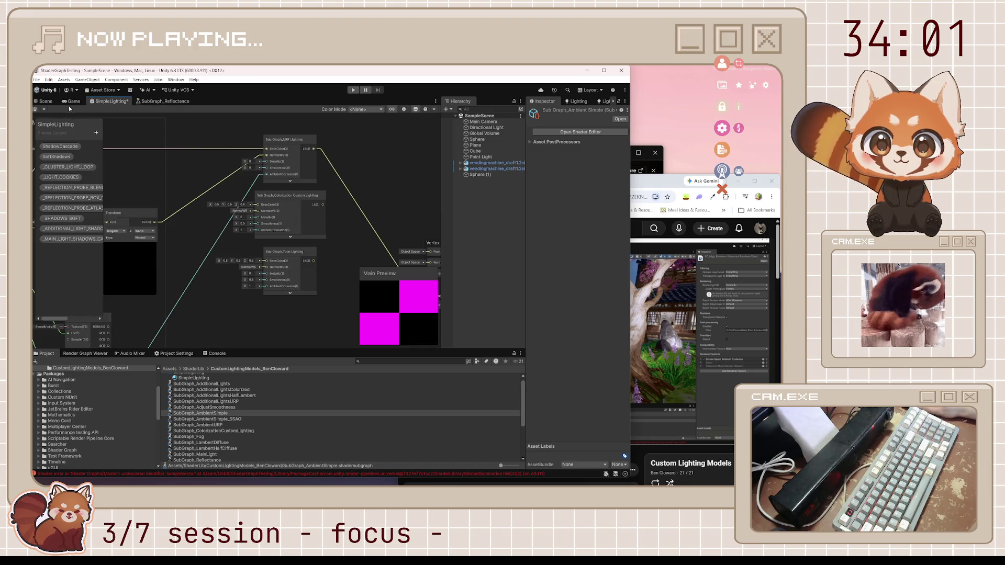
{"action": "left_click", "coordinate": [165, 101]}
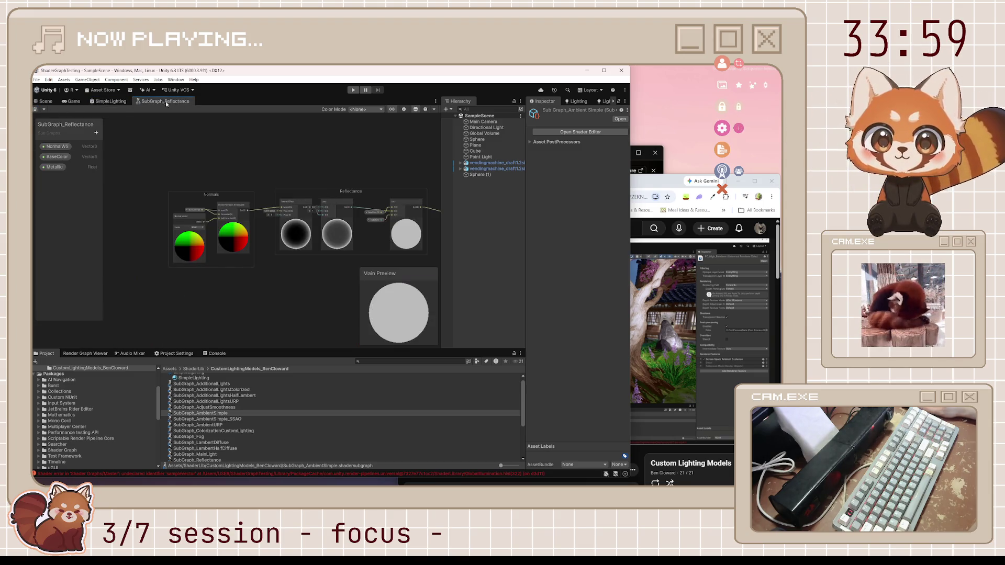
{"action": "scroll", "coordinate": [340, 225], "scroll_direction": "up", "scroll_amount": 3}
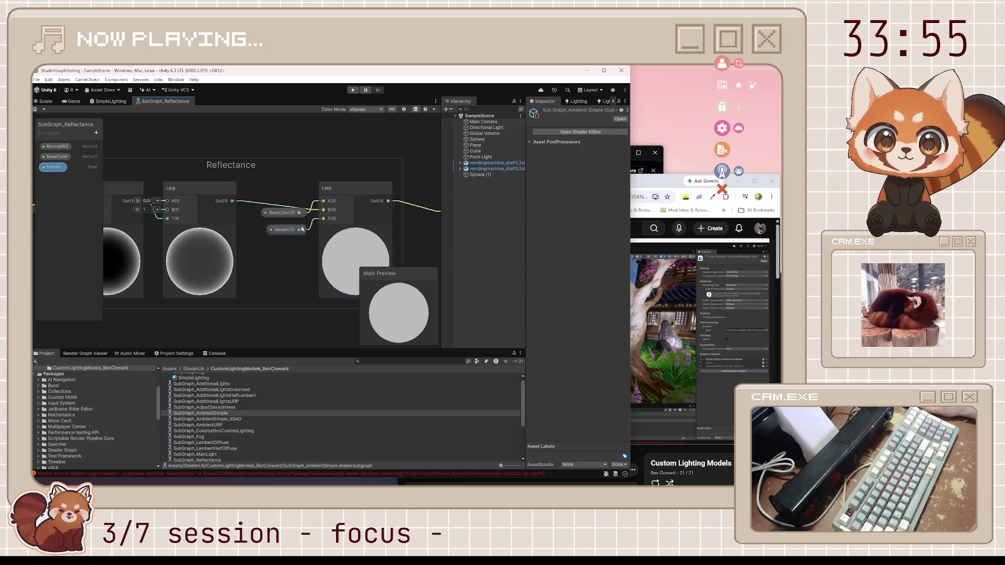
{"action": "left_click", "coordinate": [53, 102]}
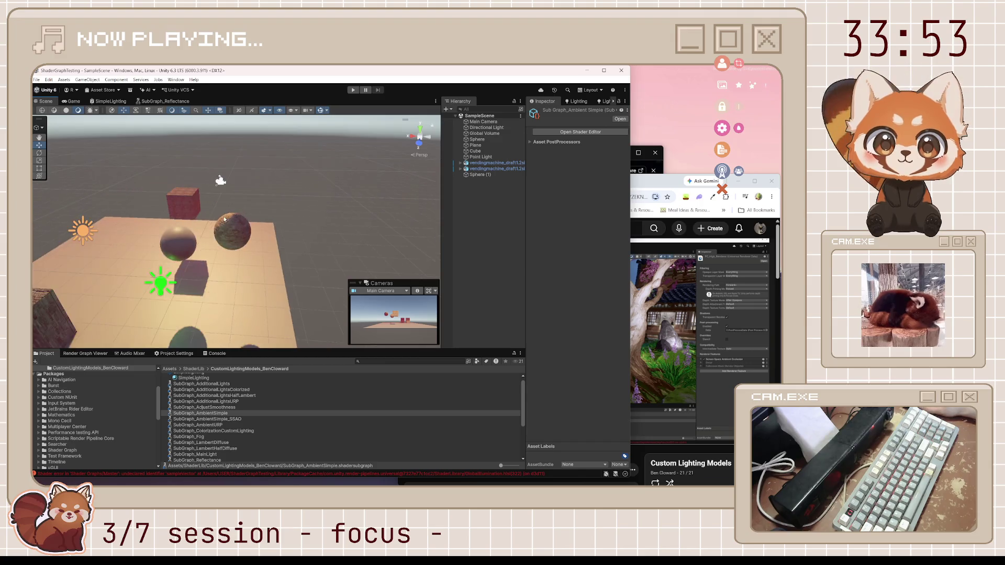
Move the brick-textured sphere to the left, reframe the camera, and save the scene.
{"action": "mouse_move", "coordinate": [222, 221]}
{"action": "left_mouse_down"}
{"action": "mouse_move", "coordinate": [204, 238]}
{"action": "mouse_move", "coordinate": [355, 255]}
{"action": "mouse_move", "coordinate": [377, 178]}
{"action": "mouse_move", "coordinate": [617, 297]}
{"action": "mouse_move", "coordinate": [656, 236]}
{"action": "mouse_move", "coordinate": [433, 224]}
{"action": "mouse_move", "coordinate": [684, 229]}
{"action": "left_mouse_up"}
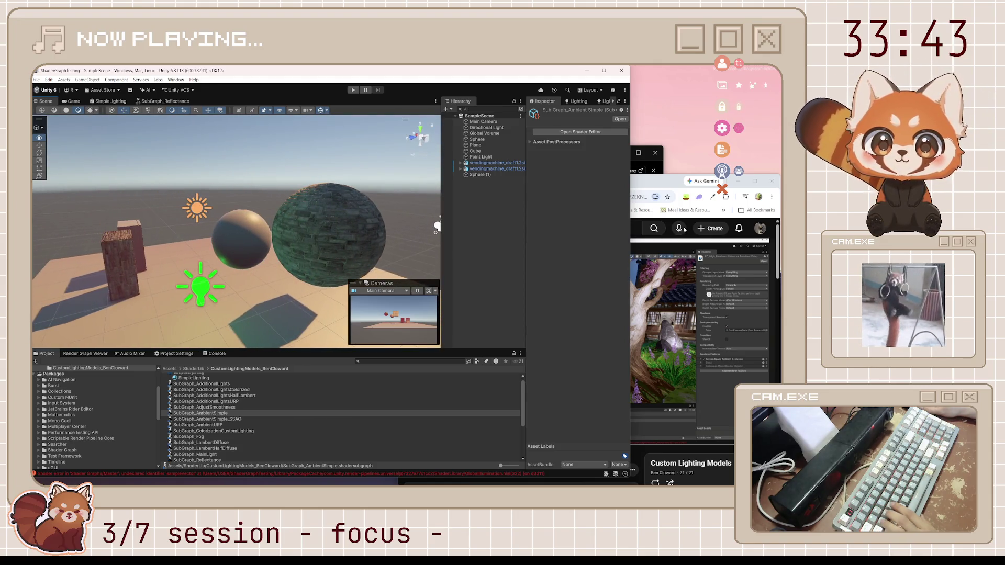
{"action": "left_click", "coordinate": [322, 247]}
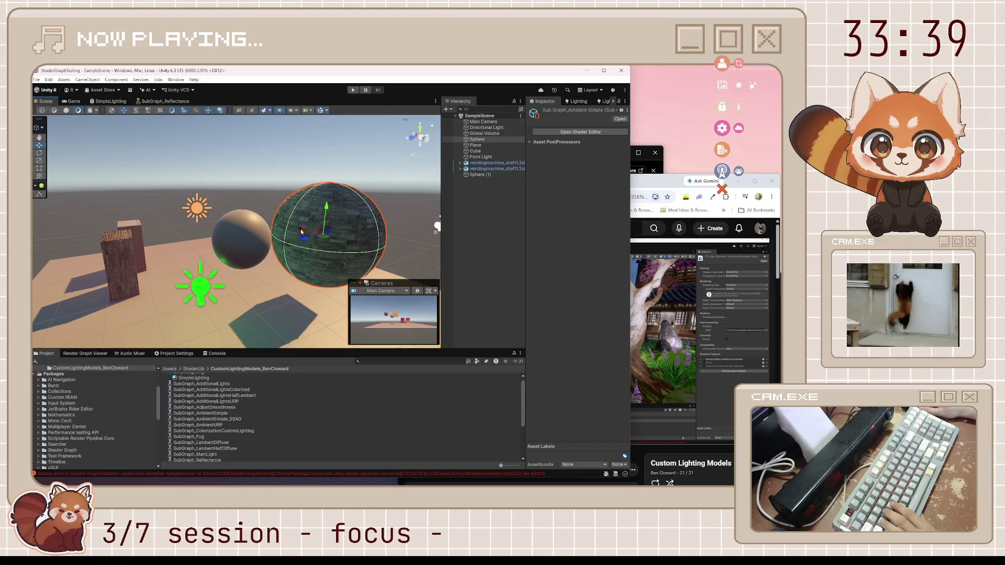
{"action": "mouse_move", "coordinate": [301, 232]}
{"action": "left_mouse_down"}
{"action": "mouse_move", "coordinate": [222, 215]}
{"action": "mouse_move", "coordinate": [194, 220]}
{"action": "left_mouse_up"}
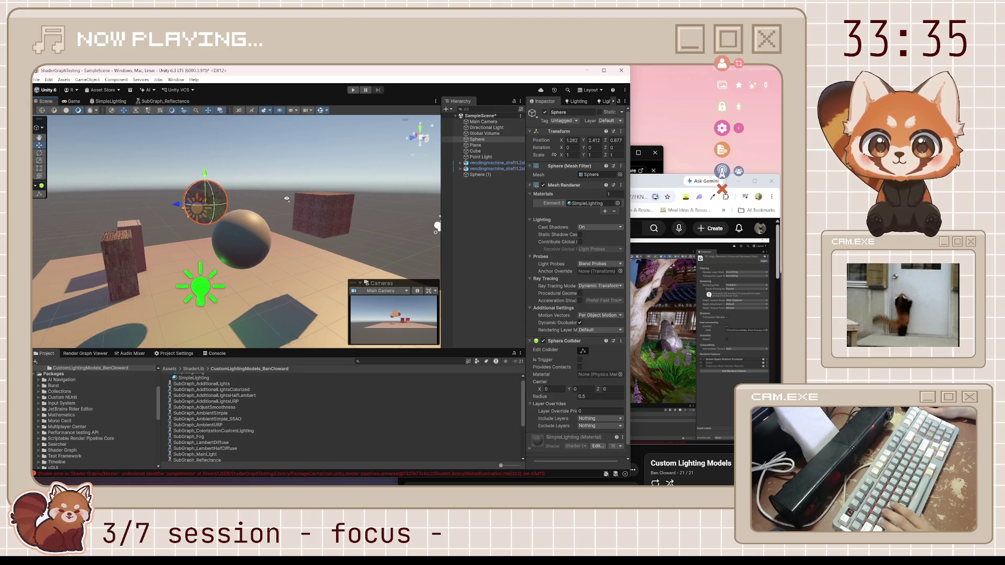
{"action": "mouse_move", "coordinate": [287, 199]}
{"action": "left_mouse_down"}
{"action": "mouse_move", "coordinate": [155, 219]}
{"action": "mouse_move", "coordinate": [388, 227]}
{"action": "mouse_move", "coordinate": [135, 222]}
{"action": "mouse_move", "coordinate": [163, 223]}
{"action": "mouse_move", "coordinate": [97, 185]}
{"action": "mouse_move", "coordinate": [511, 154]}
{"action": "left_mouse_up"}
{"action": "mouse_move", "coordinate": [357, 200]}
{"action": "left_mouse_down"}
{"action": "mouse_move", "coordinate": [340, 218]}
{"action": "mouse_move", "coordinate": [431, 222]}
{"action": "mouse_move", "coordinate": [291, 244]}
{"action": "mouse_move", "coordinate": [68, 251]}
{"action": "mouse_move", "coordinate": [189, 248]}
{"action": "left_mouse_up"}
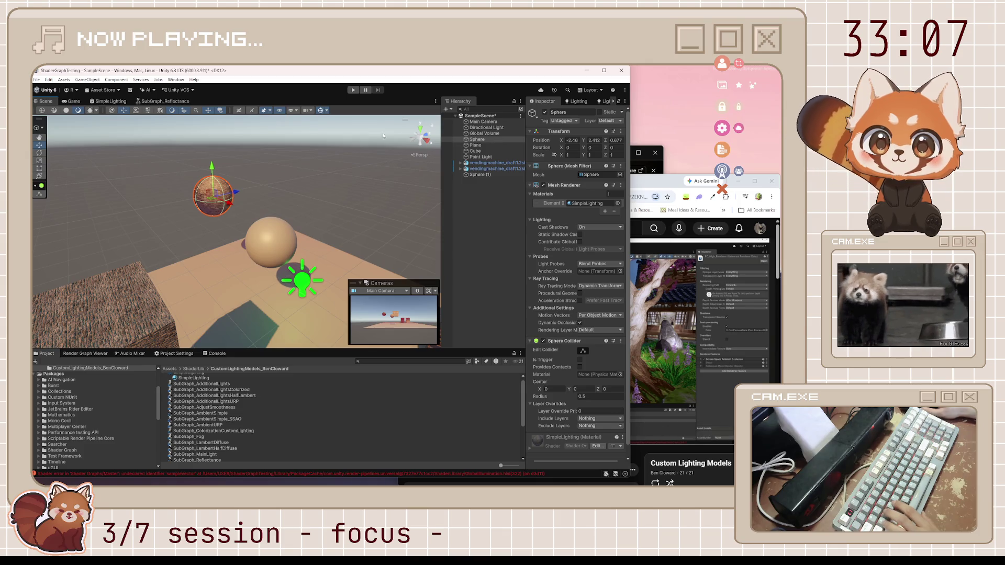
{"action": "key", "text": "ctrl+s"}
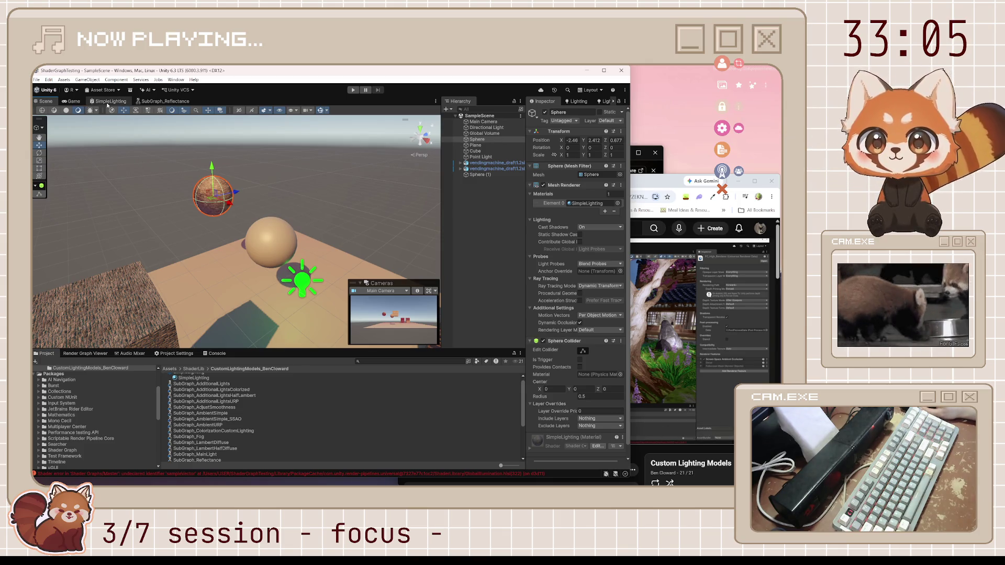
Delete the Transform-to-NormalWS link in SimpleLighting, save the asset, and view the scene.
{"action": "left_click", "coordinate": [108, 101]}
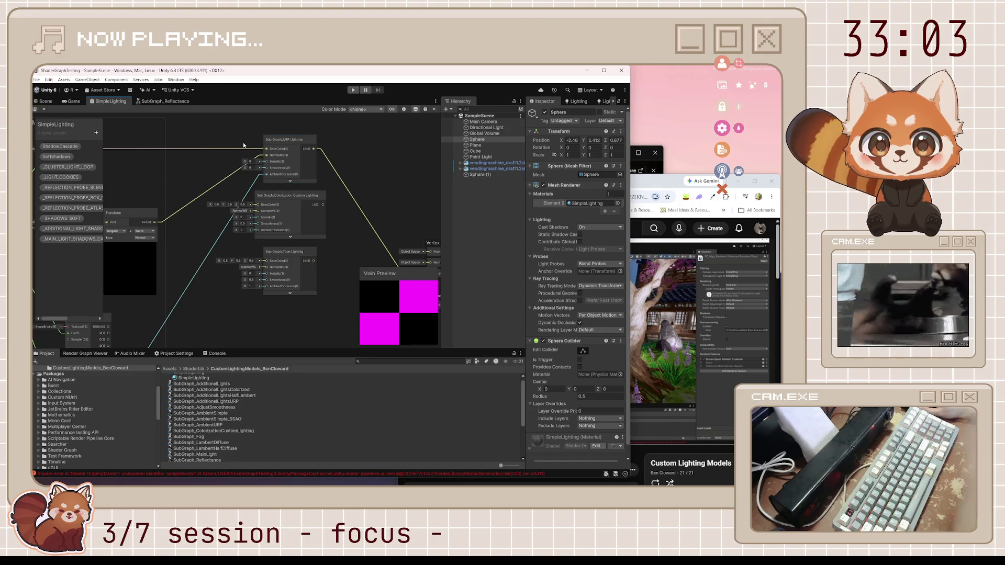
{"action": "key", "text": "Delete"}
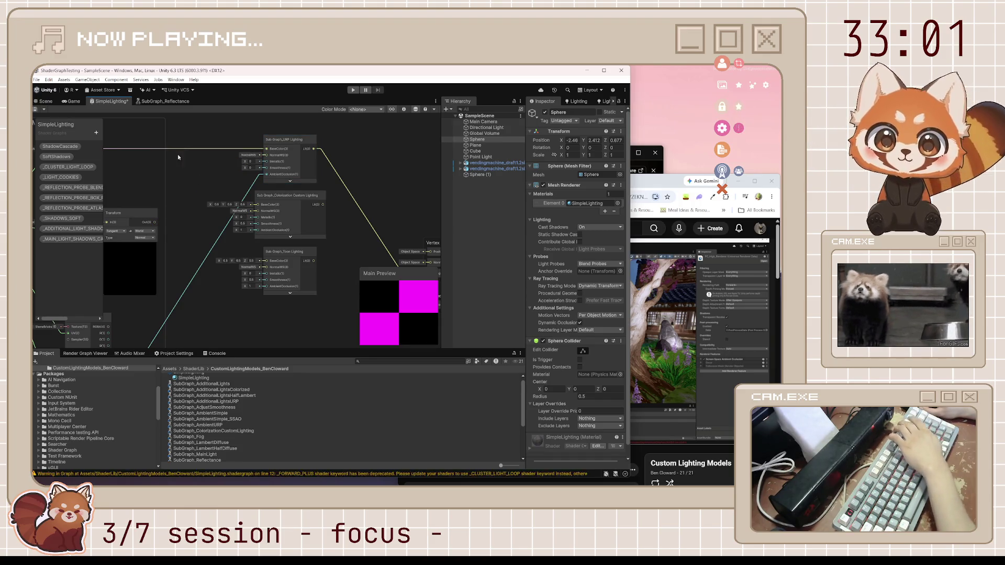
{"action": "left_click", "coordinate": [36, 106]}
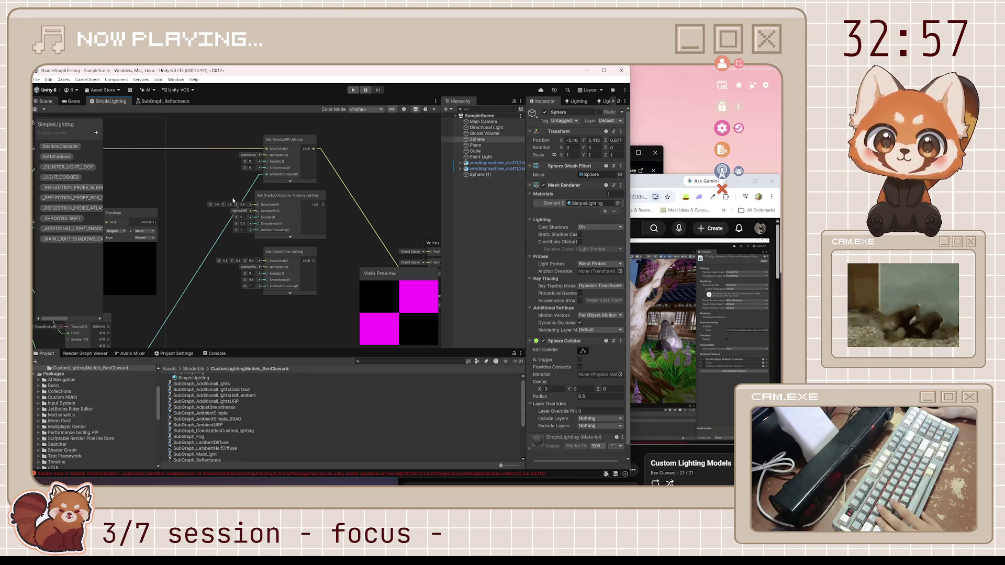
{"action": "key", "text": "ctrl+1"}
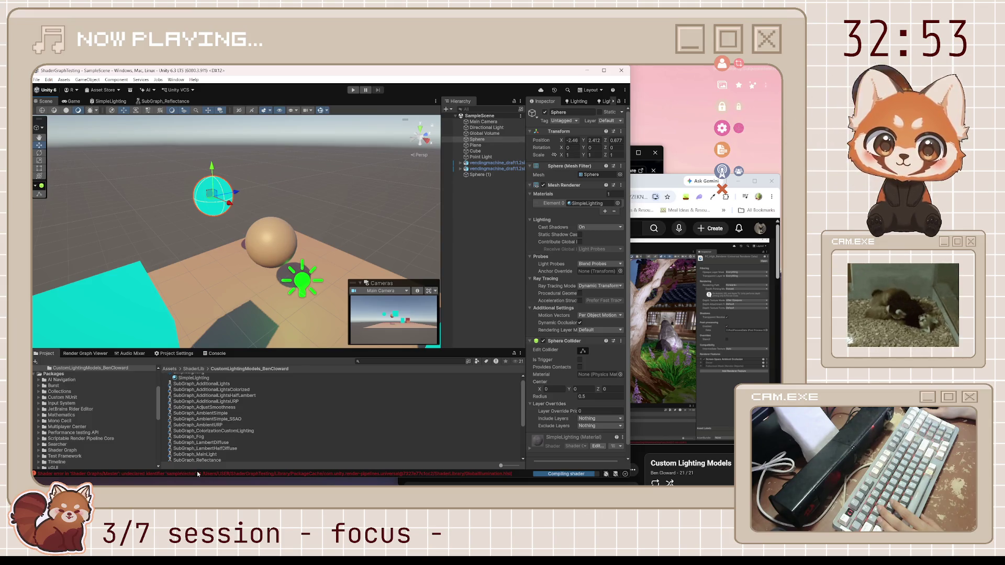
Orbit around the spheres, then open the latest Console shader error in GlobalIllumination.hlsl.
{"action": "mouse_move", "coordinate": [191, 321]}
{"action": "left_mouse_down"}
{"action": "mouse_move", "coordinate": [240, 241]}
{"action": "mouse_move", "coordinate": [277, 225]}
{"action": "mouse_move", "coordinate": [252, 190]}
{"action": "mouse_move", "coordinate": [438, 216]}
{"action": "left_mouse_up"}
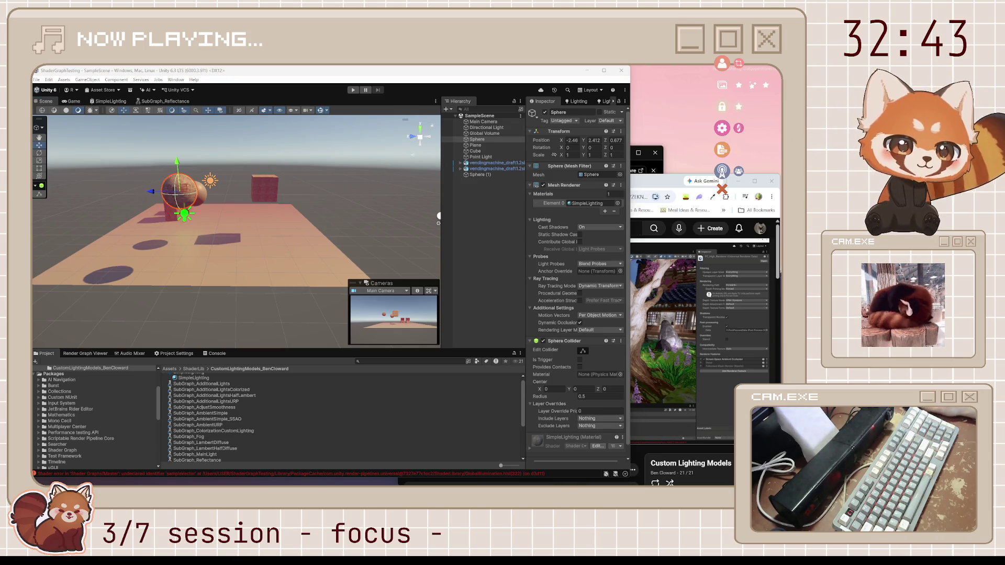
{"action": "left_click_drag", "start_coordinate": [338, 264], "coordinate": [369, 224]}
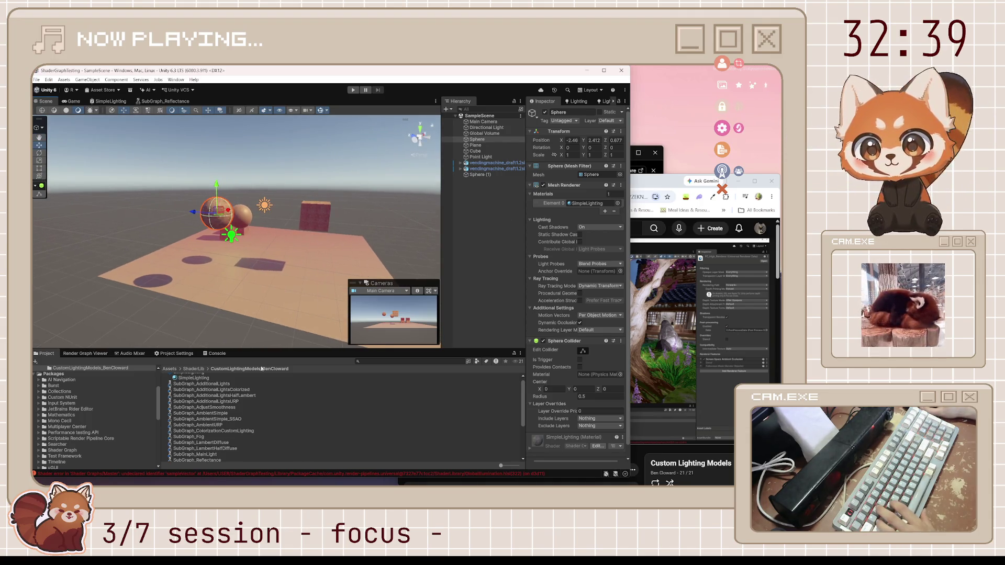
{"action": "double_click", "coordinate": [235, 473]}
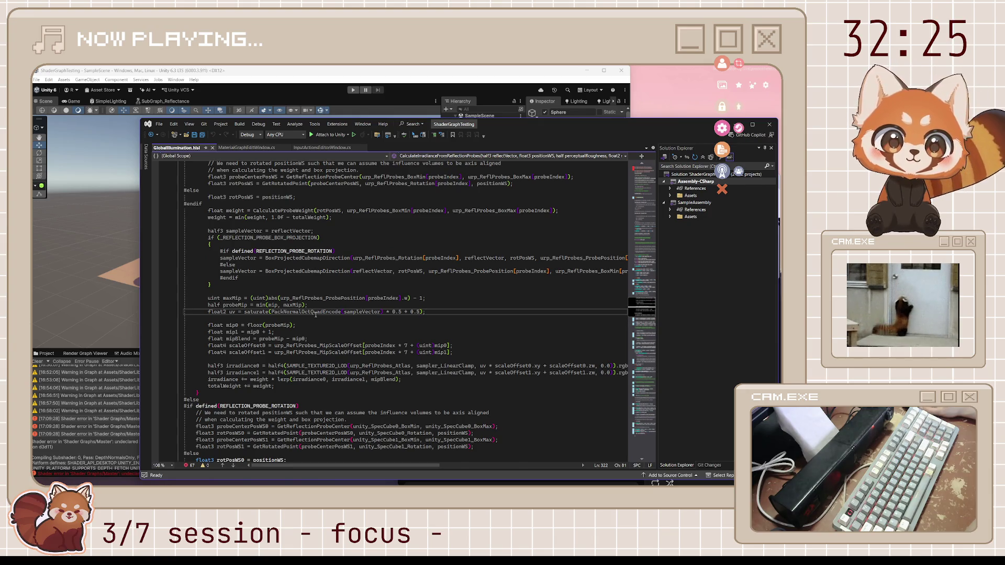
{"action": "scroll", "coordinate": [287, 258], "scroll_direction": "up", "scroll_amount": 4}
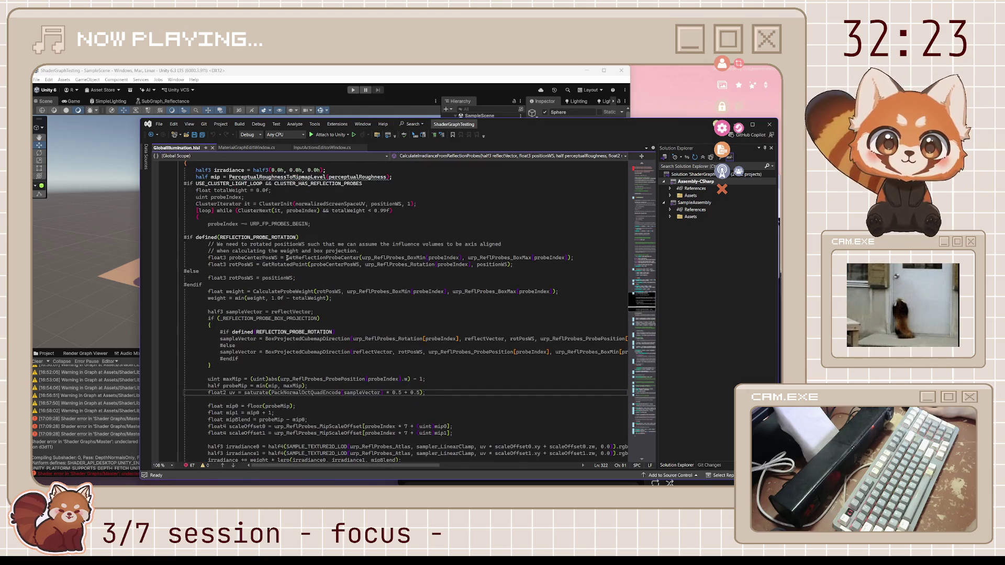
{"action": "scroll", "coordinate": [287, 258], "scroll_direction": "down", "scroll_amount": 6}
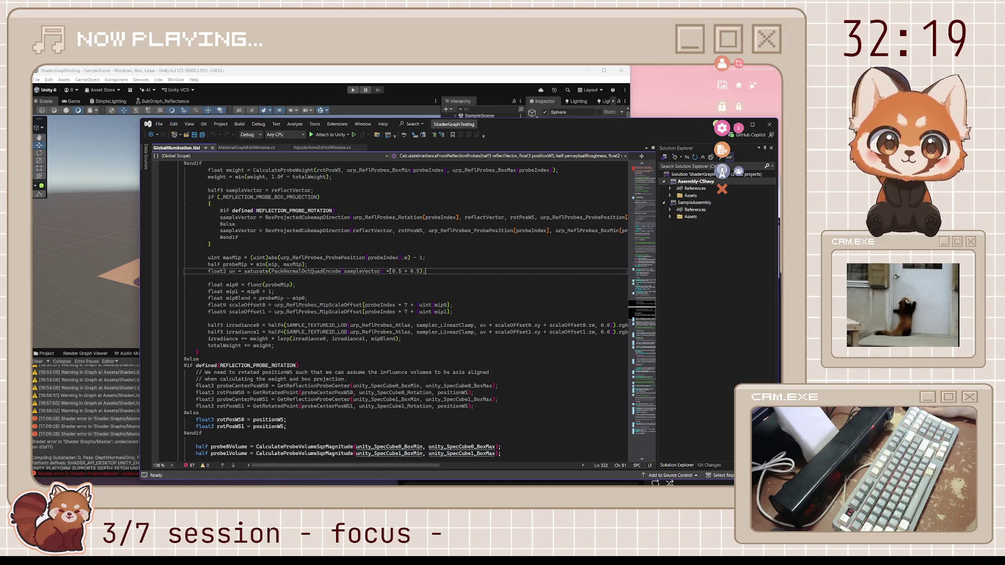
{"action": "scroll", "coordinate": [417, 284], "scroll_direction": "up", "scroll_amount": 10}
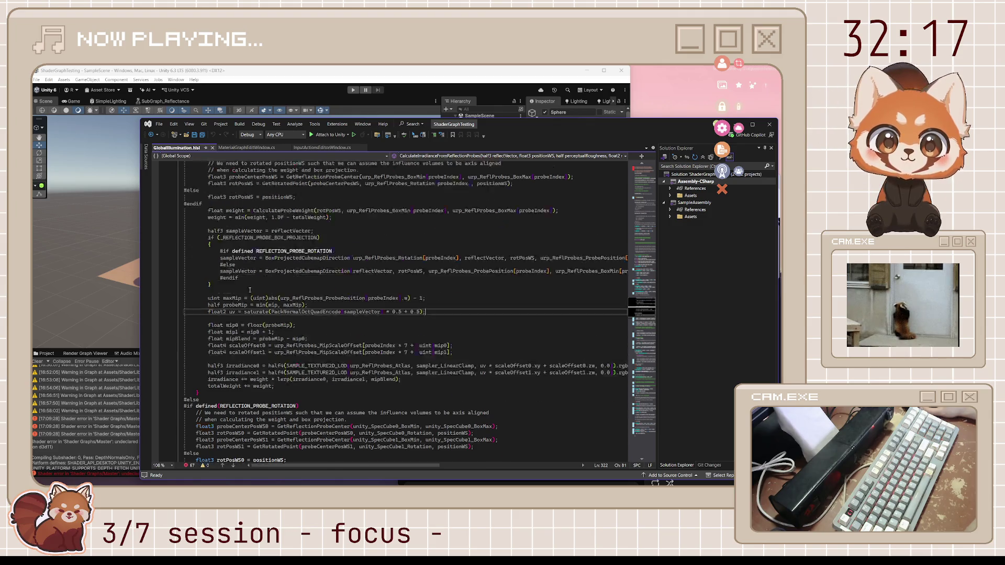
{"action": "left_click_drag", "start_coordinate": [648, 298], "coordinate": [635, 175]}
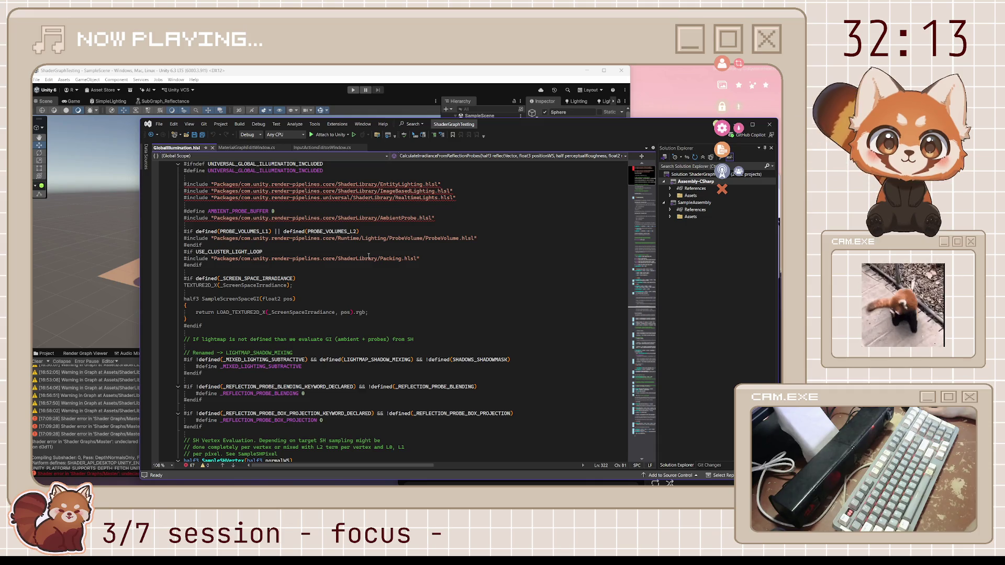
{"action": "scroll", "coordinate": [368, 256], "scroll_direction": "down", "scroll_amount": 2}
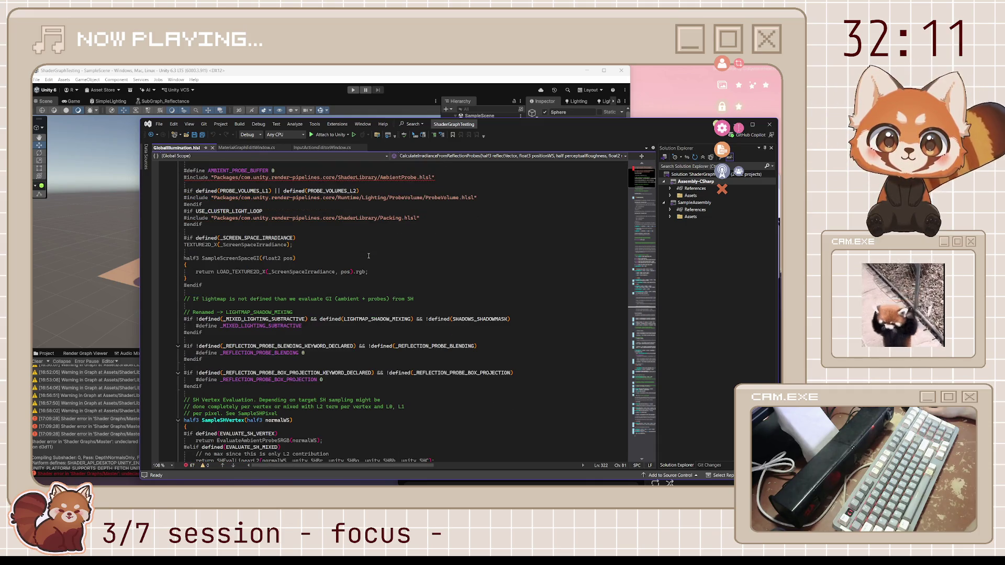
{"action": "scroll", "coordinate": [368, 256], "scroll_direction": "down", "scroll_amount": 3}
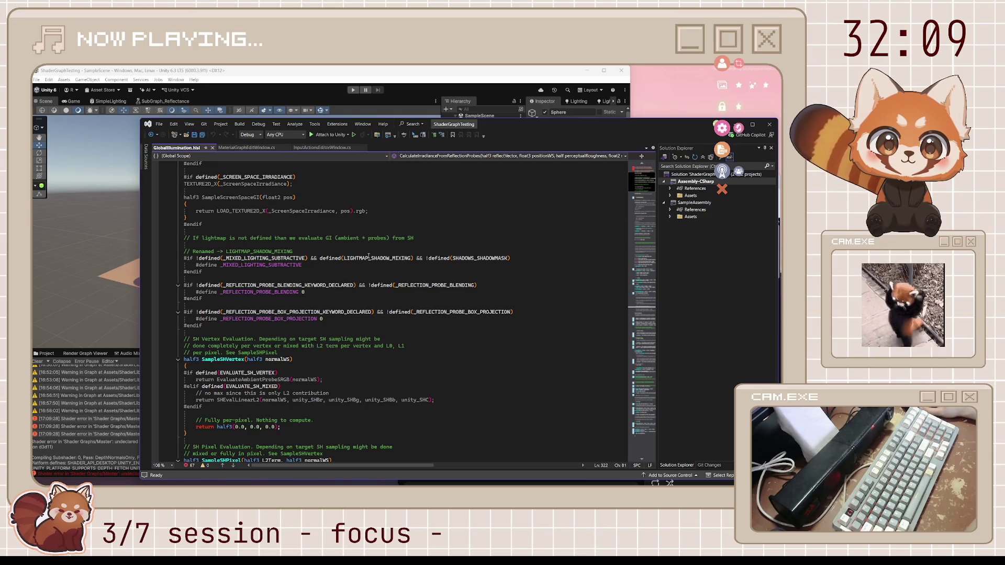
{"action": "scroll", "coordinate": [368, 256], "scroll_direction": "down", "scroll_amount": 2}
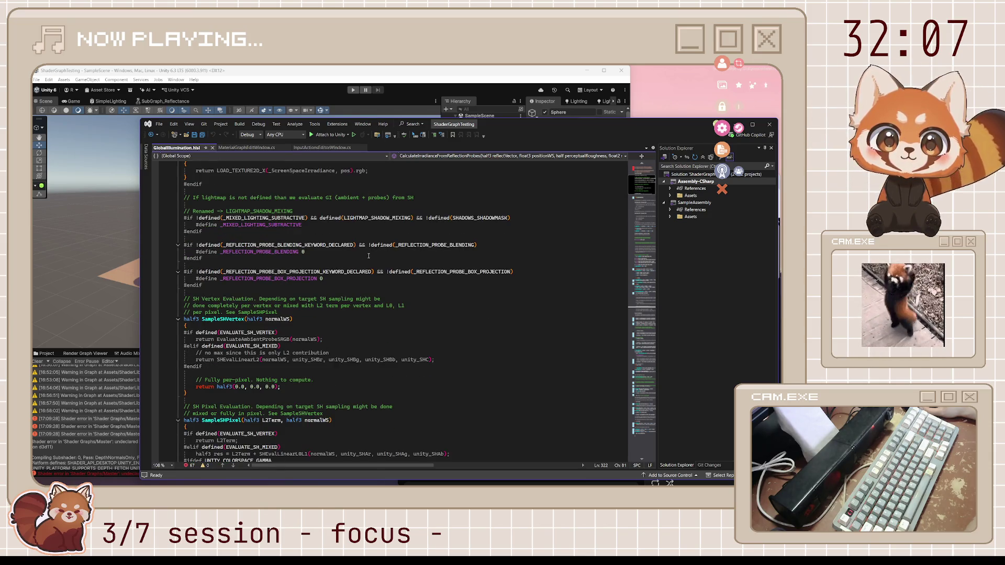
{"action": "scroll", "coordinate": [368, 256], "scroll_direction": "down", "scroll_amount": 2}
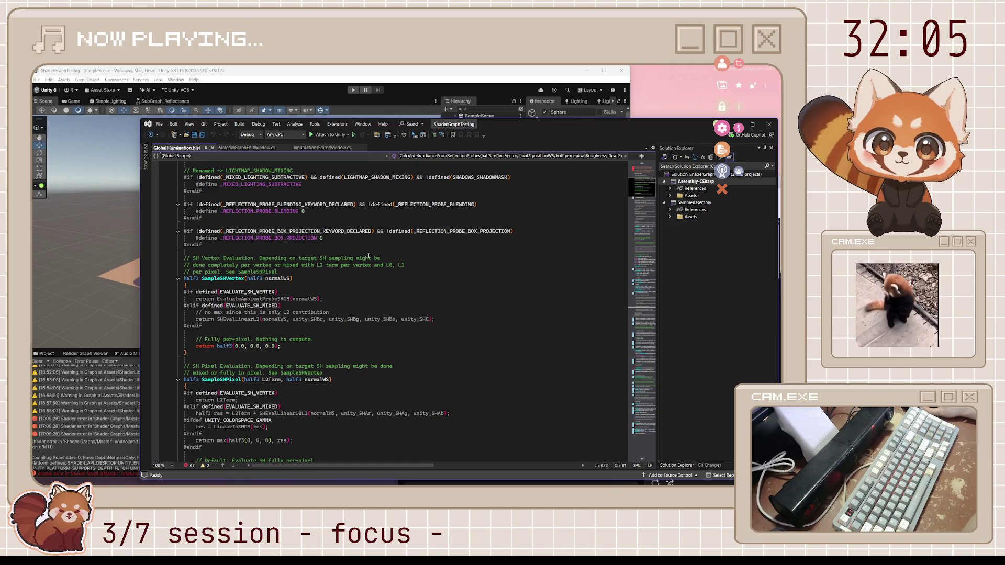
{"action": "scroll", "coordinate": [368, 256], "scroll_direction": "down", "scroll_amount": 10}
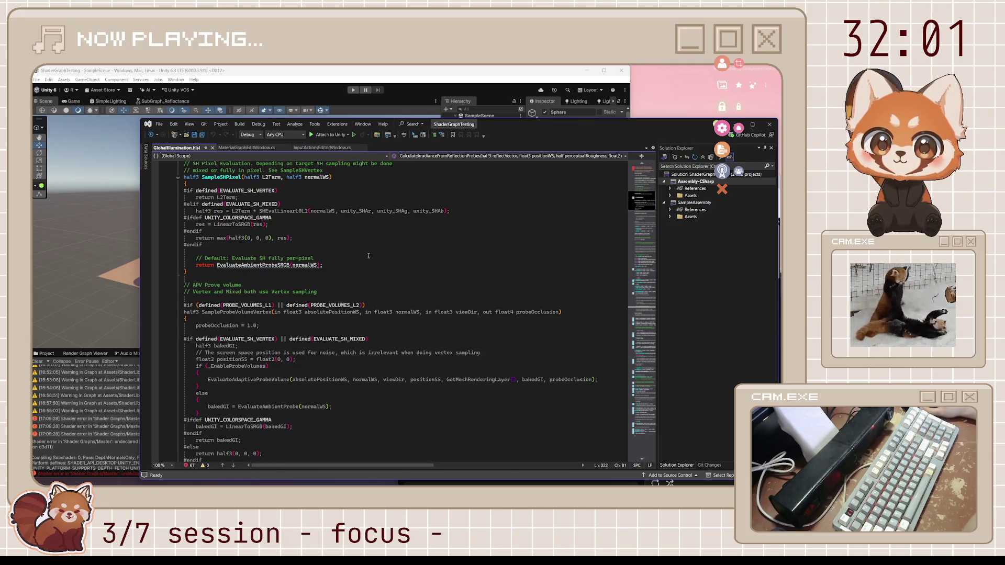
{"action": "scroll", "coordinate": [368, 255], "scroll_direction": "down", "scroll_amount": 10}
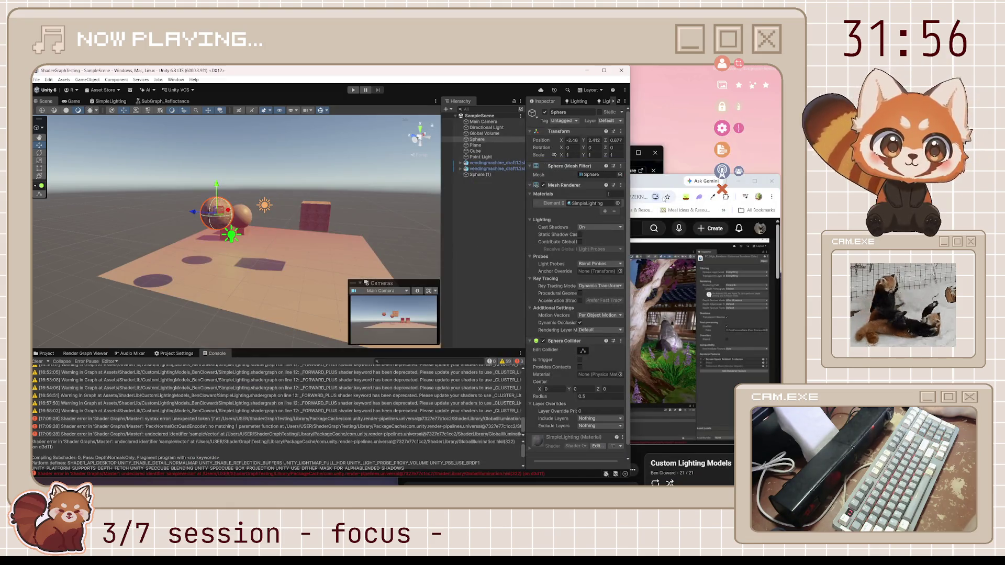
Close the SubGraph_Reflectance tab so SimpleLighting shows, then resume the YouTube outlines tutorial.
{"action": "left_click", "coordinate": [663, 199]}
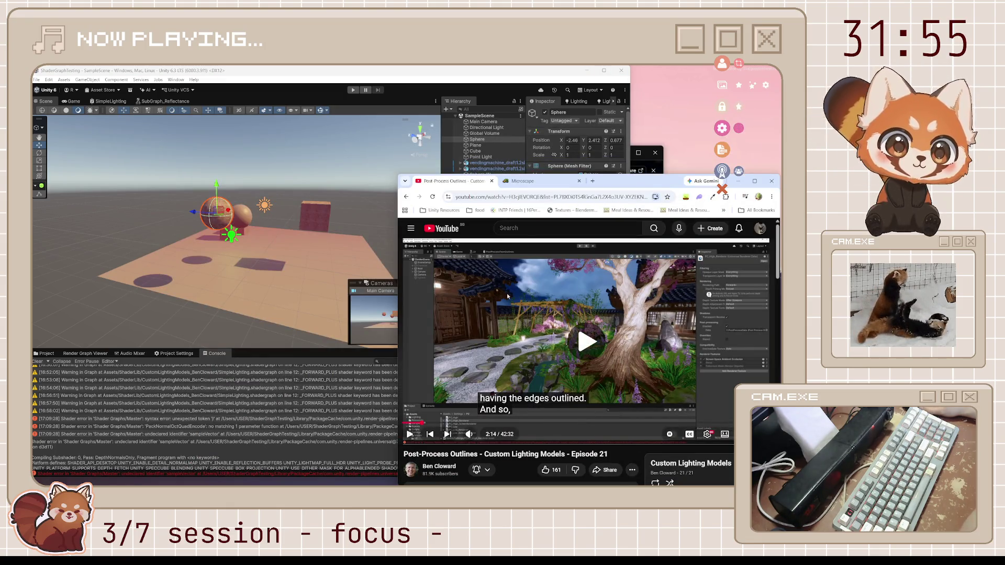
{"action": "left_click", "coordinate": [43, 354]}
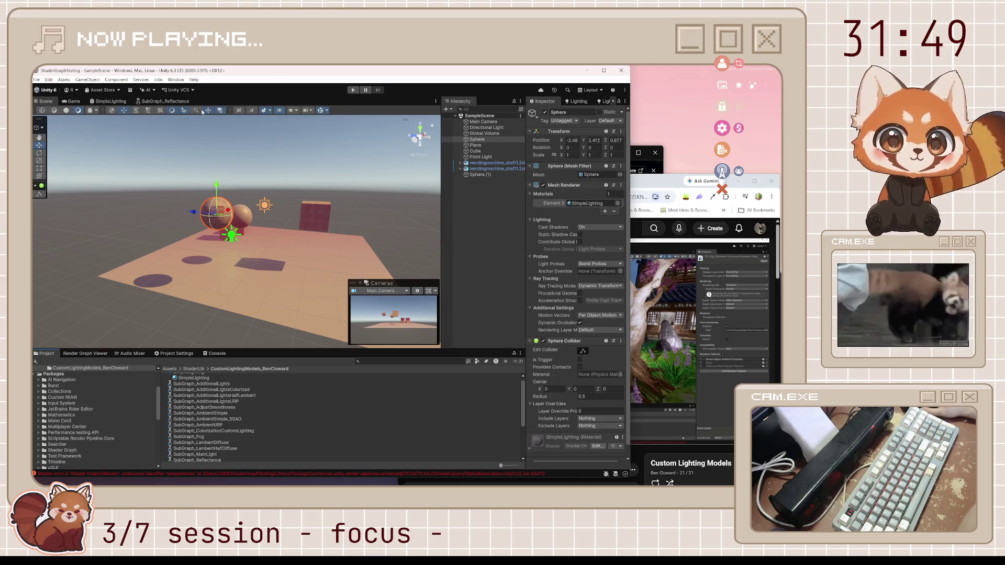
{"action": "middle_click", "coordinate": [165, 101]}
{"action": "left_click", "coordinate": [109, 101]}
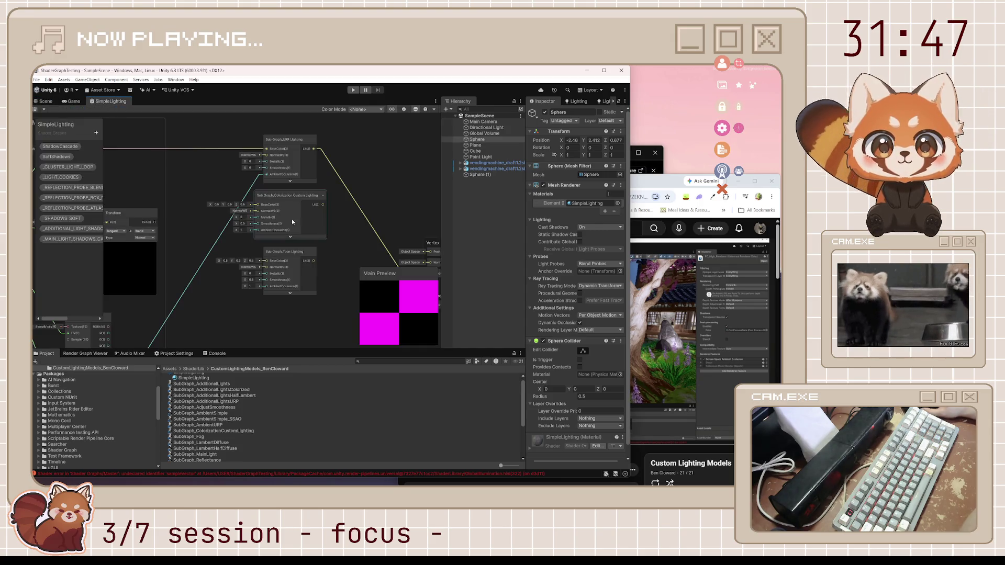
{"action": "left_click", "coordinate": [216, 353]}
{"action": "left_click", "coordinate": [46, 355]}
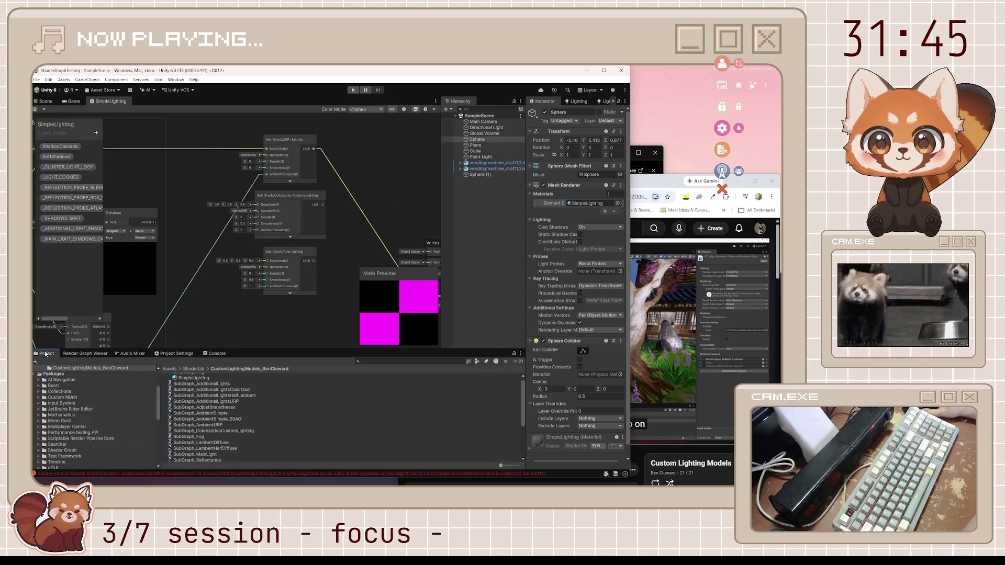
{"action": "left_click", "coordinate": [653, 184]}
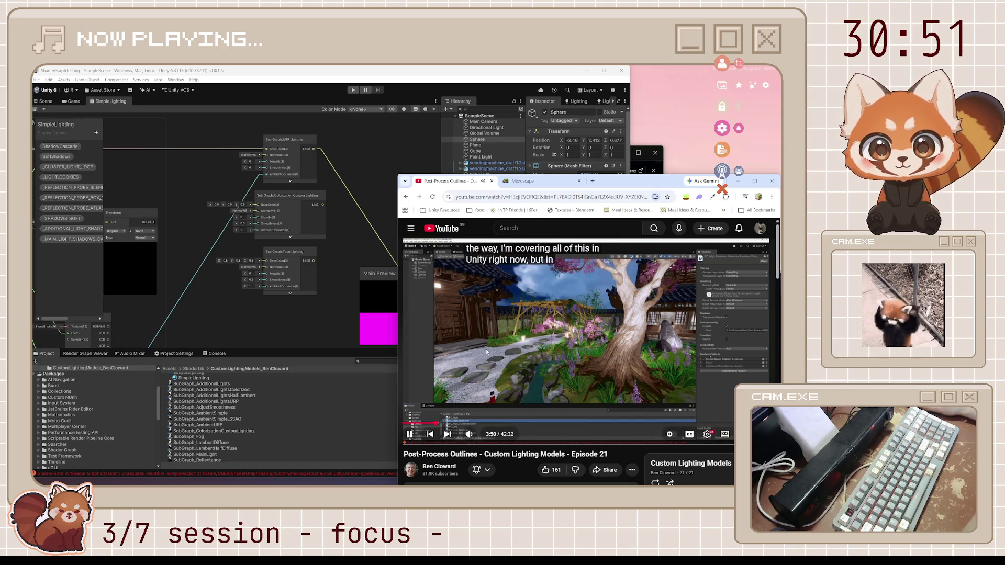
Pause the outlines tutorial at 4:17 and return to Unity's Shader Graph project settings.
{"action": "scroll", "coordinate": [79, 418], "scroll_direction": "up", "scroll_amount": 3}
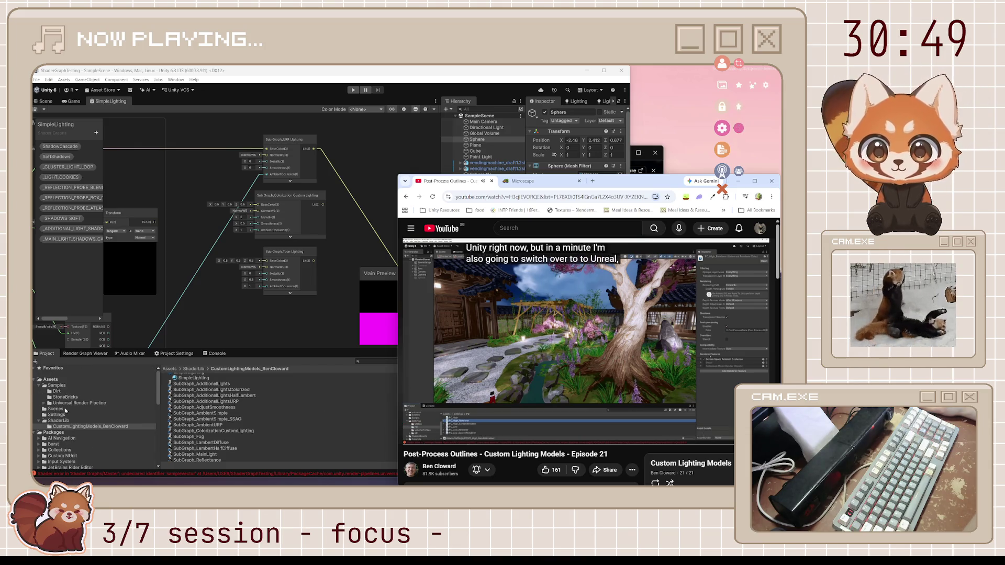
{"action": "scroll", "coordinate": [231, 404], "scroll_direction": "up", "scroll_amount": 1}
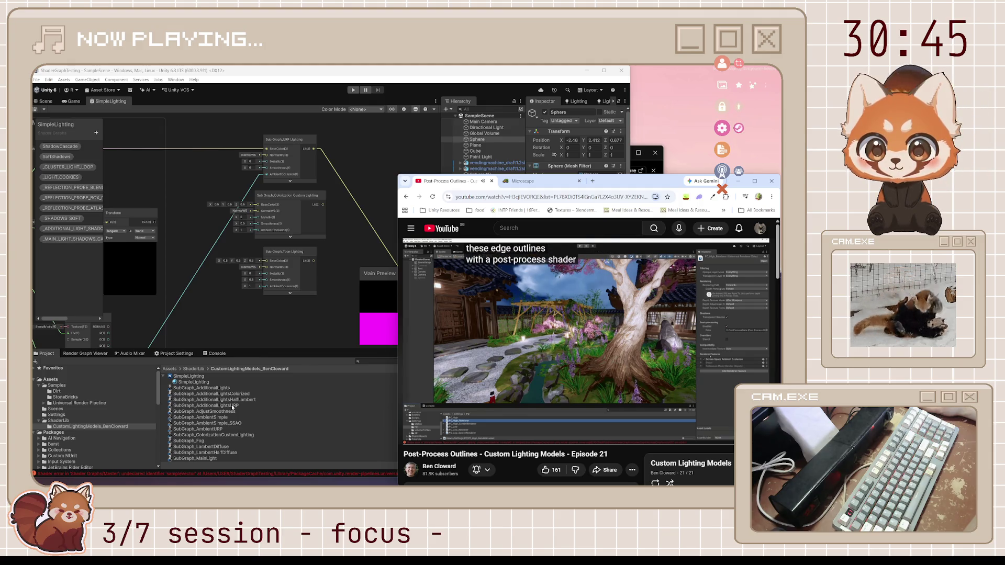
{"action": "scroll", "coordinate": [231, 404], "scroll_direction": "down", "scroll_amount": 5}
{"action": "scroll", "coordinate": [231, 404], "scroll_direction": "up", "scroll_amount": 5}
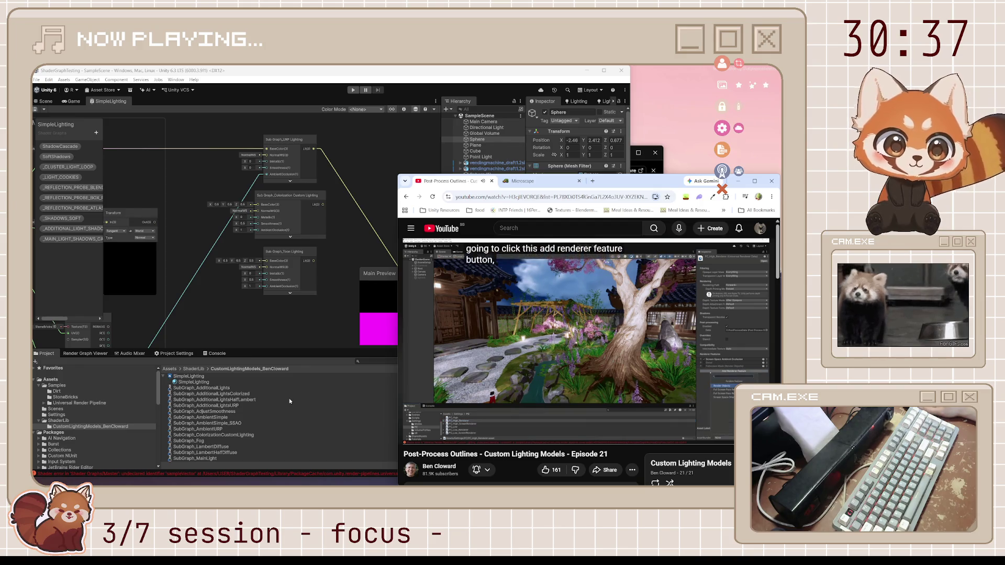
{"action": "mouse_move", "coordinate": [427, 414]}
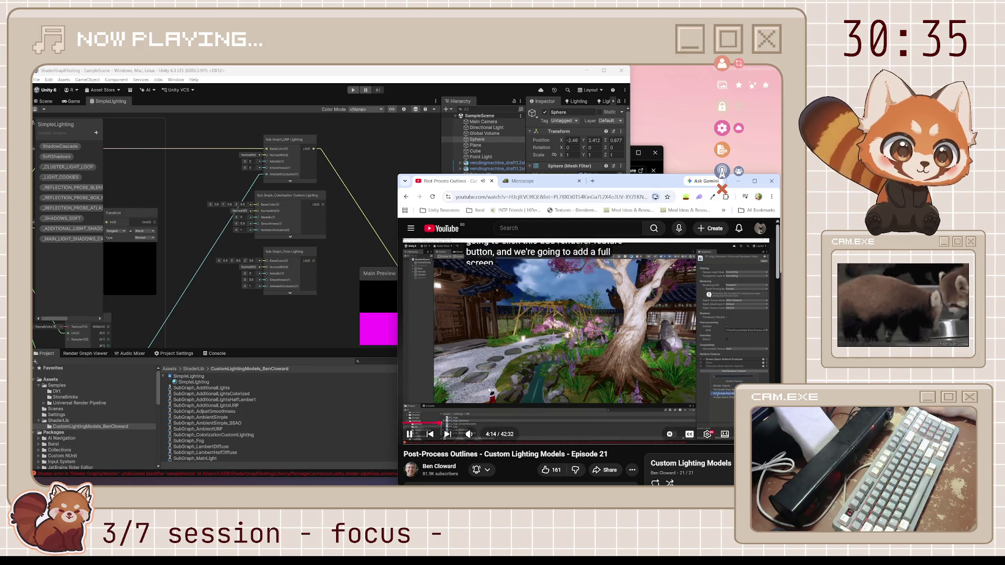
{"action": "left_click", "coordinate": [486, 354]}
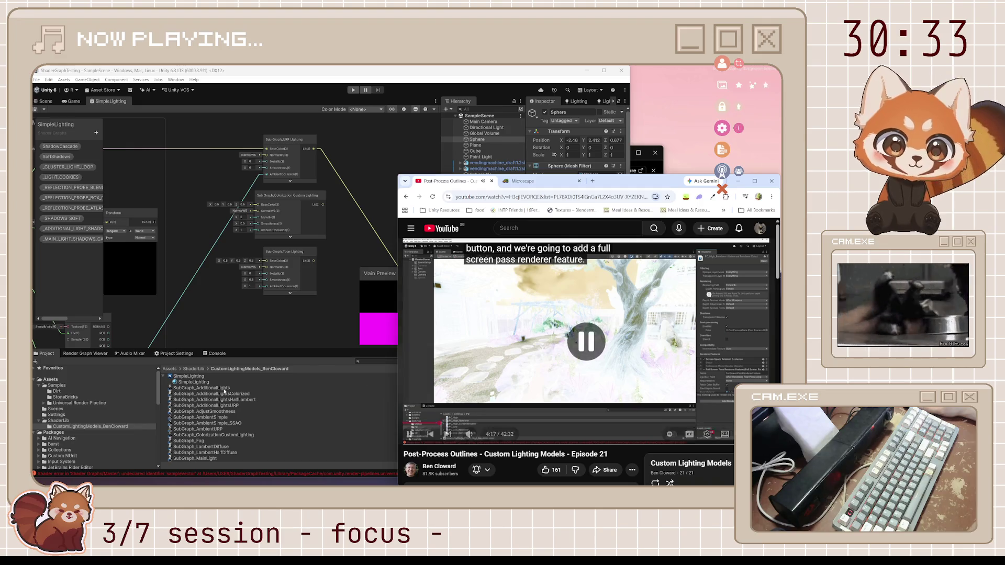
{"action": "left_click", "coordinate": [186, 354]}
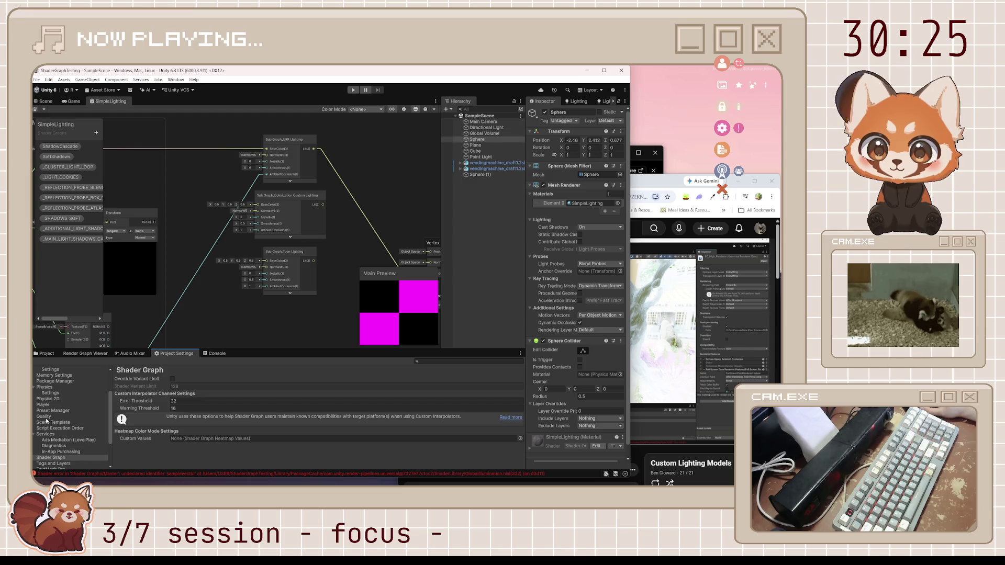
Open the PC_Renderer asset through Quality settings' PC_RP pipeline and widen its Inspector.
{"action": "left_click", "coordinate": [44, 417]}
{"action": "scroll", "coordinate": [230, 414], "scroll_direction": "down", "scroll_amount": 3}
{"action": "double_click", "coordinate": [236, 409]}
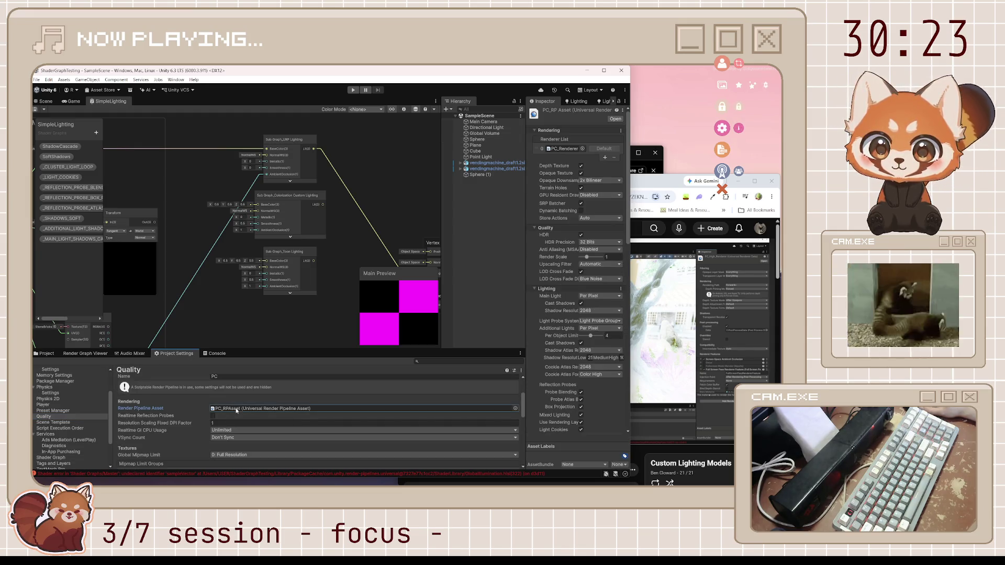
{"action": "double_click", "coordinate": [565, 148]}
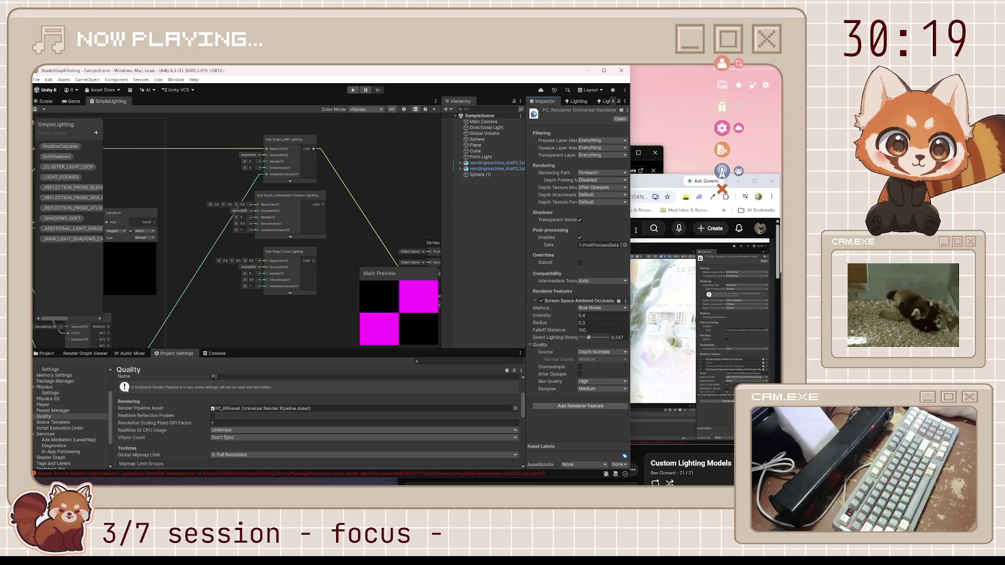
{"action": "left_click_drag", "start_coordinate": [630, 230], "coordinate": [672, 230]}
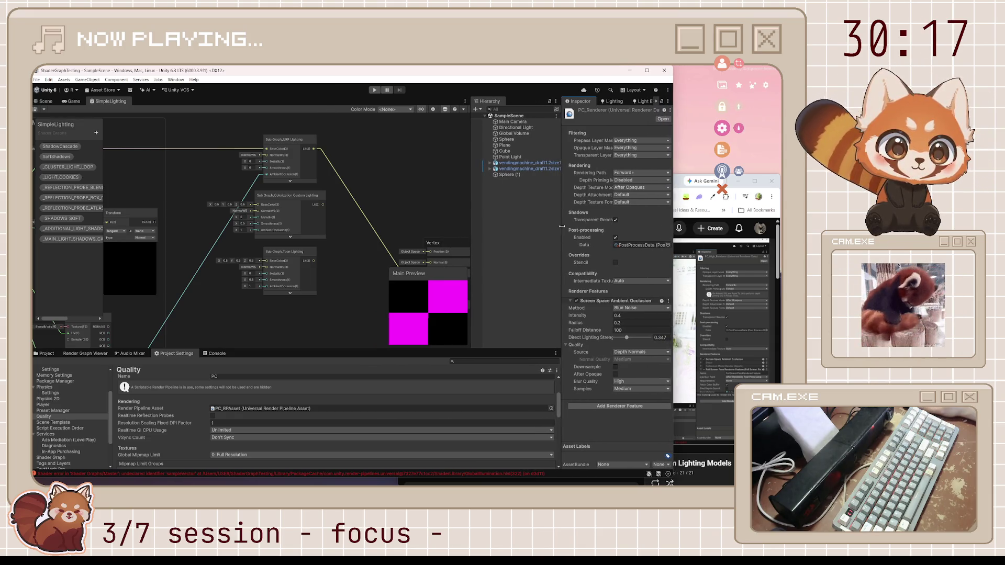
{"action": "left_click_drag", "start_coordinate": [562, 226], "coordinate": [542, 235]}
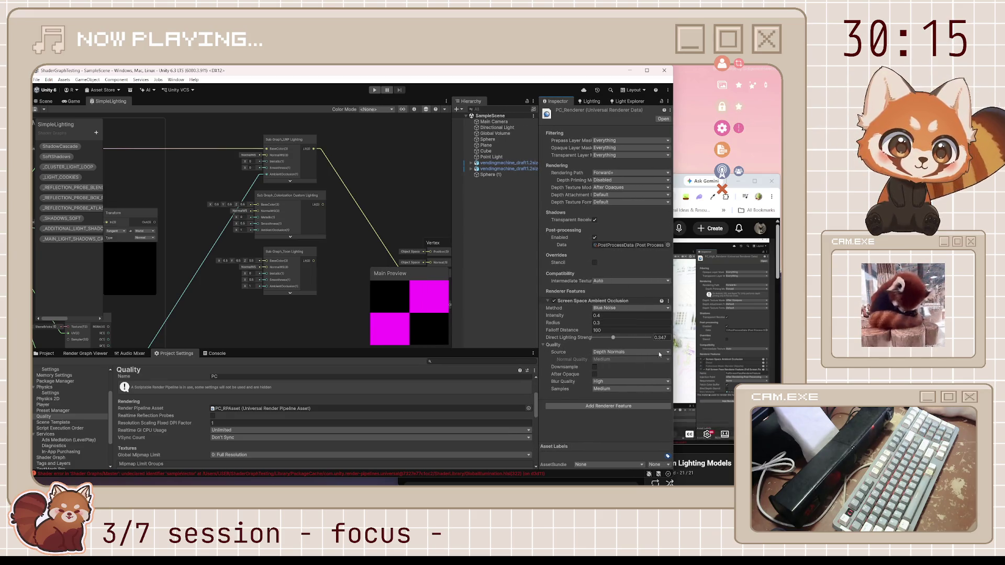
Add a Full Screen Pass Renderer Feature to PC_Renderer and expand its settings.
{"action": "left_click", "coordinate": [548, 301]}
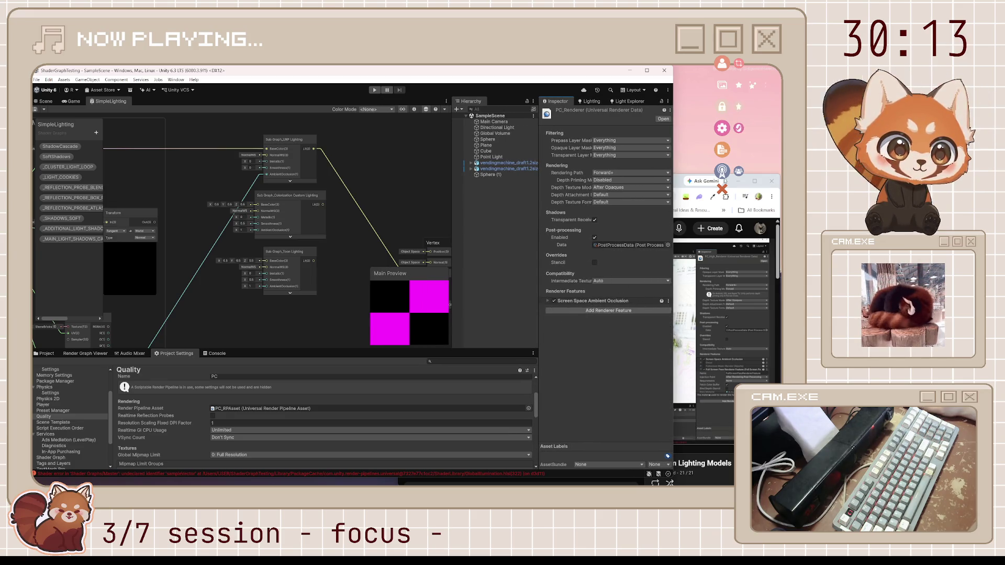
{"action": "left_click", "coordinate": [576, 311]}
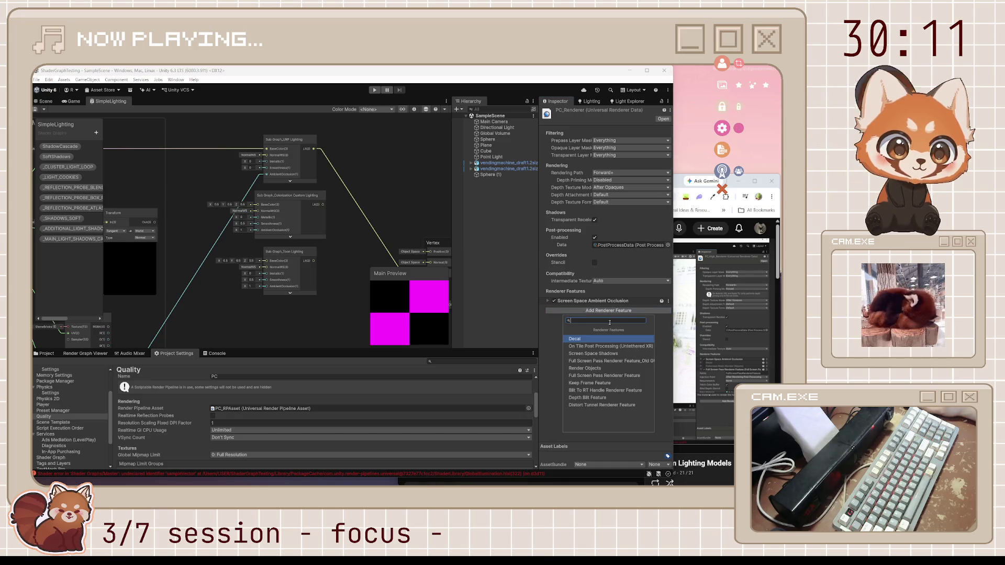
{"action": "left_click", "coordinate": [594, 376]}
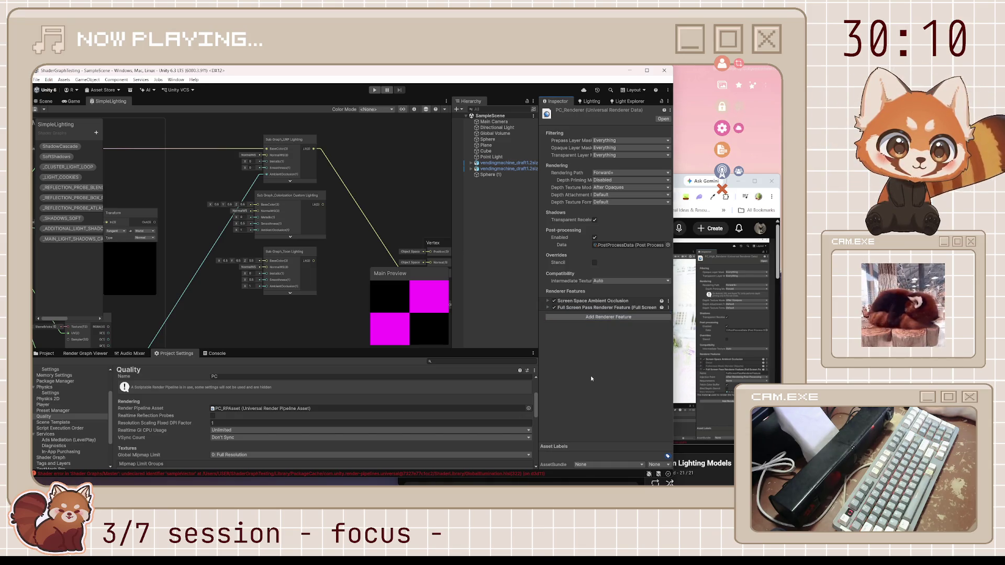
{"action": "left_click", "coordinate": [548, 308]}
Check the tutorial, then return to Unity's Scene view and zoom toward the spheres.
{"action": "left_click", "coordinate": [727, 325]}
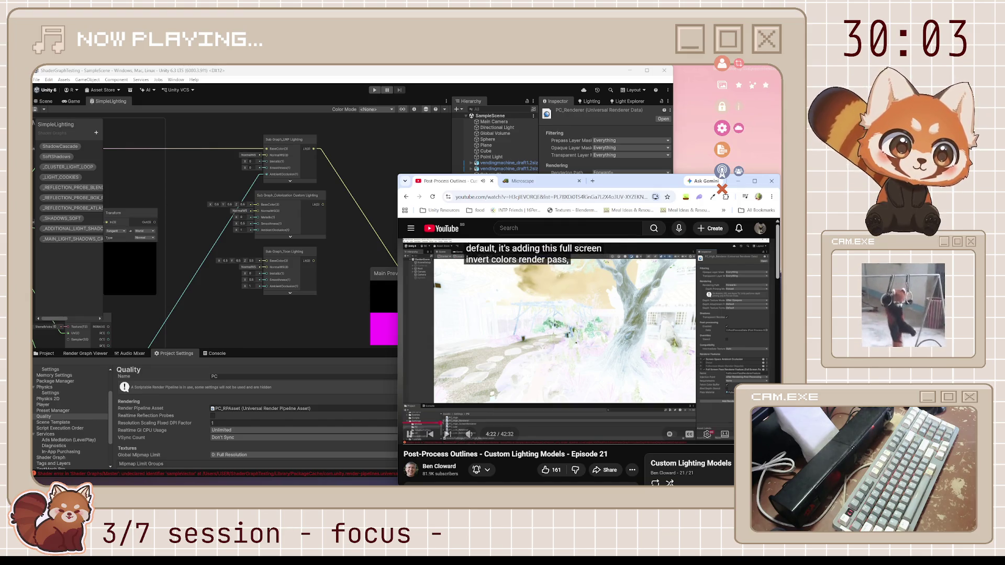
{"action": "left_click", "coordinate": [46, 101]}
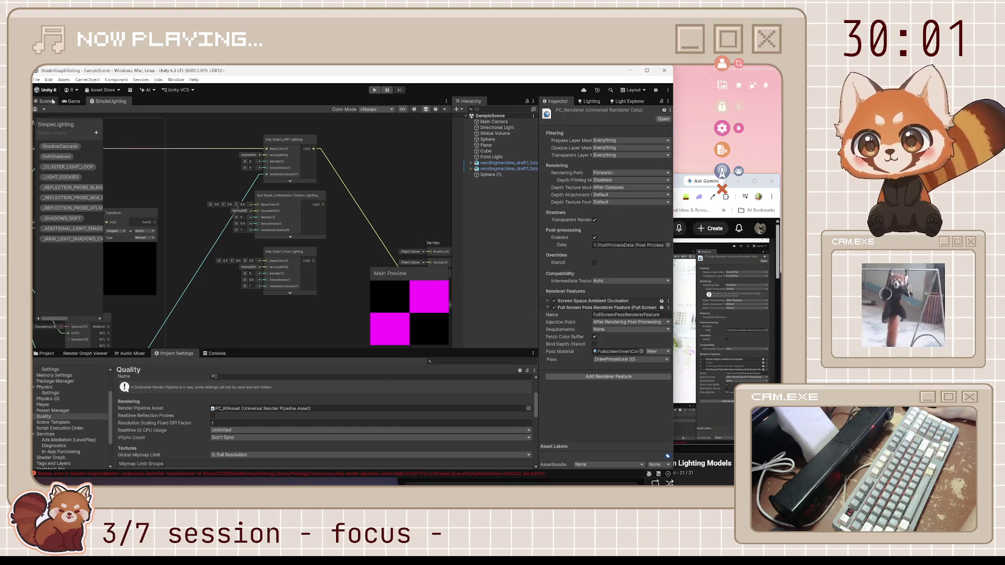
{"action": "scroll", "coordinate": [361, 224], "scroll_direction": "up", "scroll_amount": 10}
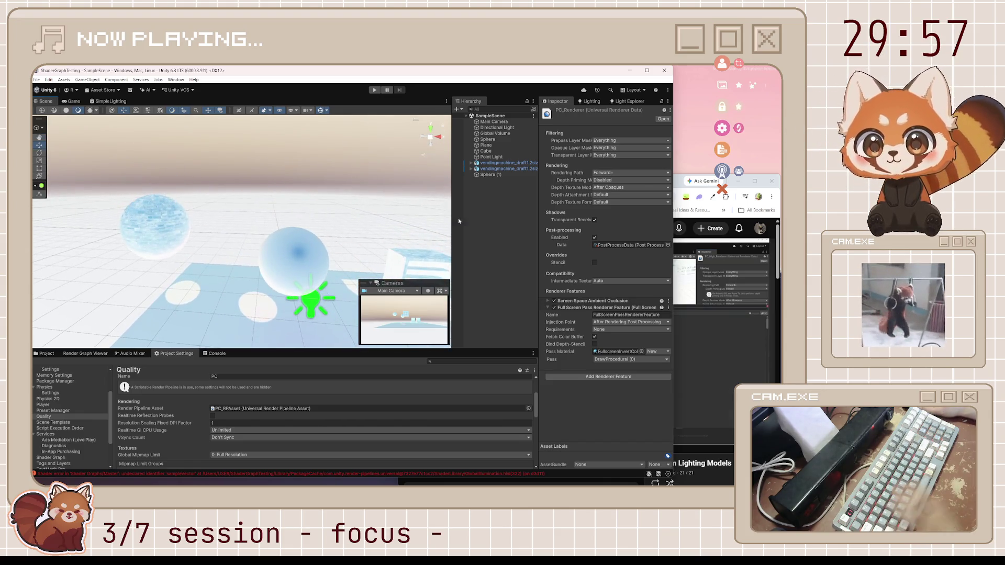
Bring the YouTube Episode 21 tutorial back in front of Unity to keep watching.
{"action": "left_click", "coordinate": [680, 187]}
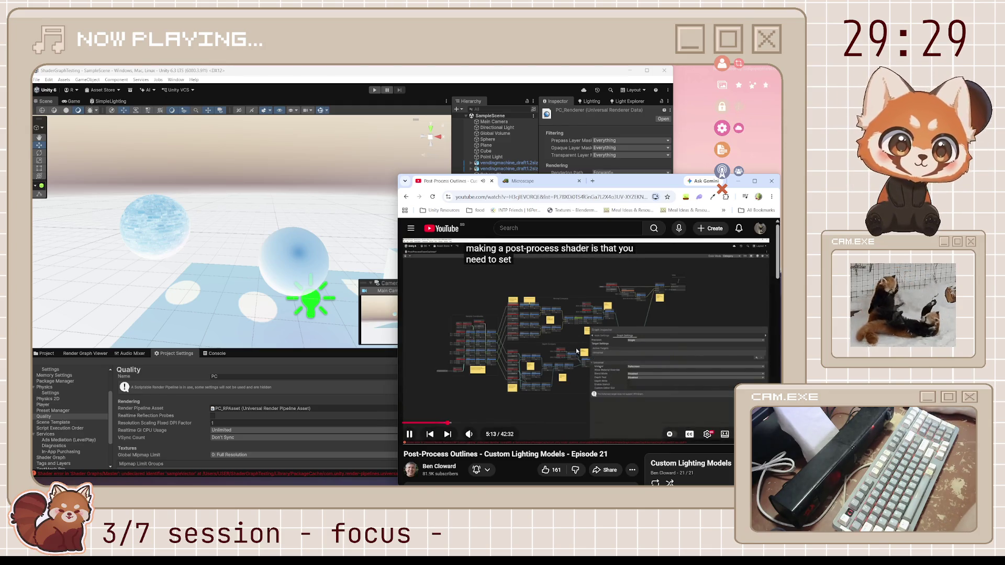
Rewatch the tutorial's material-type-to-Full-Screen part, pause at 5:16, and return to Unity.
{"action": "key", "text": "k"}
{"action": "key", "text": "Left"}
{"action": "key", "text": "Left"}
{"action": "key", "text": "Left"}
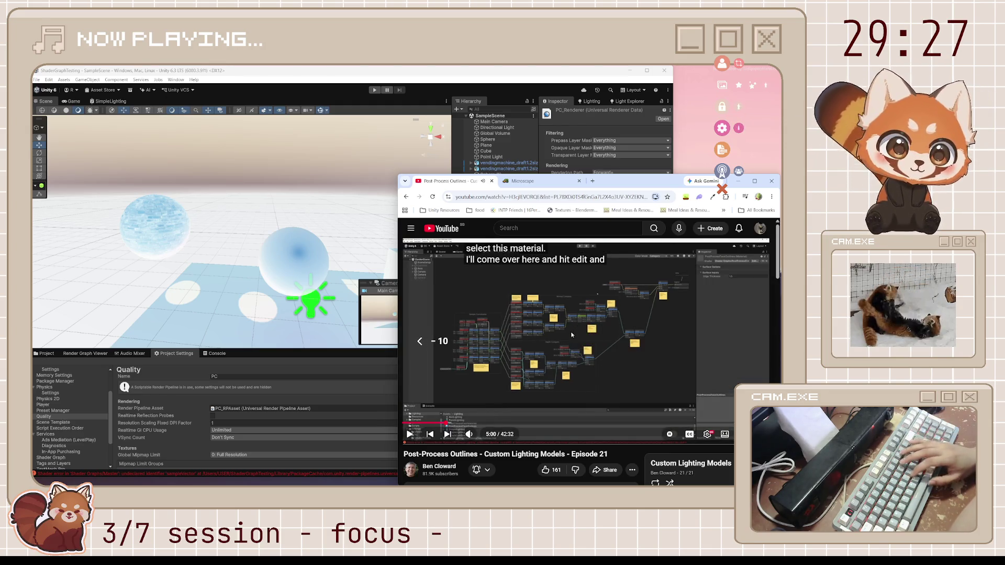
{"action": "key", "text": "k"}
{"action": "key", "text": "Left"}
{"action": "key", "text": "Left"}
{"action": "key", "text": "Left"}
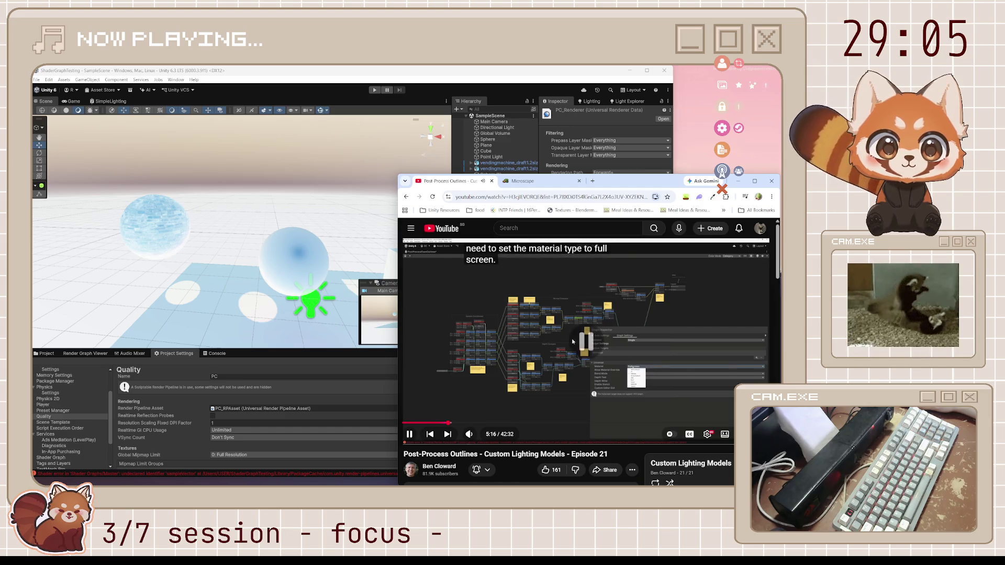
{"action": "left_click", "coordinate": [572, 342]}
{"action": "left_click", "coordinate": [52, 352]}
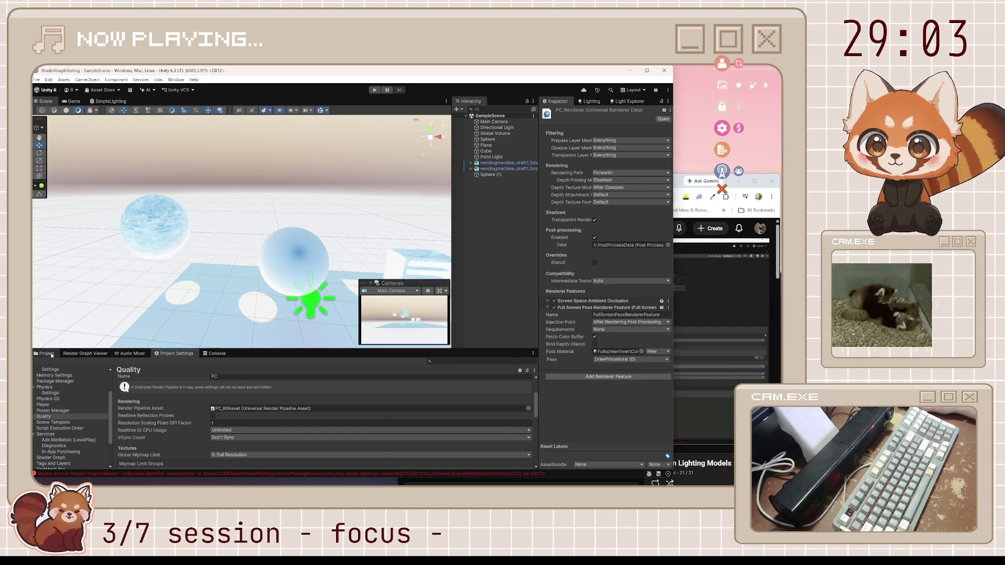
Open the CustomLightingModels_BenCloward folder in the Project window and check the tutorial's next step.
{"action": "left_click", "coordinate": [52, 355]}
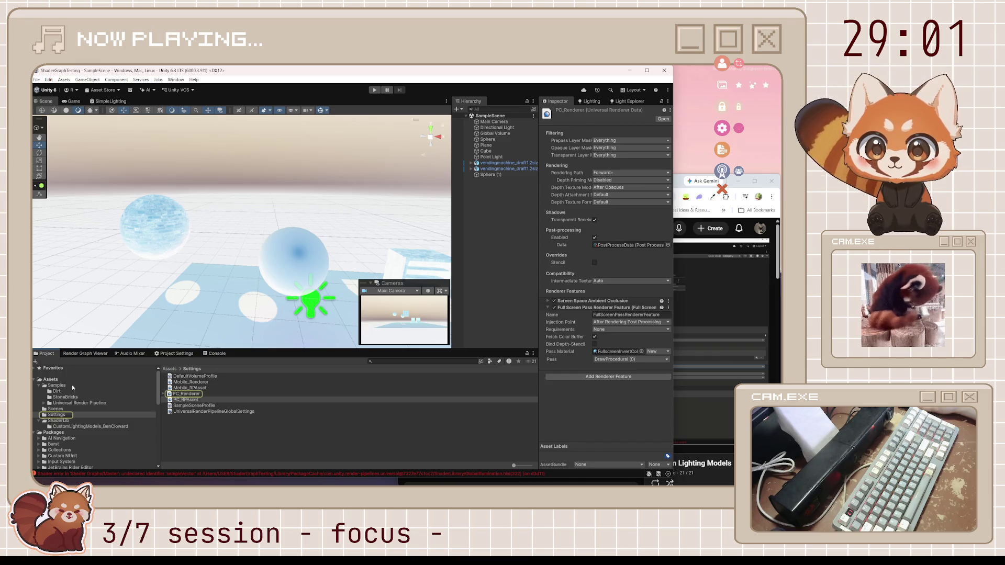
{"action": "left_click", "coordinate": [68, 426]}
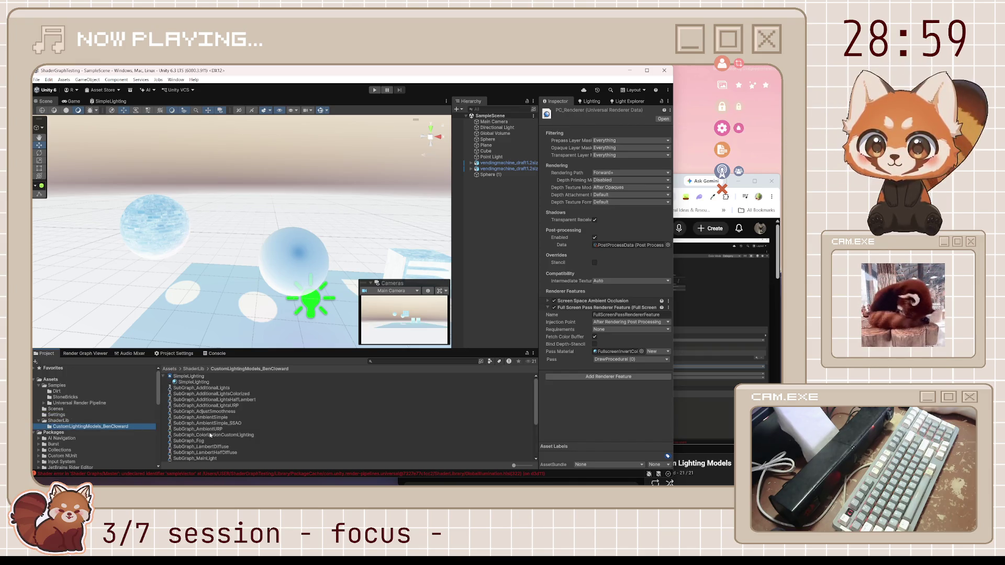
{"action": "right_click", "coordinate": [491, 447]}
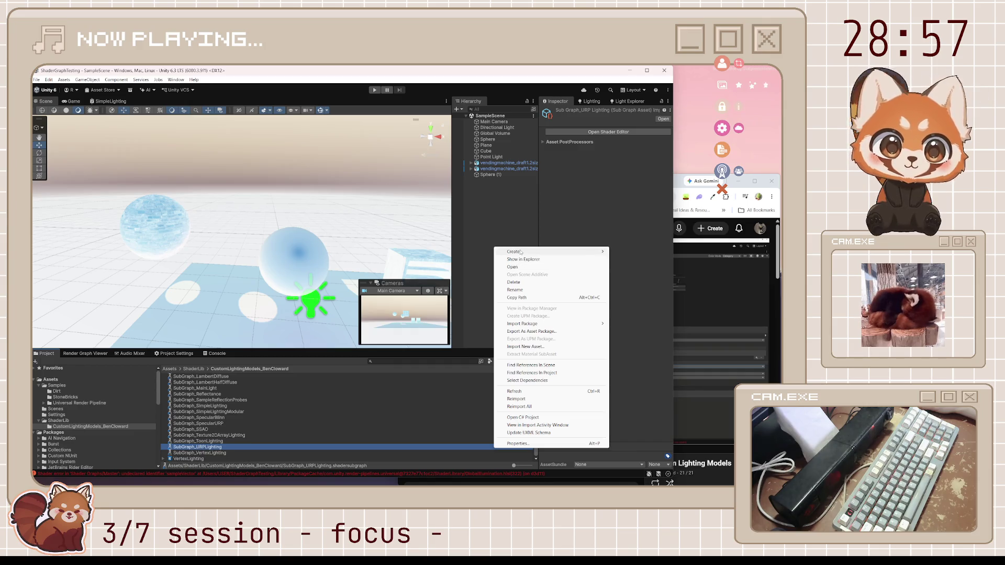
{"action": "left_click", "coordinate": [677, 183]}
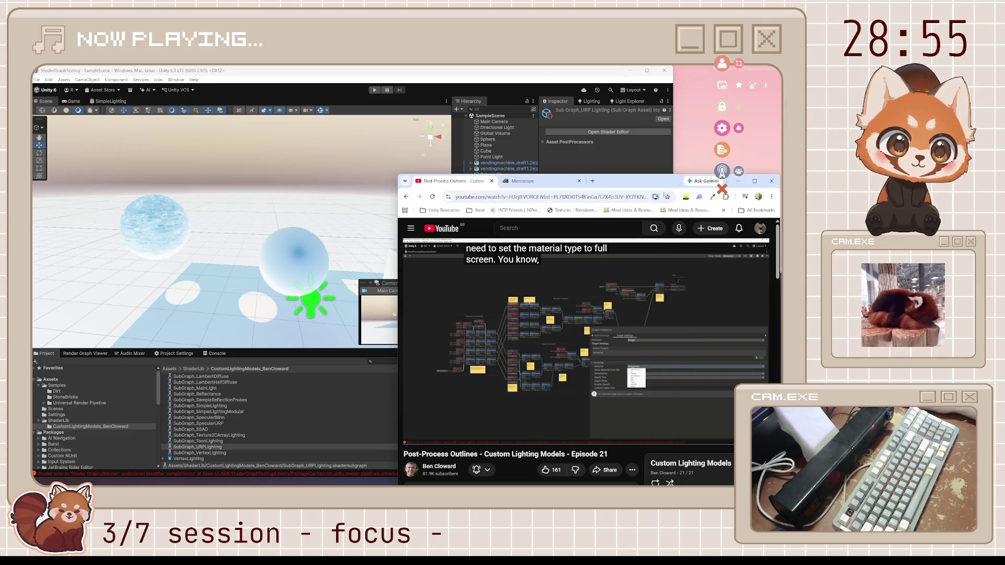
{"action": "mouse_move", "coordinate": [619, 297]}
{"action": "left_click", "coordinate": [599, 332]}
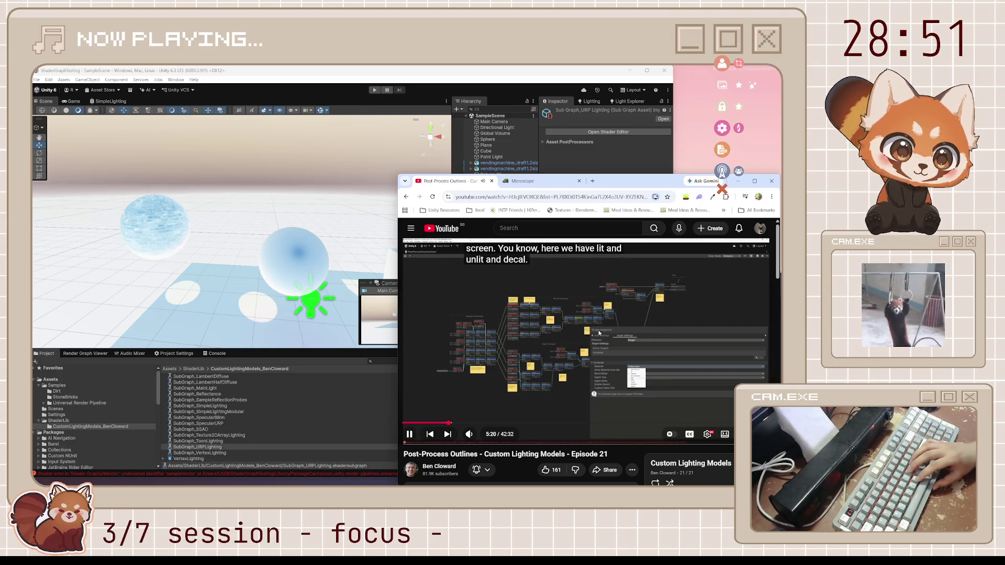
{"action": "key", "text": "space"}
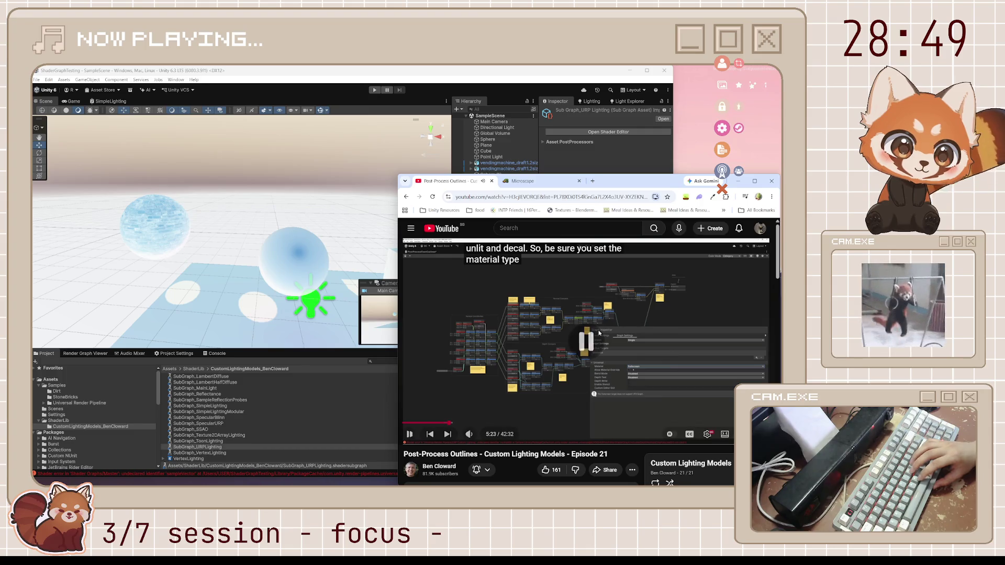
Create a new asset via Create > Shader Graph > URP > Fullscreen Shader Graph.
{"action": "right_click", "coordinate": [391, 406]}
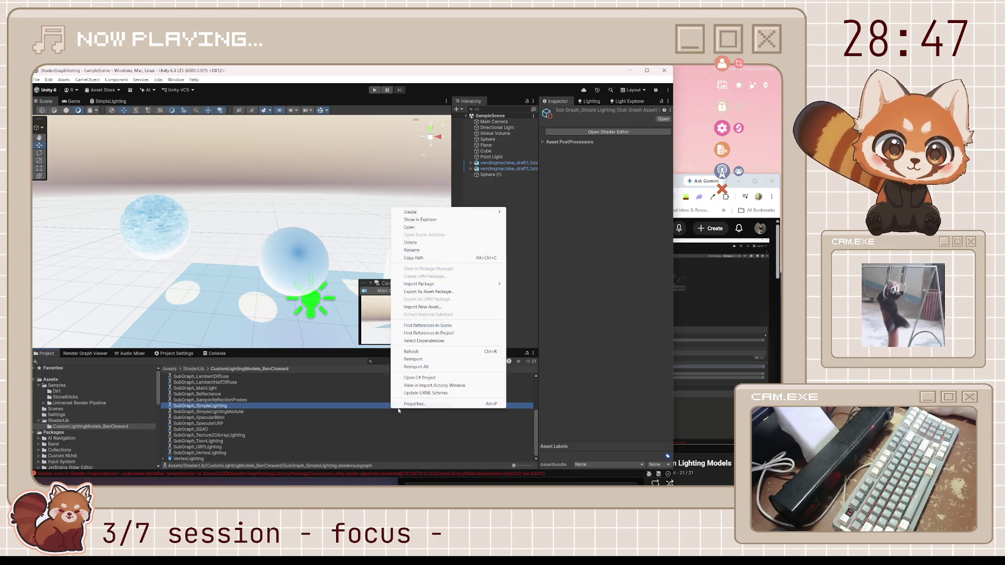
{"action": "mouse_move", "coordinate": [450, 212]}
{"action": "mouse_move", "coordinate": [540, 298]}
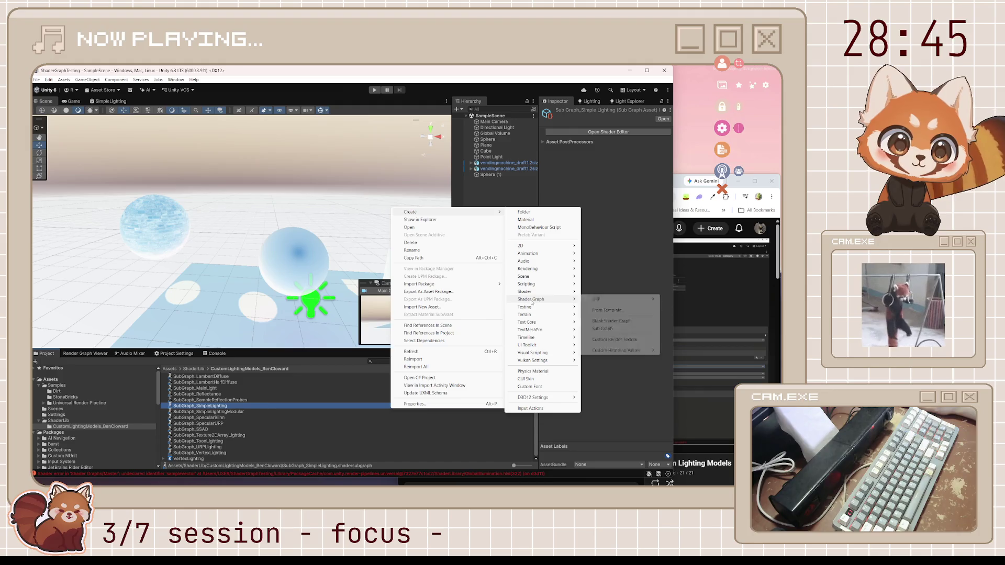
{"action": "mouse_move", "coordinate": [606, 302]}
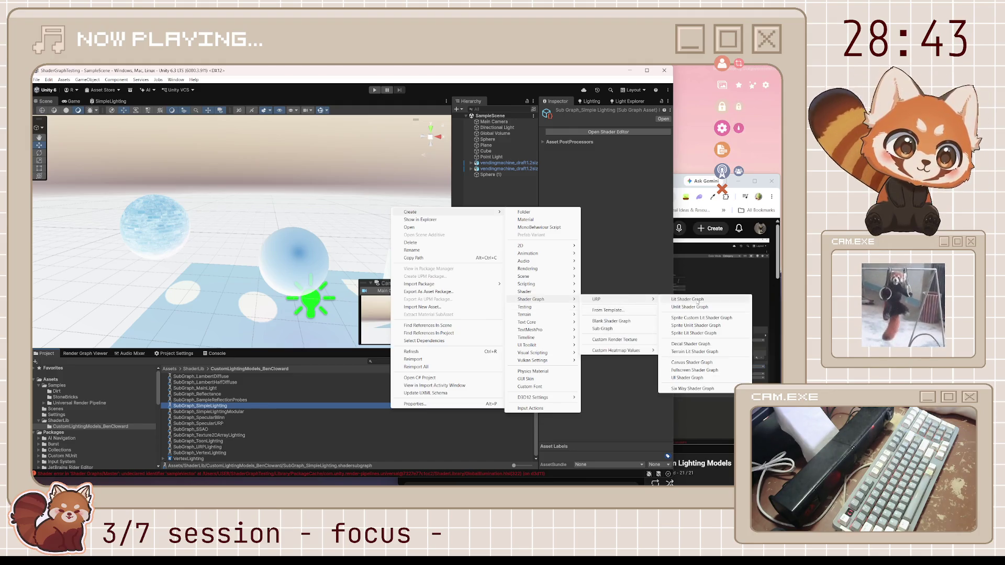
{"action": "left_click", "coordinate": [712, 370]}
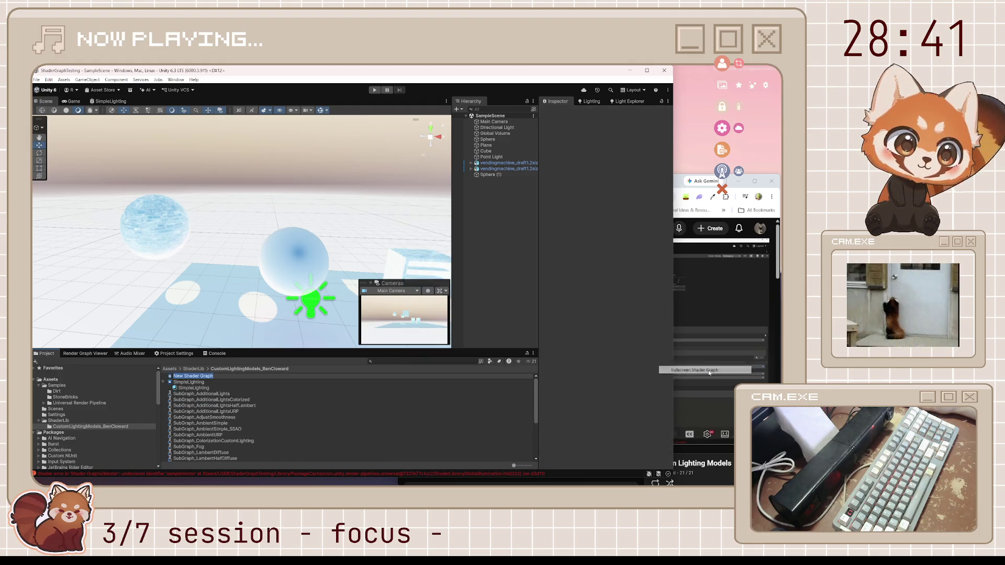
Rename the new graph asset to PostProcessToonOutlines.
{"action": "type", "text": "P"}
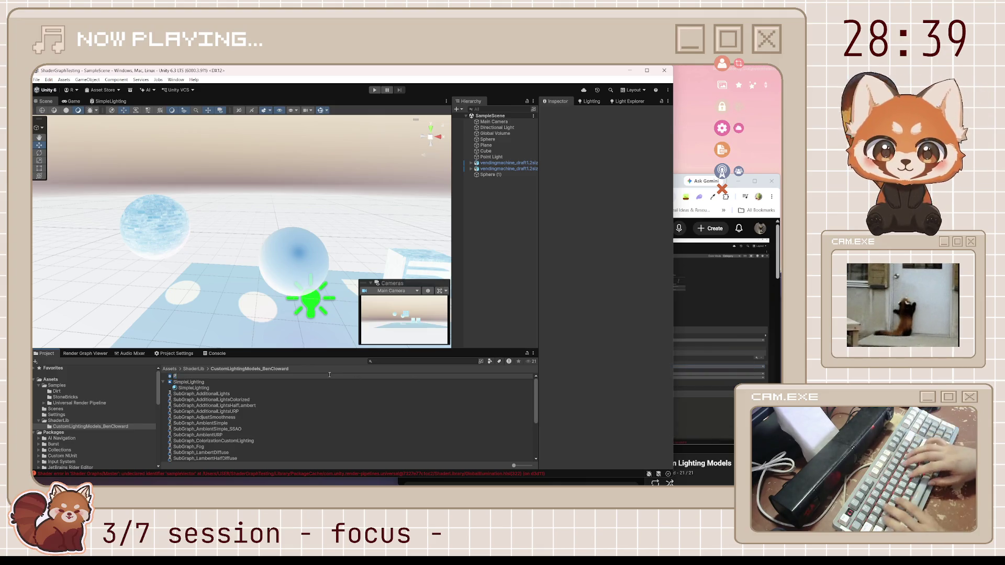
{"action": "key", "text": "BackSpace"}
{"action": "key", "text": "BackSpace"}
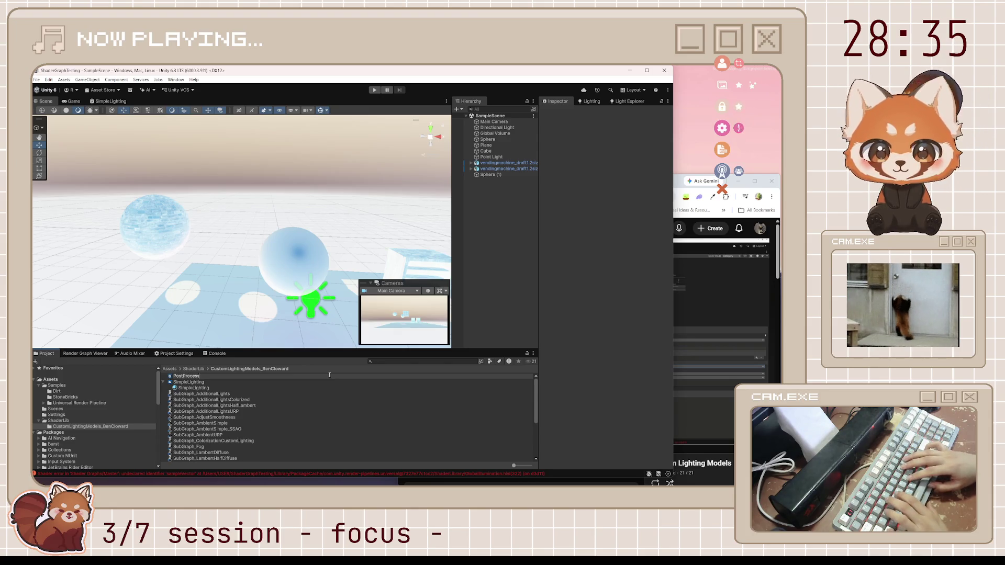
{"action": "type", "text": "ToonOutlines"}
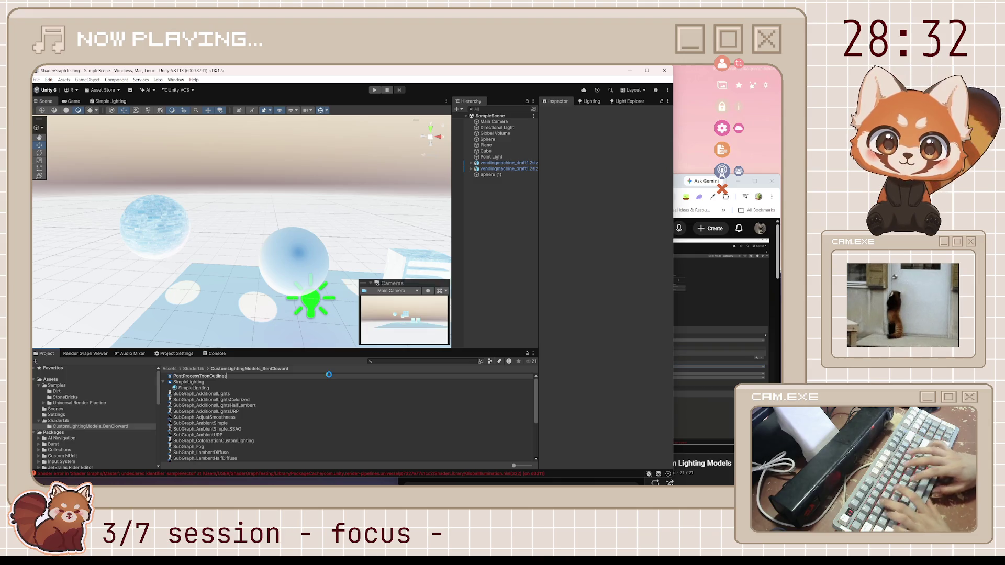
Open PostProcessToonOutlines showing its Graph Settings, then resume the tutorial video.
{"action": "double_click", "coordinate": [329, 376]}
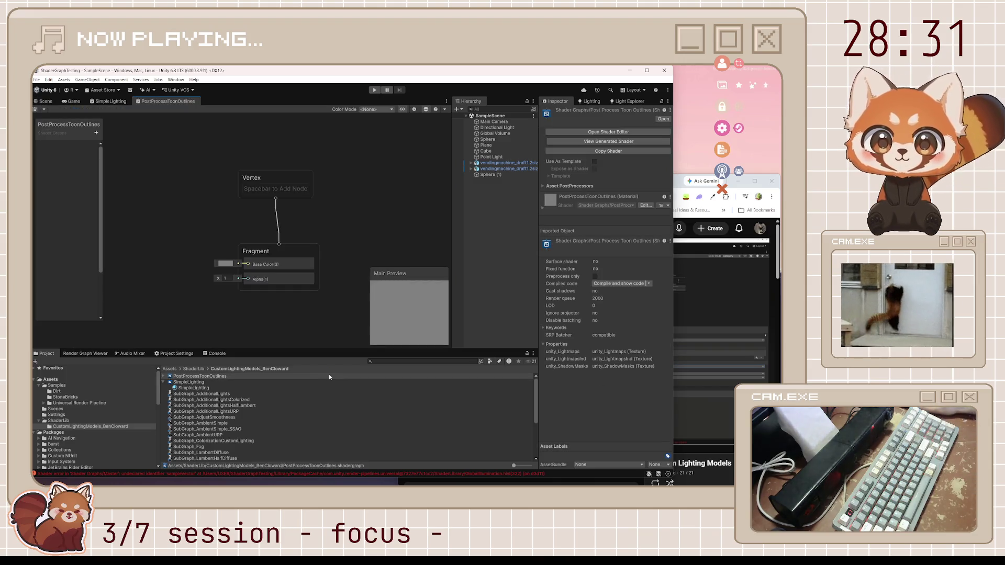
{"action": "left_click", "coordinate": [415, 110]}
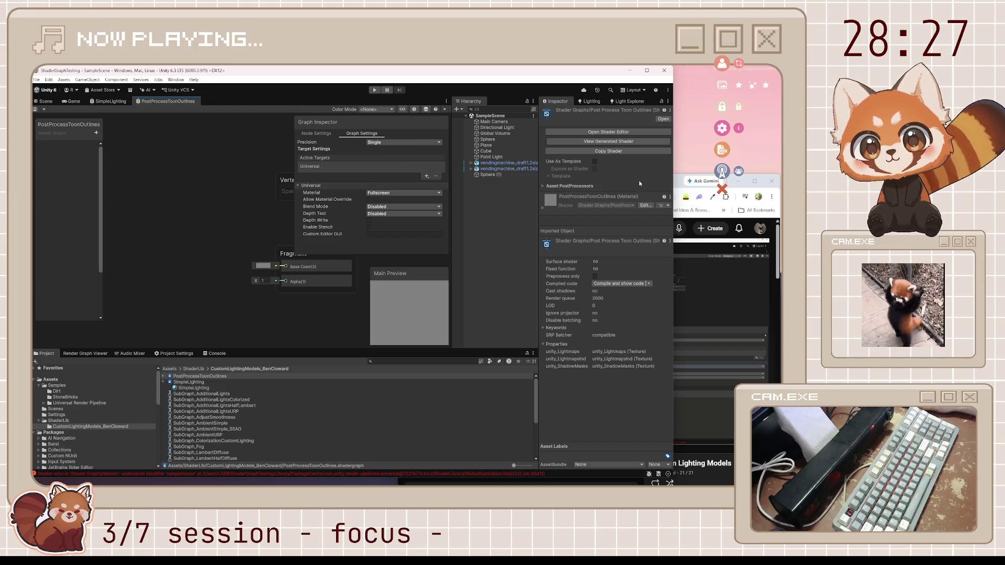
{"action": "left_click", "coordinate": [672, 180]}
{"action": "left_click", "coordinate": [609, 316]}
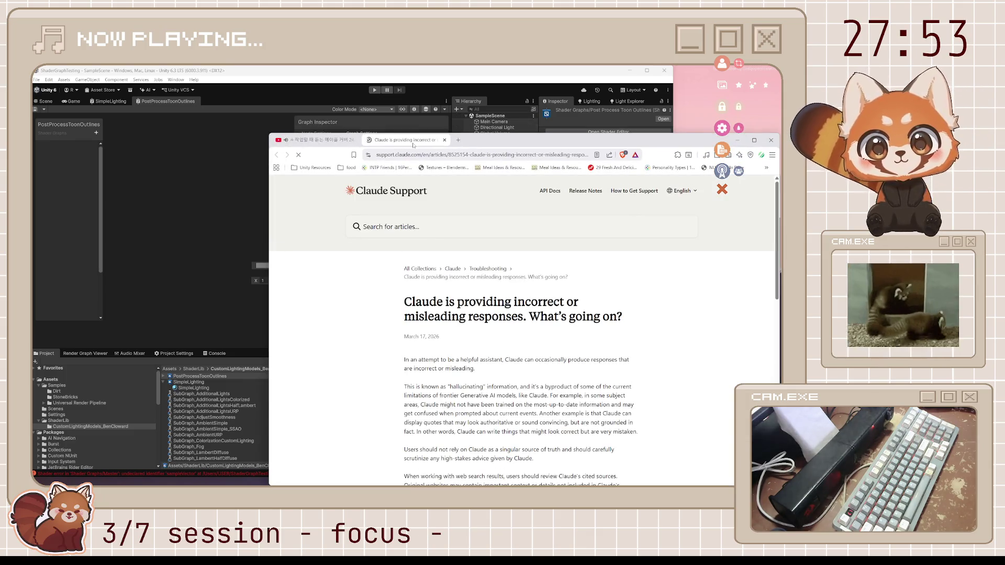
Close the Claude Support tab and rewind the tutorial to 5:41 on finding edges by depth and normals.
{"action": "middle_click", "coordinate": [413, 143]}
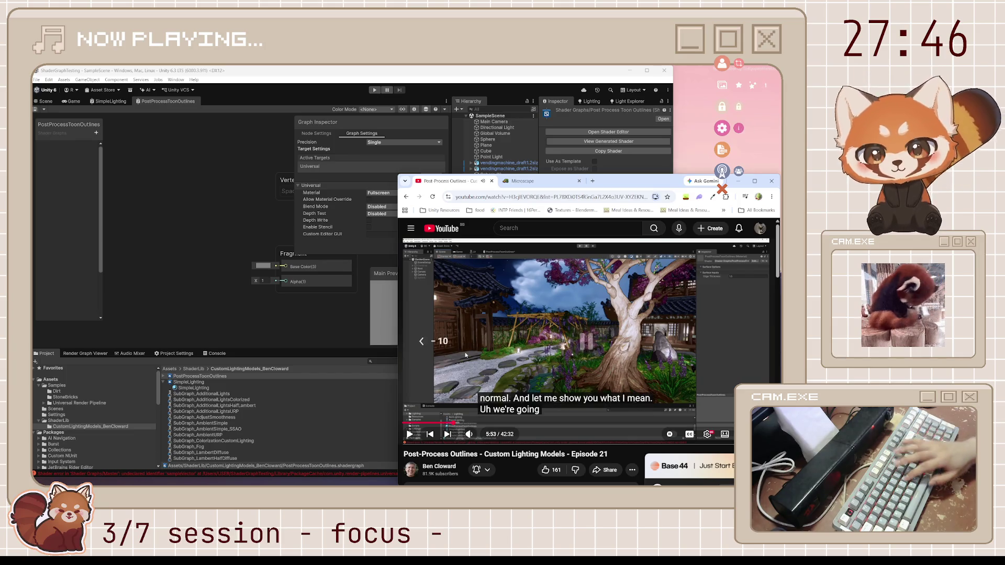
{"action": "key", "text": "j"}
{"action": "key", "text": "j"}
{"action": "key", "text": "j"}
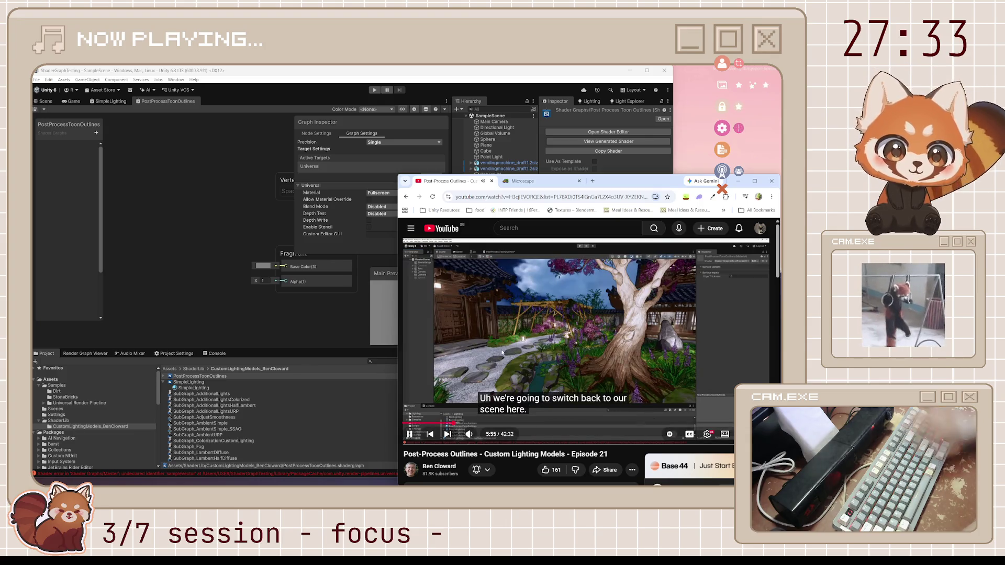
{"action": "key", "text": "Left"}
{"action": "key", "text": "Left"}
{"action": "key", "text": "Left"}
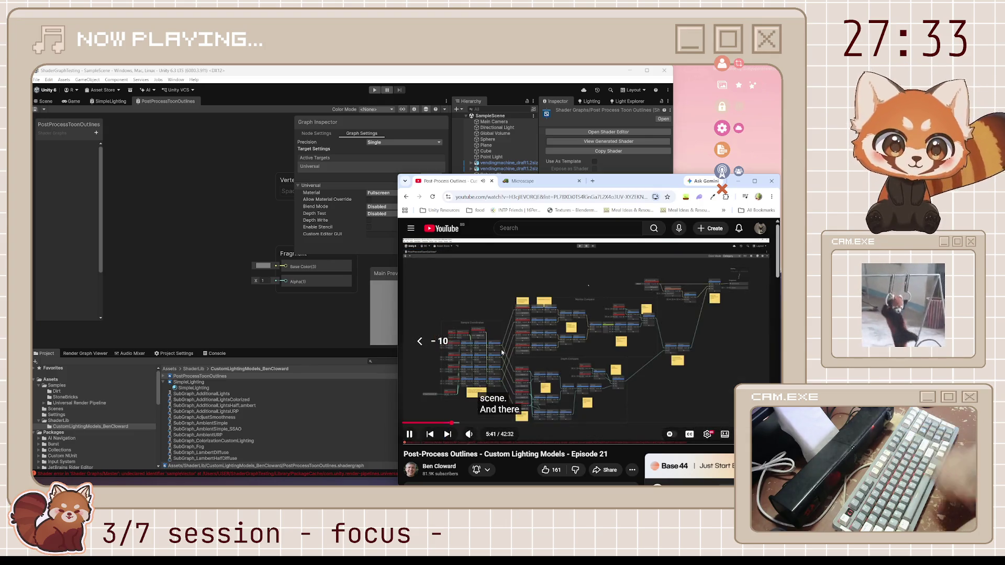
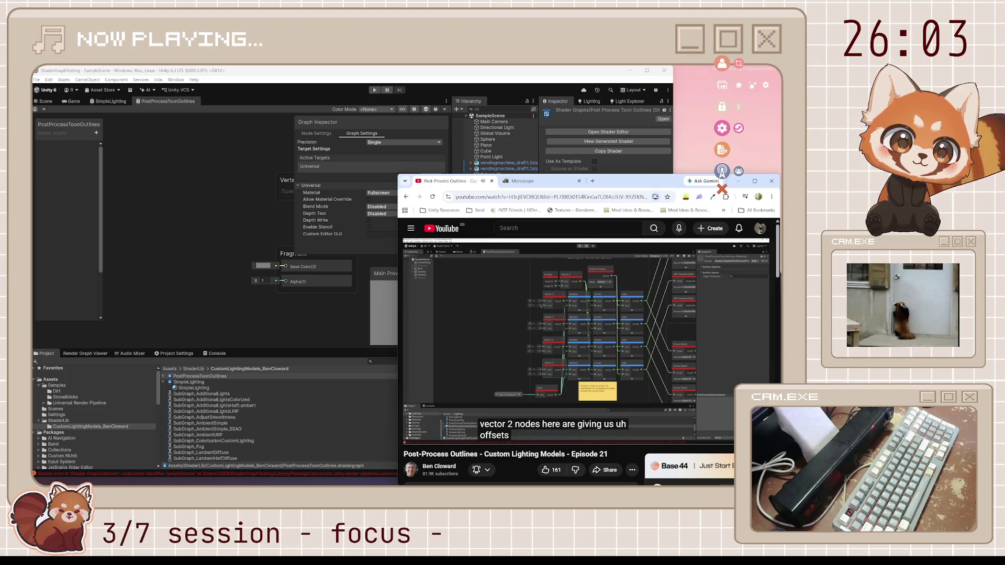
Pause the outlines video at 8:07, move its captions to the top, and return to Unity.
{"action": "mouse_move", "coordinate": [478, 414]}
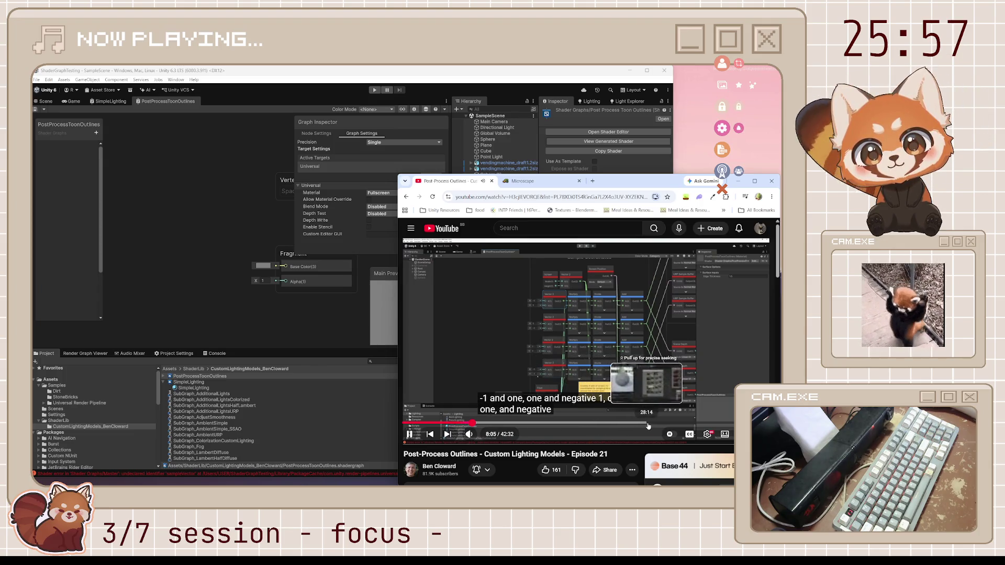
{"action": "left_click", "coordinate": [500, 398]}
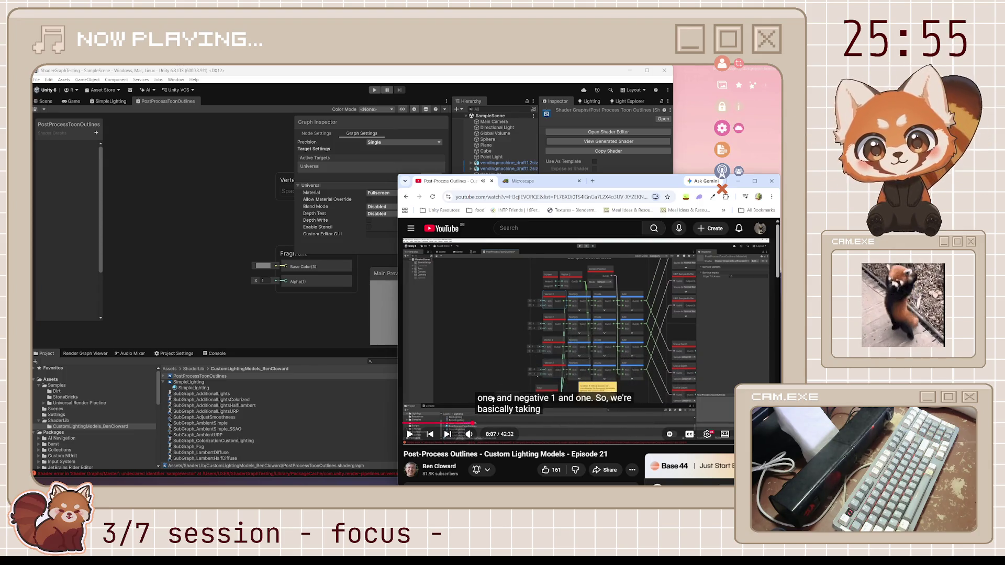
{"action": "left_click_drag", "start_coordinate": [496, 398], "coordinate": [439, 243]}
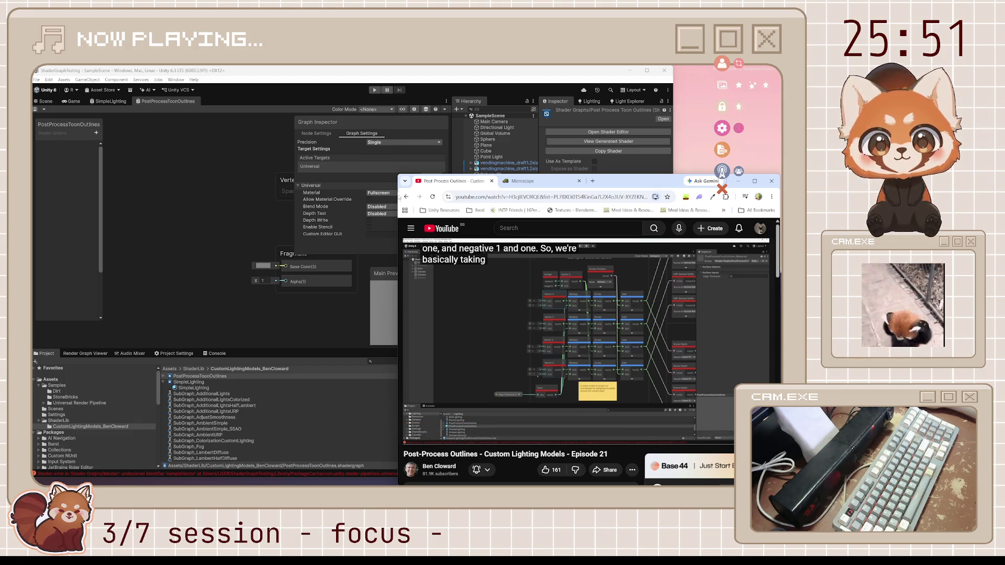
{"action": "left_click", "coordinate": [389, 209]}
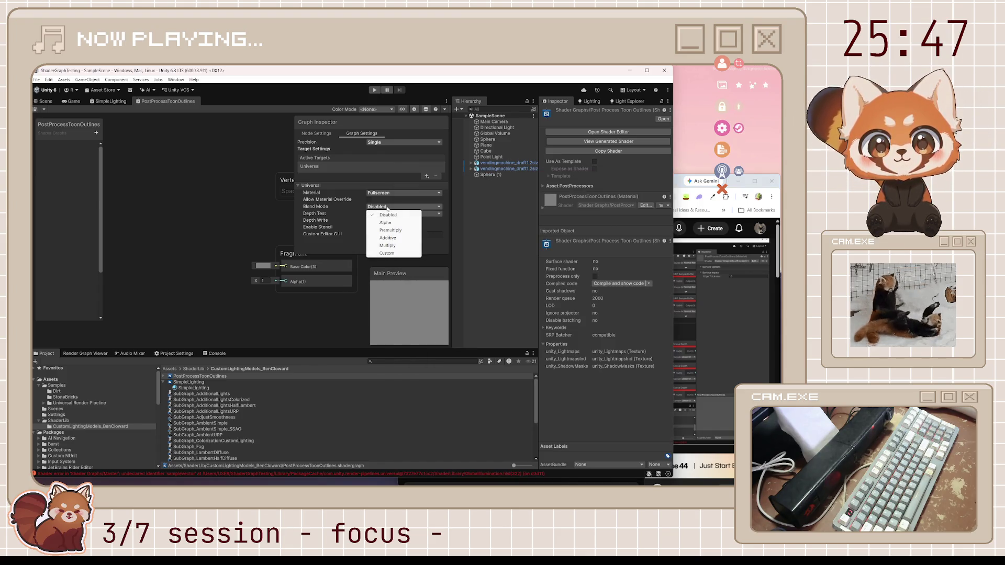
Leave Blend Mode Disabled and show a narrower Graph Inspector on its Node Settings tab.
{"action": "left_click", "coordinate": [340, 248]}
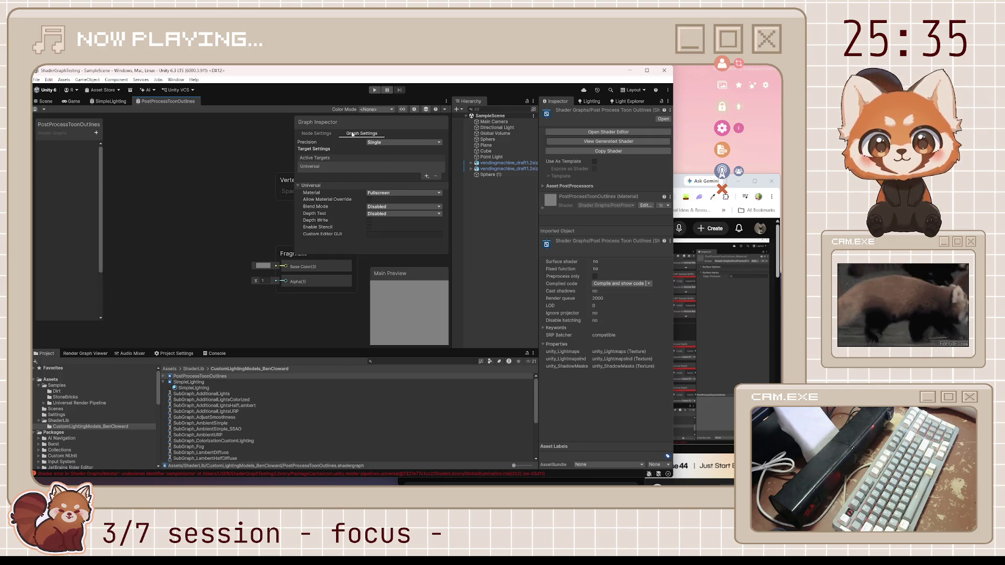
{"action": "left_click", "coordinate": [316, 133]}
{"action": "left_click", "coordinate": [347, 134]}
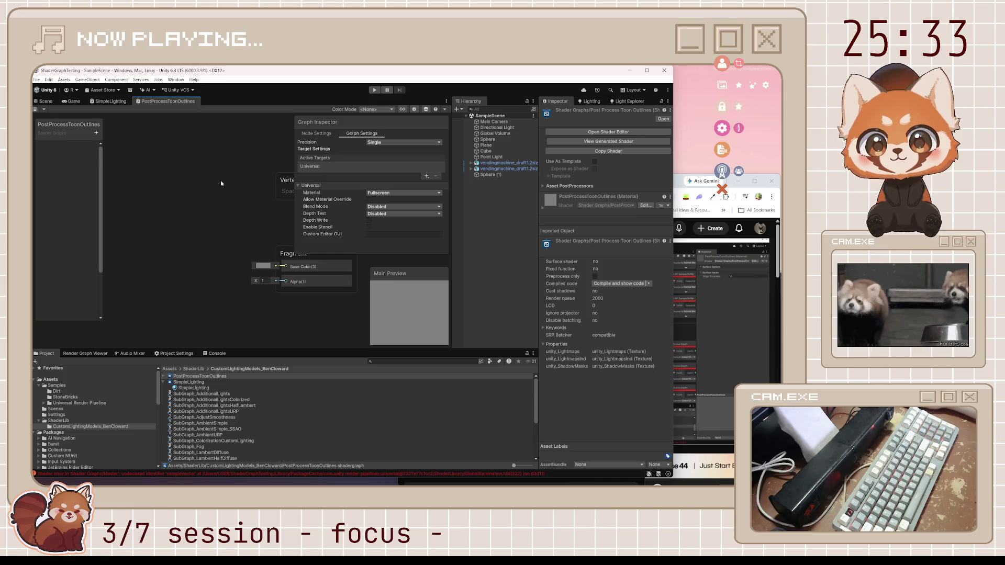
{"action": "left_click", "coordinate": [319, 134]}
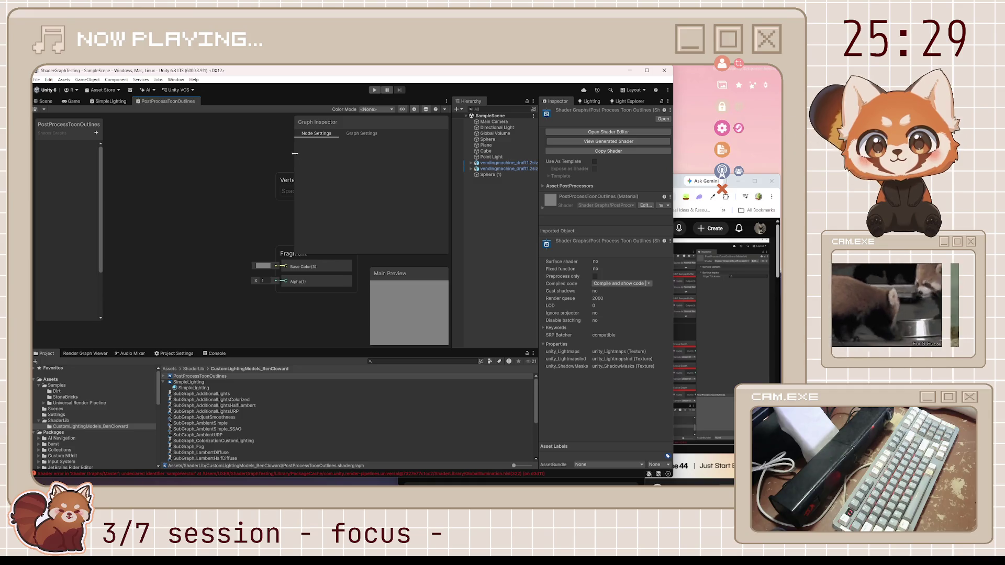
{"action": "left_click_drag", "start_coordinate": [295, 155], "coordinate": [353, 155]}
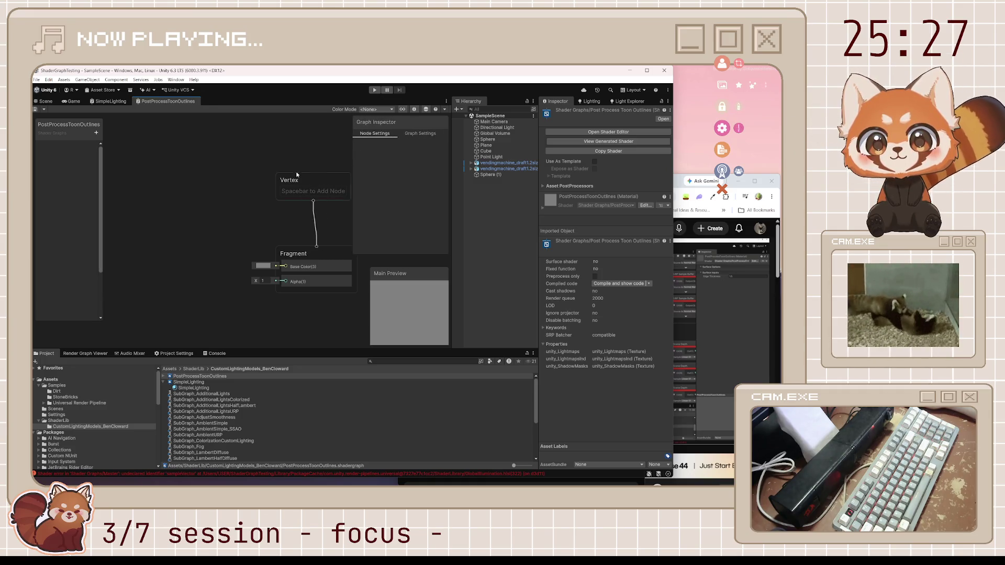
Pan the graph canvas right and bring the YouTube tutorial back in front.
{"action": "left_click_drag", "start_coordinate": [165, 182], "coordinate": [211, 193]}
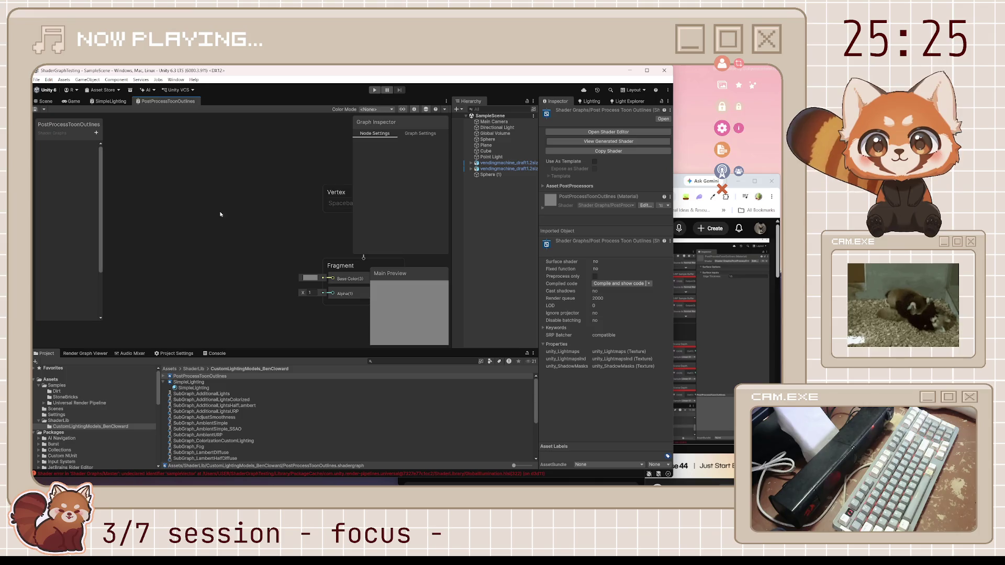
{"action": "mouse_move", "coordinate": [264, 255]}
{"action": "left_mouse_down"}
{"action": "mouse_move", "coordinate": [222, 222]}
{"action": "mouse_move", "coordinate": [265, 216]}
{"action": "left_mouse_up"}
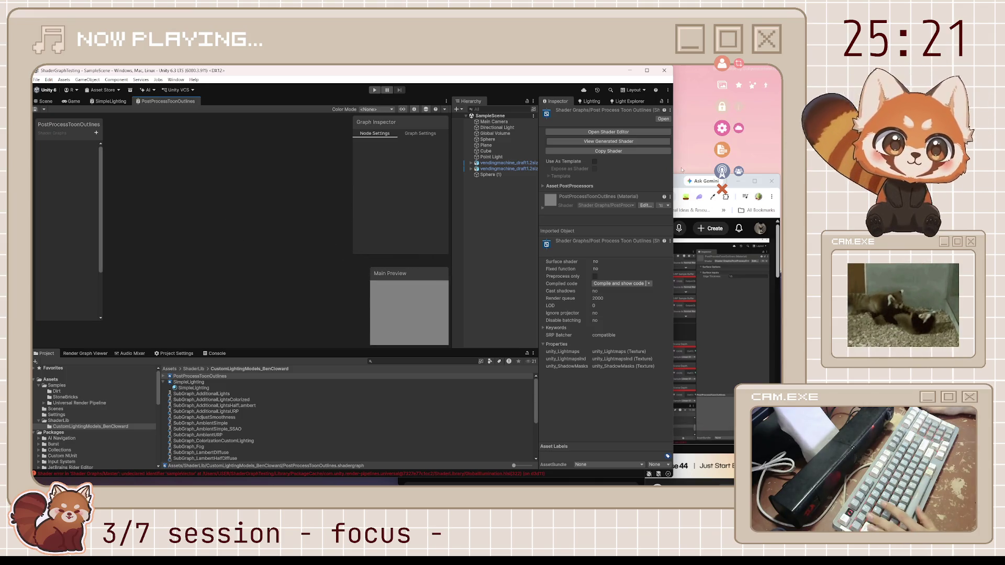
{"action": "left_click", "coordinate": [677, 186]}
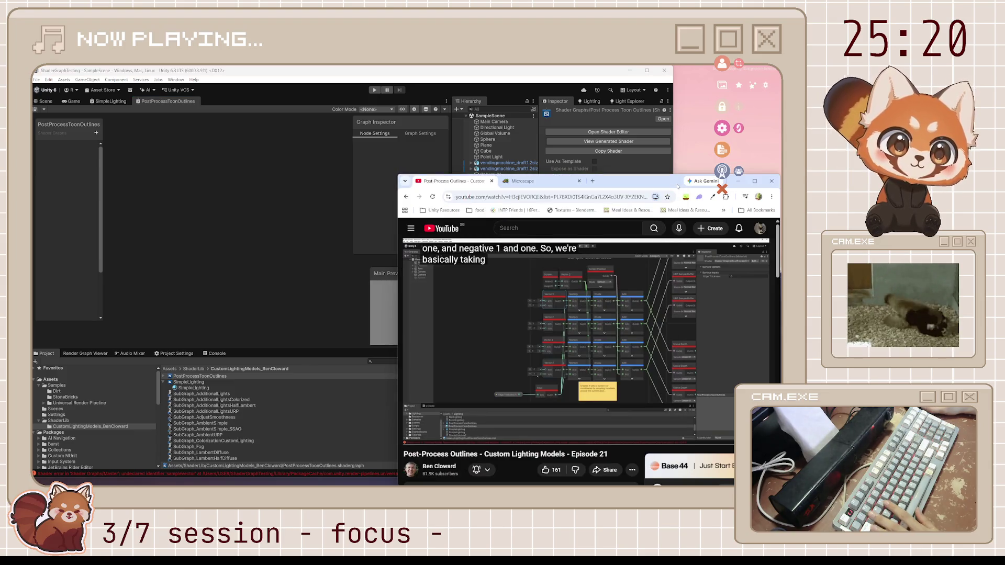
Add a Vector 2 node, duplicate it into four stacked copies, and save.
{"action": "left_click", "coordinate": [202, 198]}
{"action": "key", "text": "space"}
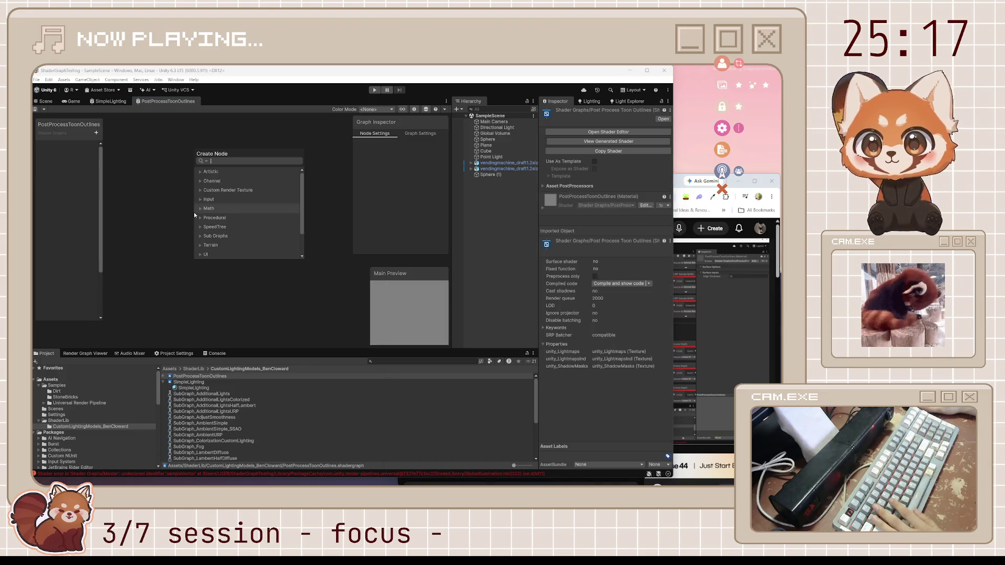
{"action": "type", "text": "vector 2"}
{"action": "key", "text": "Return"}
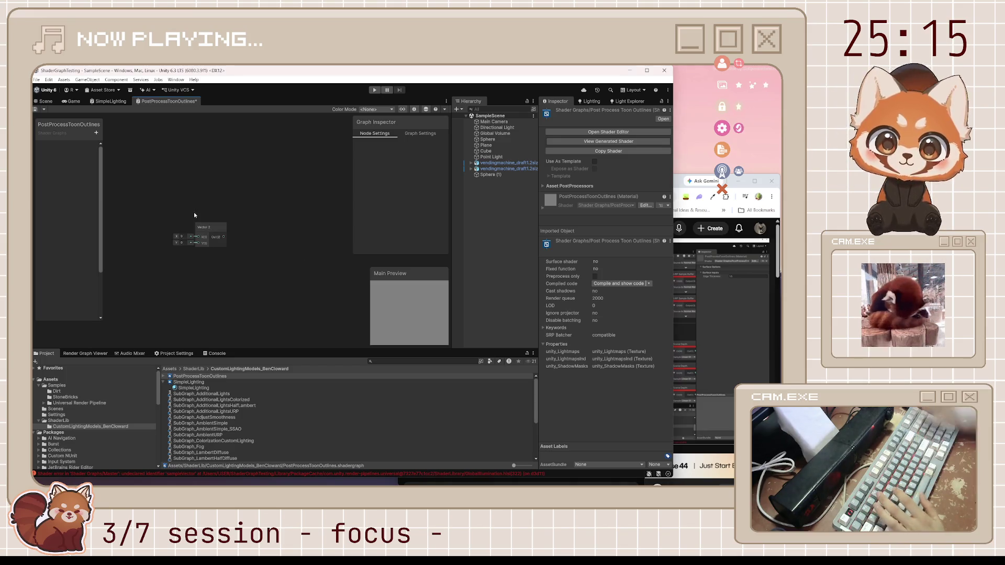
{"action": "left_click", "coordinate": [196, 245]}
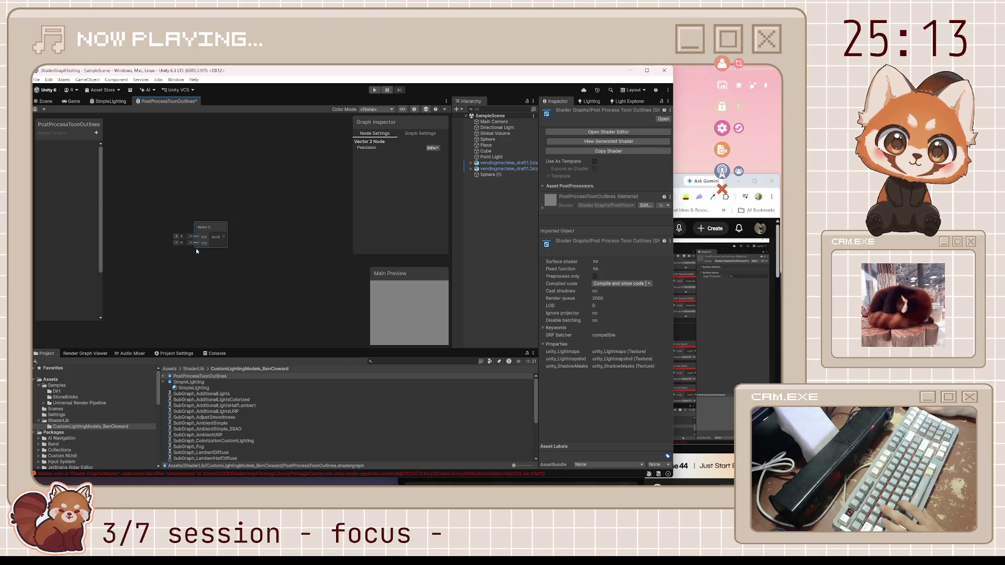
{"action": "key", "text": "ctrl+d"}
{"action": "left_click_drag", "start_coordinate": [219, 259], "coordinate": [206, 259]}
{"action": "key", "text": "ctrl+d"}
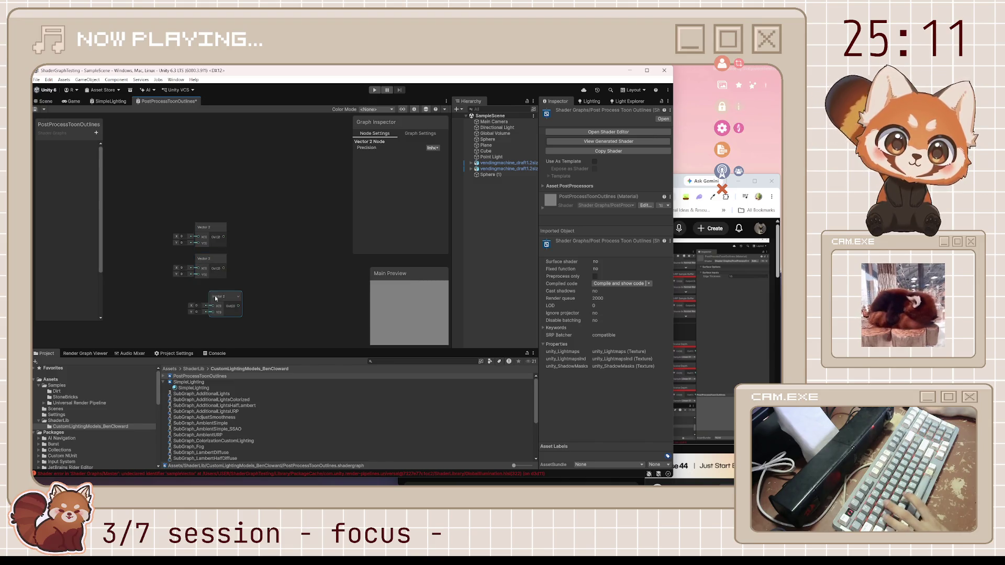
{"action": "mouse_move", "coordinate": [215, 298]}
{"action": "left_mouse_down"}
{"action": "mouse_move", "coordinate": [201, 294]}
{"action": "mouse_move", "coordinate": [226, 335]}
{"action": "mouse_move", "coordinate": [207, 288]}
{"action": "mouse_move", "coordinate": [217, 286]}
{"action": "left_mouse_up"}
{"action": "key", "text": "ctrl+d"}
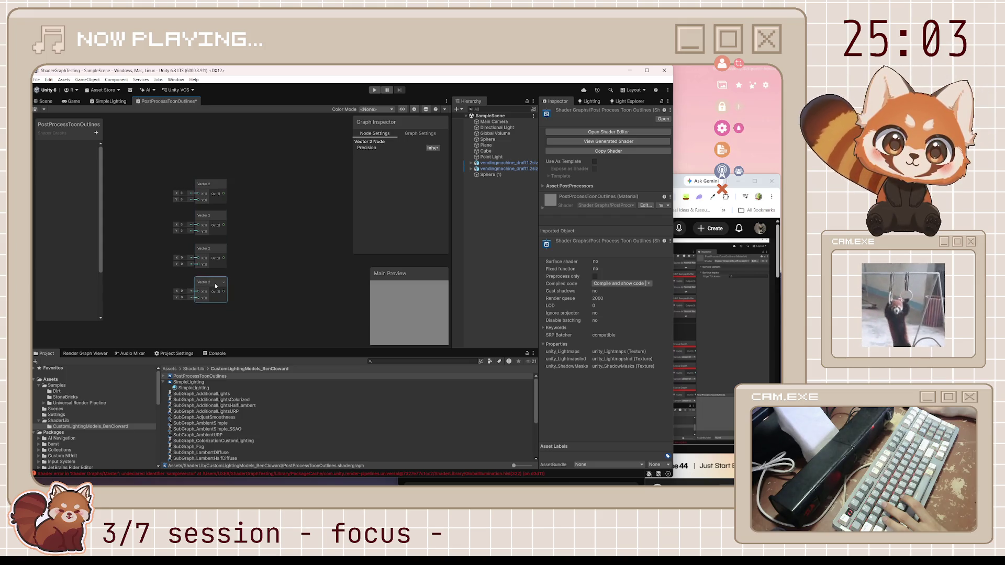
{"action": "left_click", "coordinate": [260, 253]}
{"action": "key", "text": "ctrl+s"}
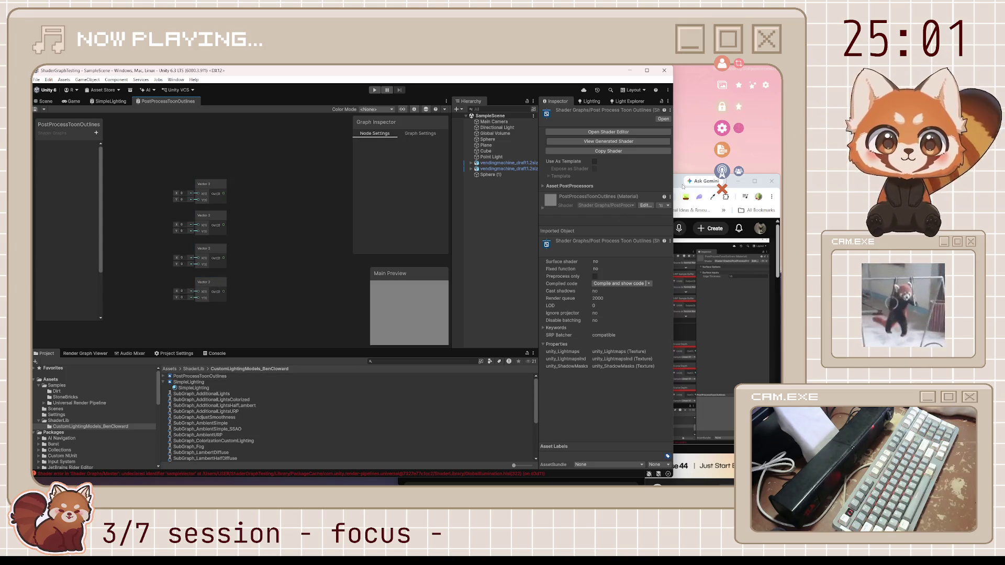
Following the tutorial, set -1 values in the first two Vector 2 nodes.
{"action": "left_click", "coordinate": [676, 180]}
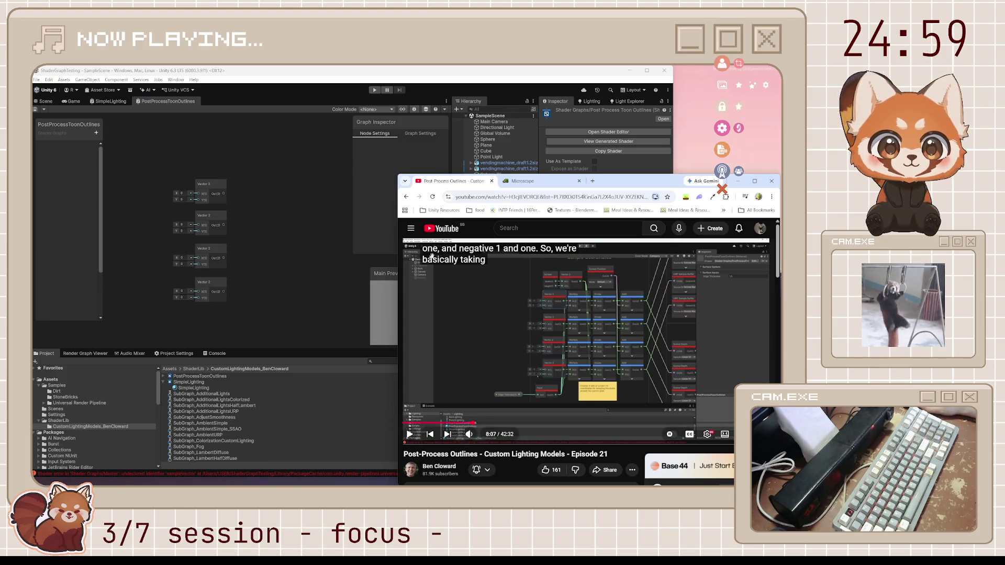
{"action": "left_click", "coordinate": [181, 195]}
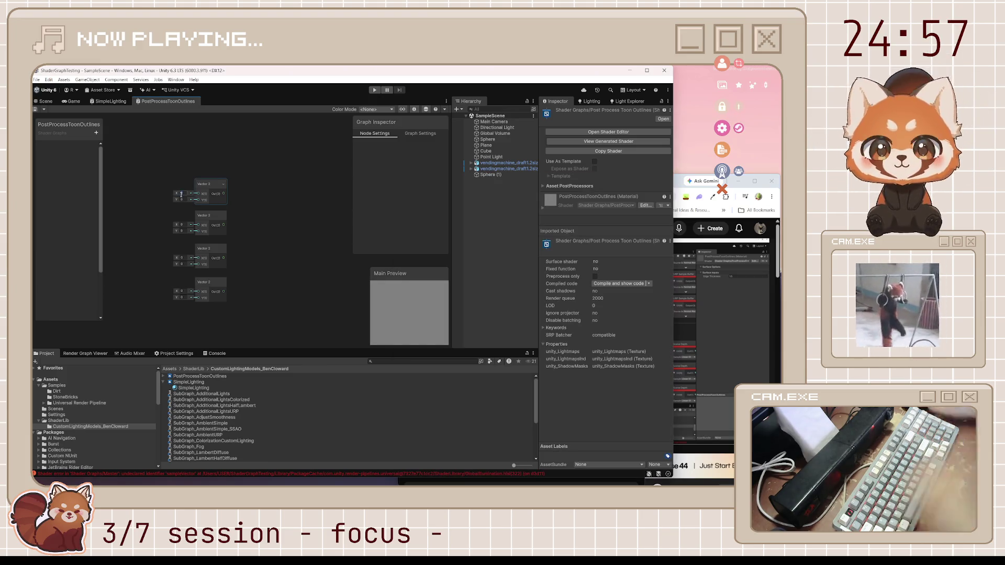
{"action": "type", "text": "-1"}
{"action": "key", "text": "Tab"}
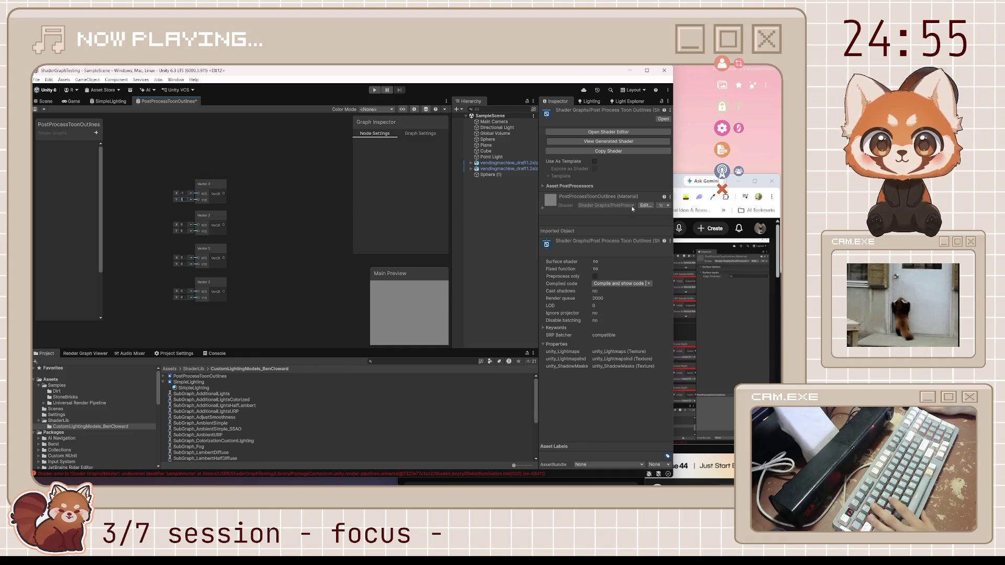
{"action": "left_click", "coordinate": [702, 197]}
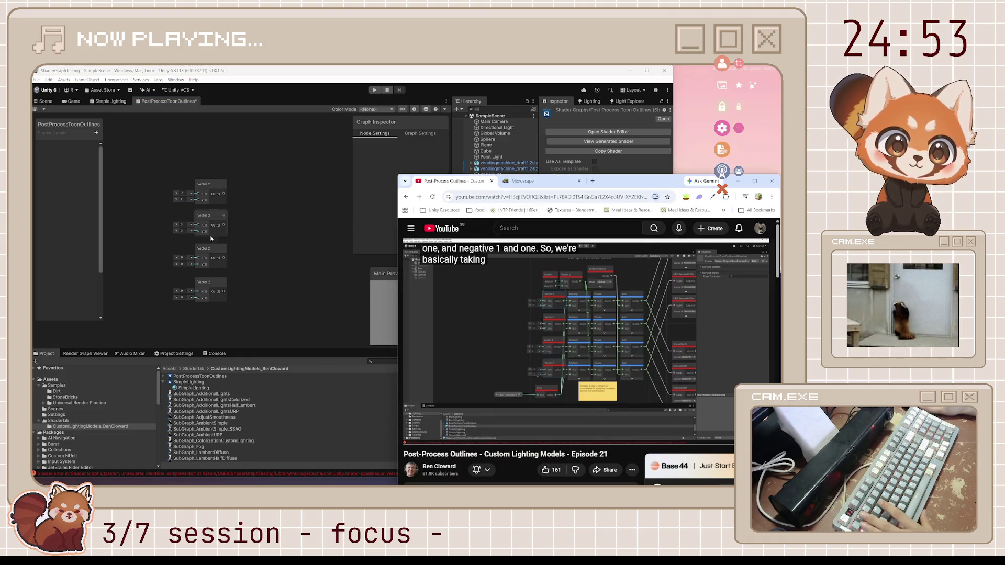
{"action": "left_click", "coordinate": [183, 226]}
{"action": "type", "text": "-1"}
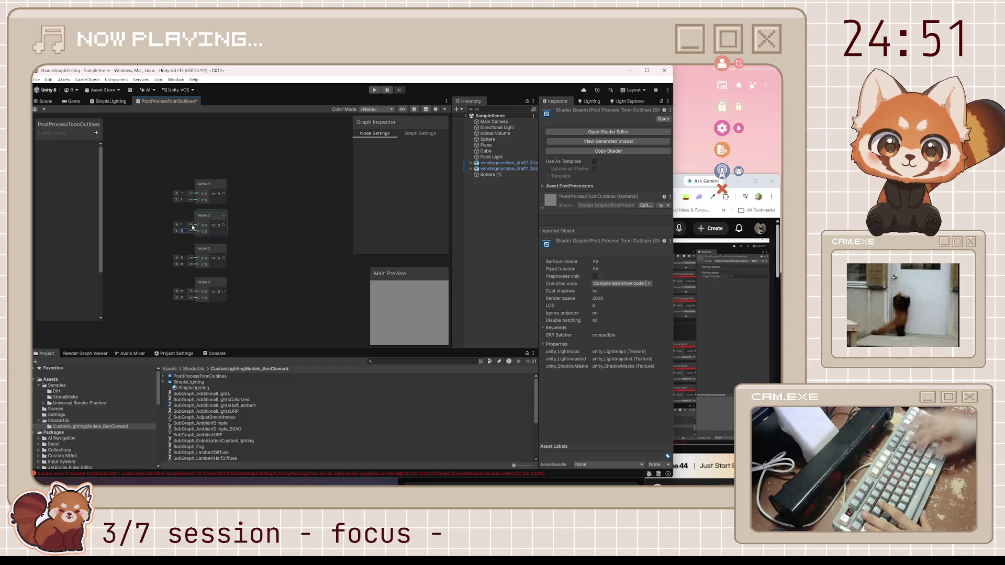
{"action": "left_click", "coordinate": [681, 183]}
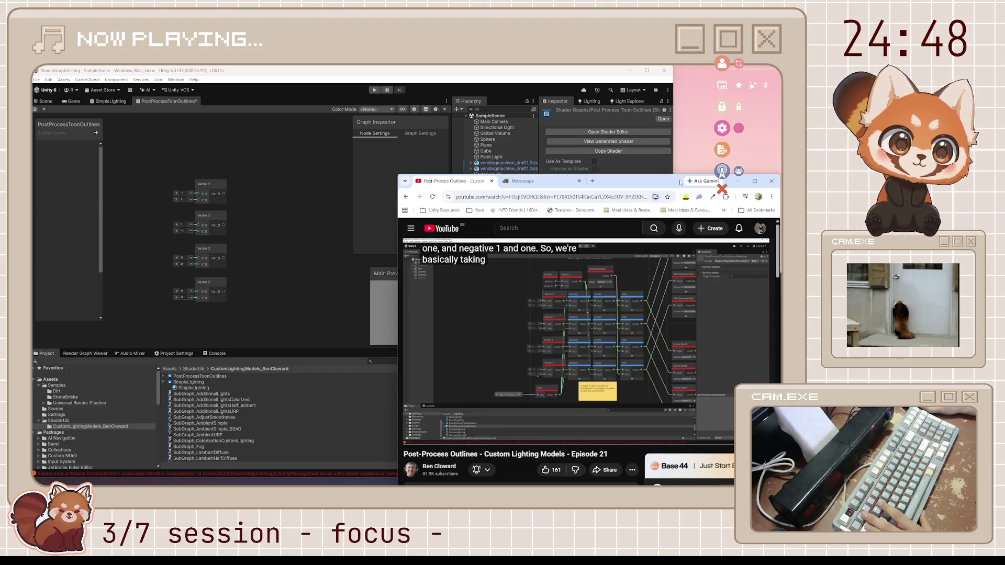
Enter 1 and -1 into the third and fourth Vector 2 nodes and save the graph.
{"action": "left_click", "coordinate": [181, 257]}
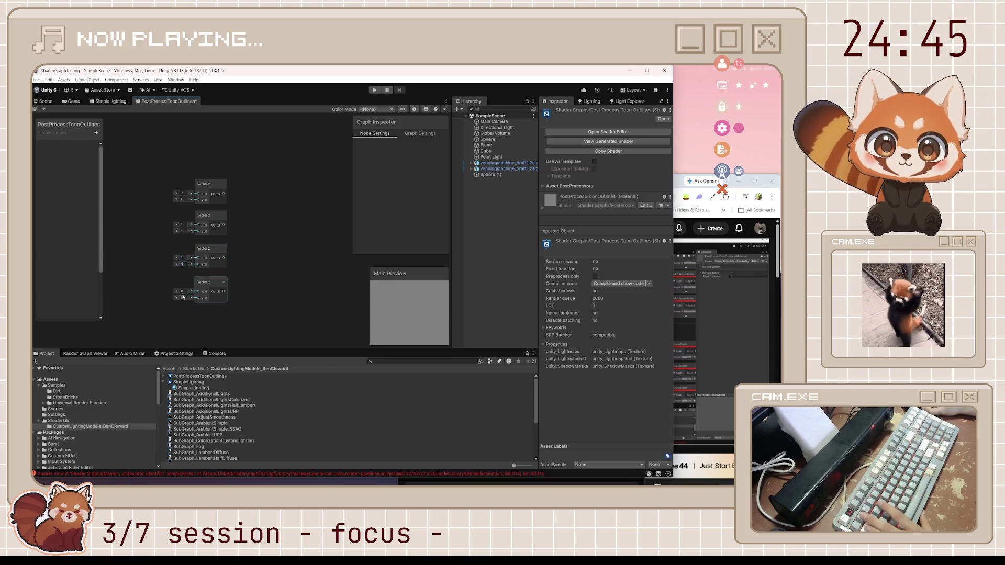
{"action": "type", "text": "1"}
{"action": "key", "text": "Tab"}
{"action": "type", "text": "-1"}
{"action": "key", "text": "Tab"}
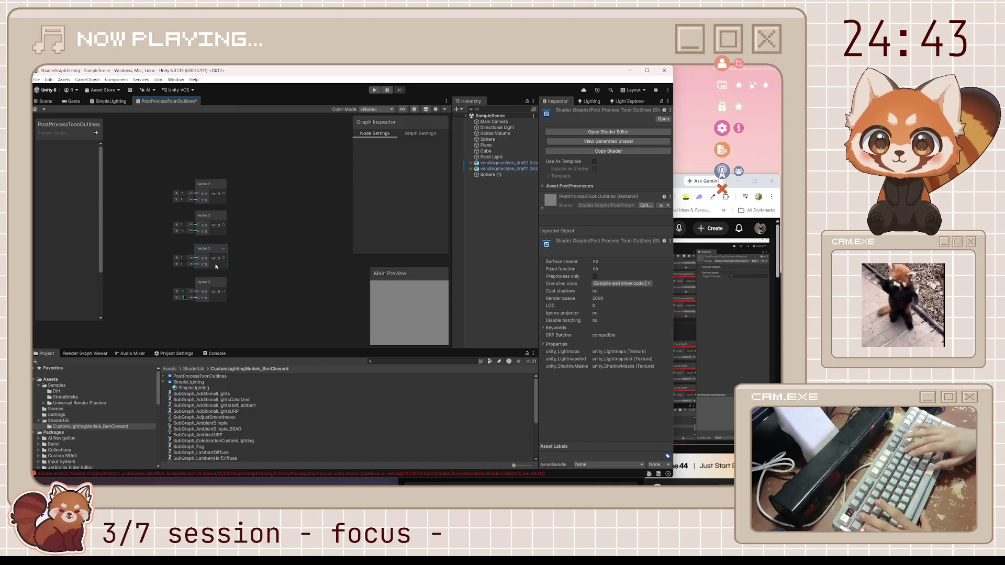
{"action": "type", "text": "-1"}
{"action": "key", "text": "ctrl+s"}
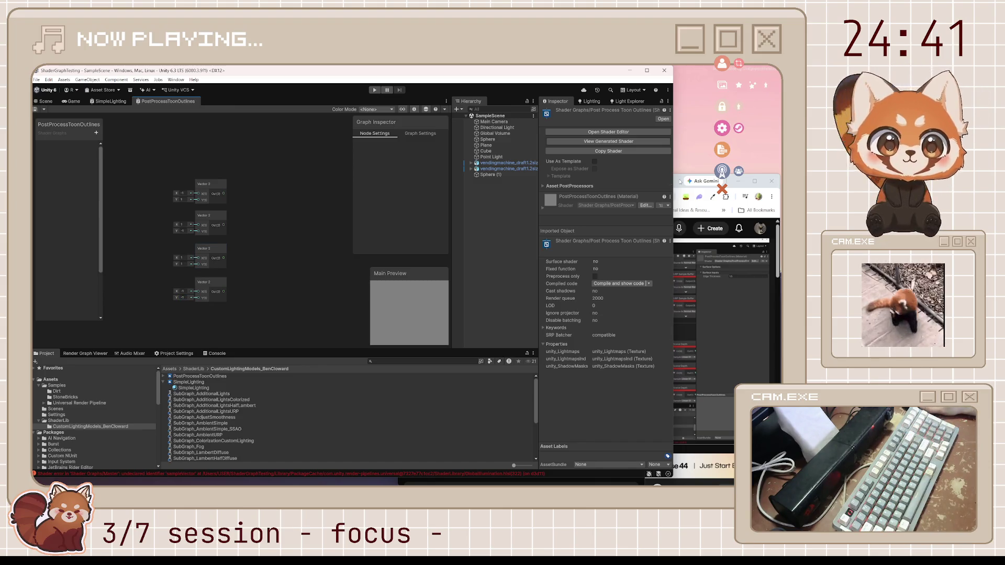
{"action": "left_click", "coordinate": [679, 181]}
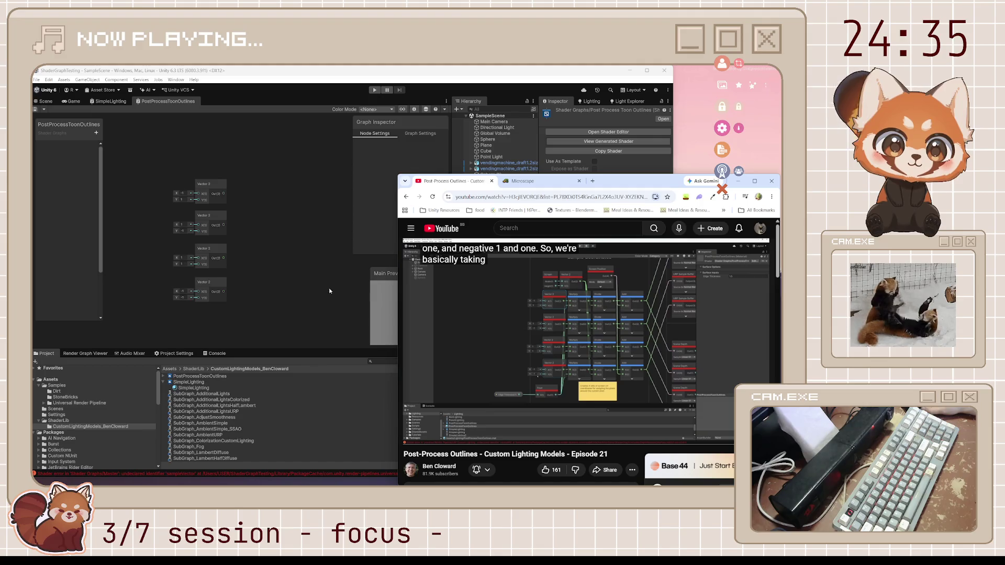
{"action": "left_click", "coordinate": [317, 295]}
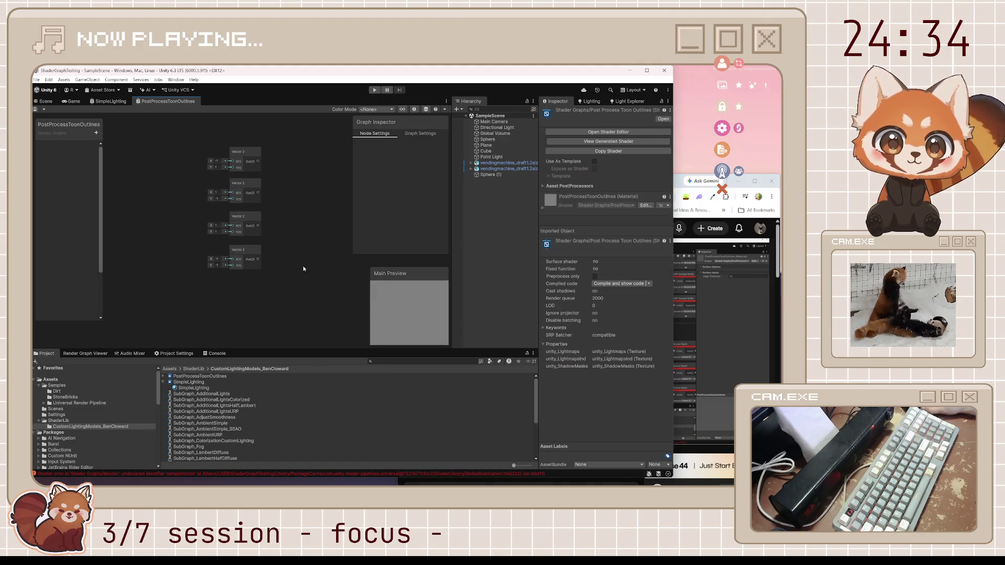
Create a Float property named EdgeThickness and place it on the graph.
{"action": "left_click", "coordinate": [95, 134]}
{"action": "left_click", "coordinate": [106, 148]}
{"action": "type", "text": "Edge"}
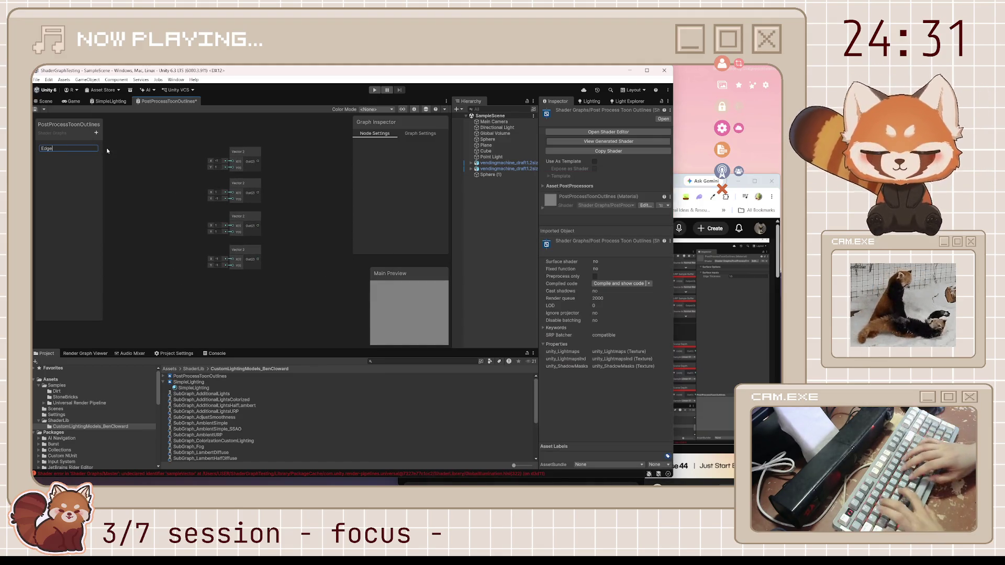
{"action": "type", "text": "Thickness"}
{"action": "key", "text": "Return"}
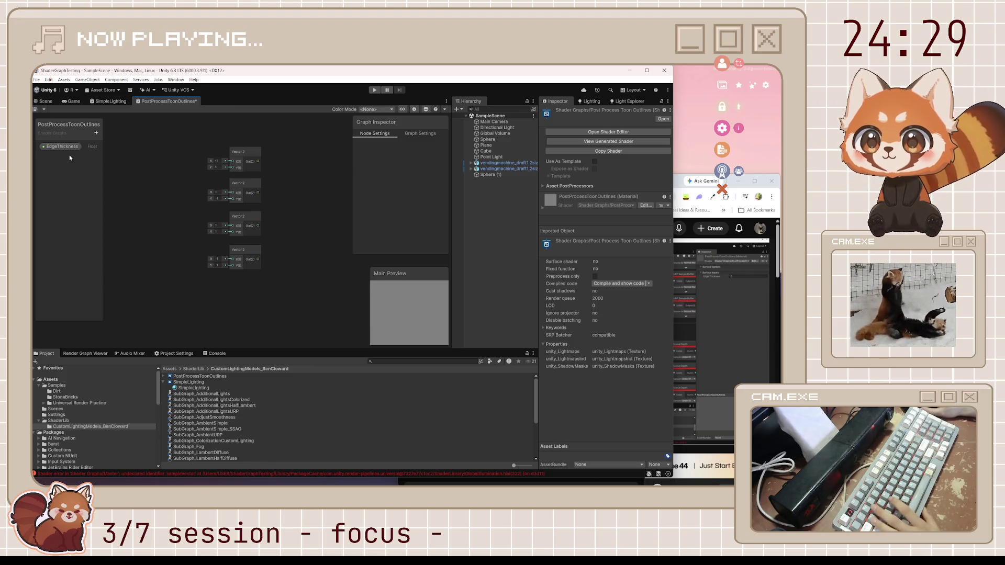
{"action": "left_click_drag", "start_coordinate": [207, 288], "coordinate": [271, 287]}
Add a Multiply node fed by EdgeThickness beside the bottom Vector 2, undoing a stray duplicate.
{"action": "type", "text": "multipl"}
{"action": "key", "text": "Return"}
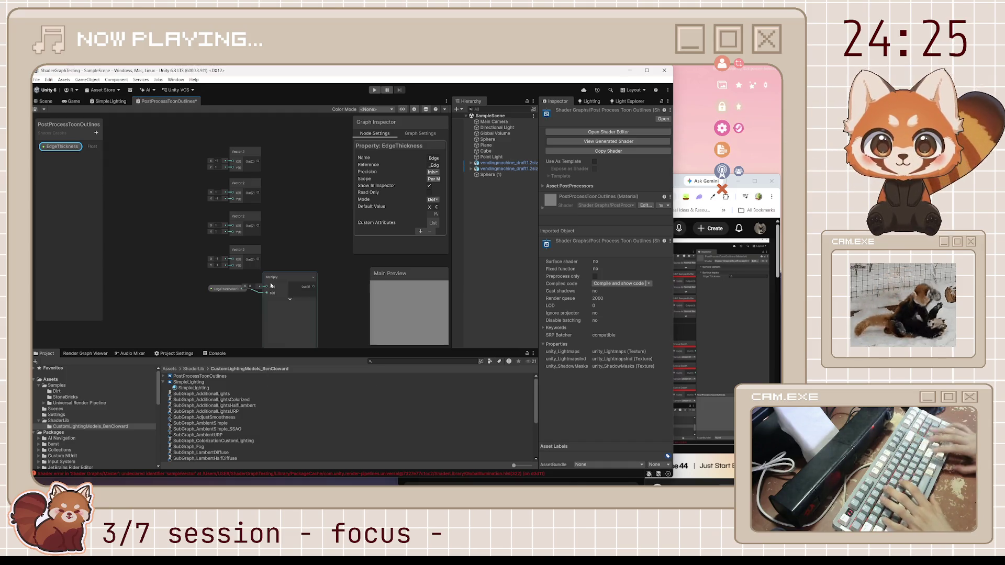
{"action": "left_click", "coordinate": [289, 302]}
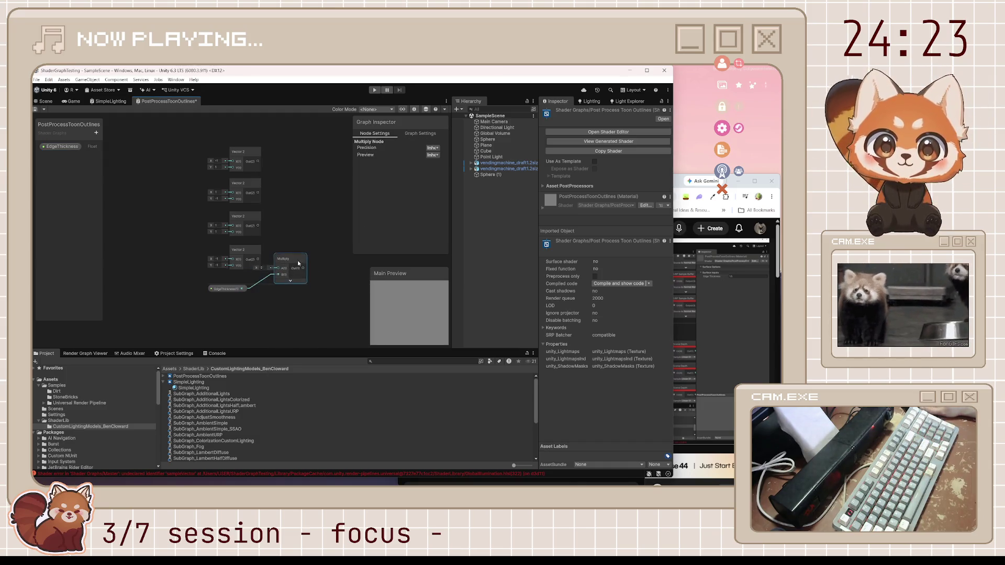
{"action": "mouse_move", "coordinate": [274, 277]}
{"action": "left_mouse_down"}
{"action": "mouse_move", "coordinate": [284, 250]}
{"action": "mouse_move", "coordinate": [256, 258]}
{"action": "left_mouse_up"}
{"action": "key", "text": "ctrl+d"}
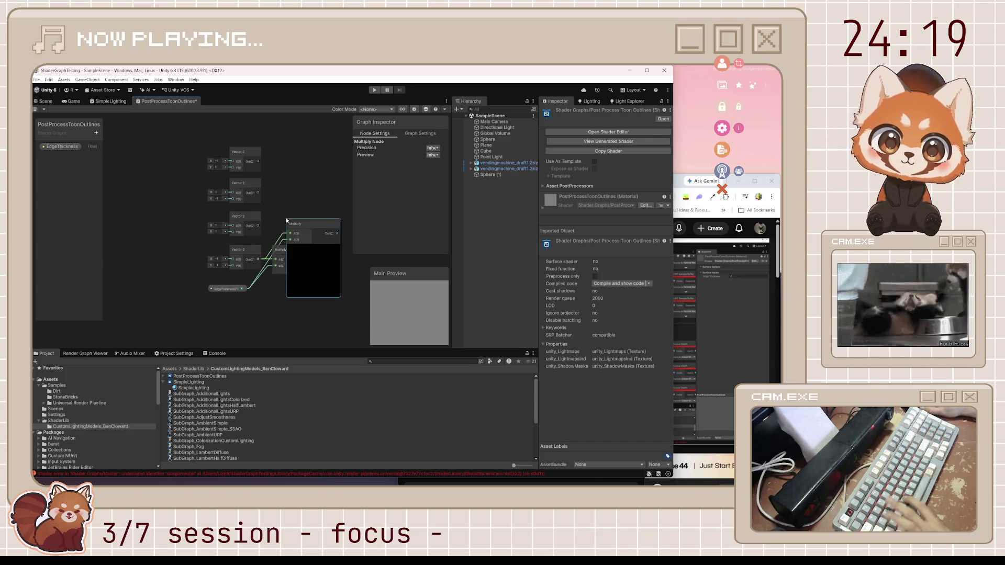
{"action": "left_click", "coordinate": [314, 249]}
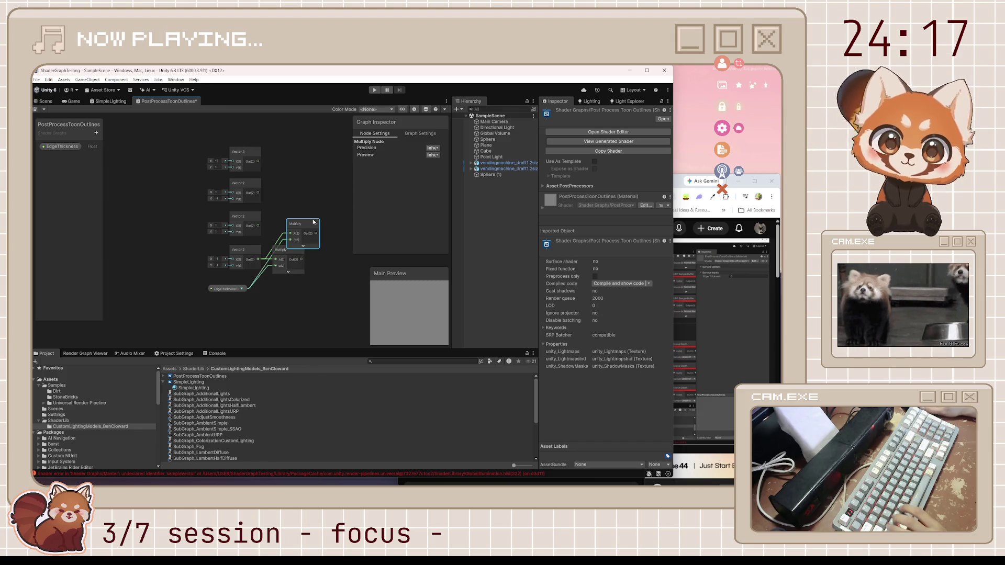
{"action": "left_click", "coordinate": [313, 246]}
{"action": "key", "text": "ctrl+z"}
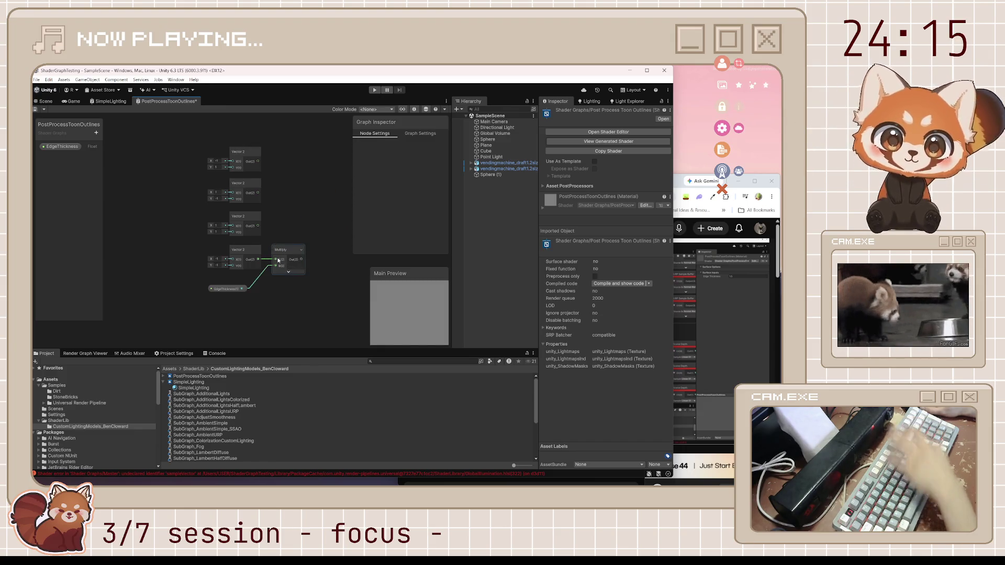
{"action": "key", "text": "ctrl+z"}
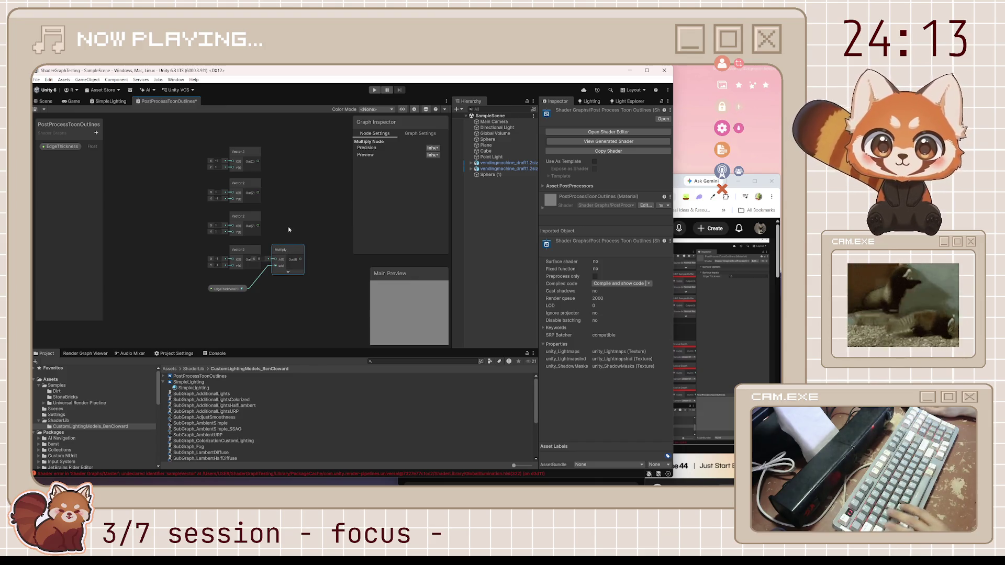
Duplicate the Multiply node with collapsed previews beside the other three Vector 2 nodes.
{"action": "key", "text": "ctrl+d"}
{"action": "left_click", "coordinate": [313, 253]}
{"action": "mouse_move", "coordinate": [307, 234]}
{"action": "left_mouse_down"}
{"action": "mouse_move", "coordinate": [292, 220]}
{"action": "mouse_move", "coordinate": [292, 182]}
{"action": "left_mouse_up"}
{"action": "key", "text": "ctrl+d"}
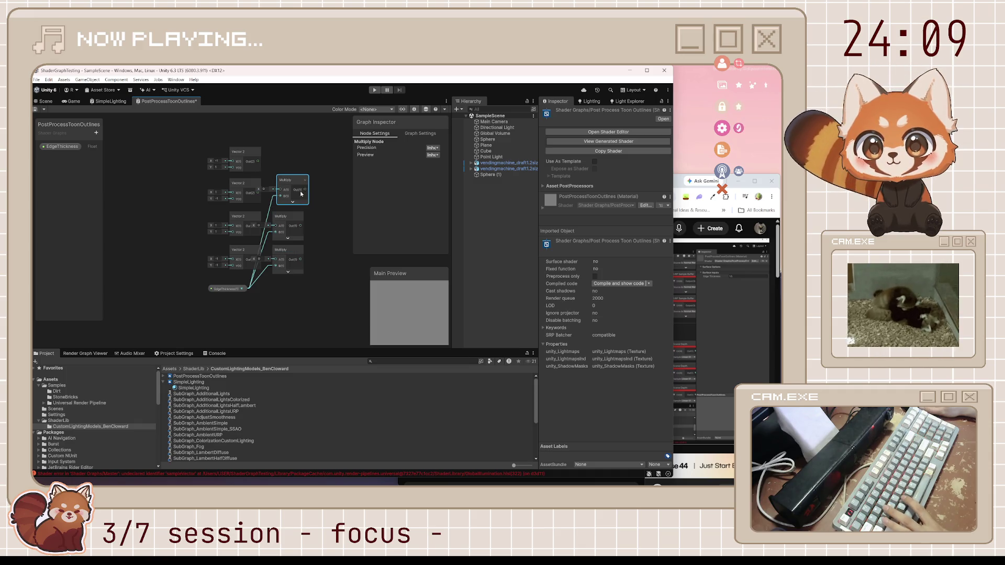
{"action": "key", "text": "ctrl+d"}
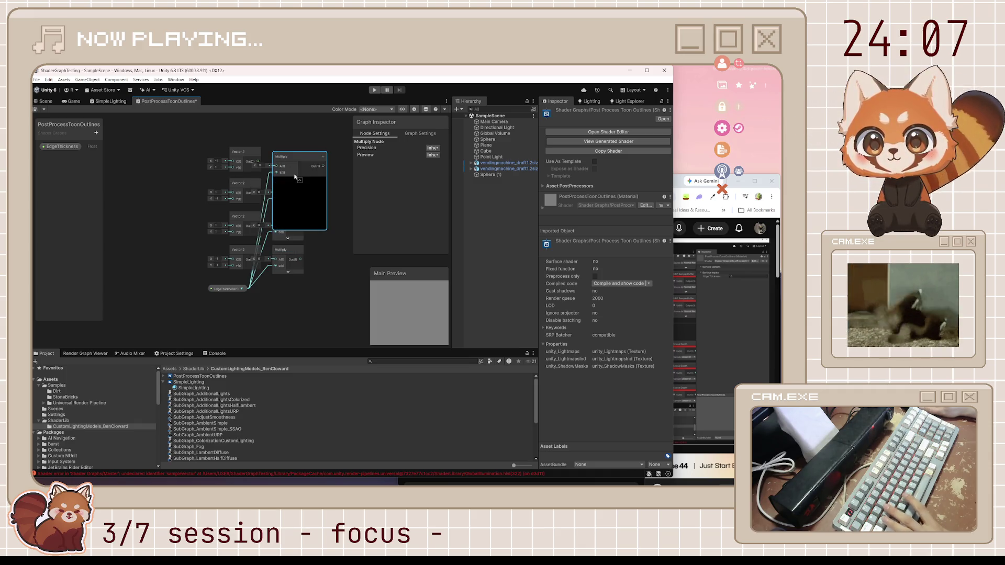
{"action": "left_click", "coordinate": [299, 227]}
{"action": "mouse_move", "coordinate": [282, 157]}
{"action": "left_mouse_down"}
{"action": "mouse_move", "coordinate": [283, 178]}
{"action": "mouse_move", "coordinate": [249, 174]}
{"action": "left_mouse_up"}
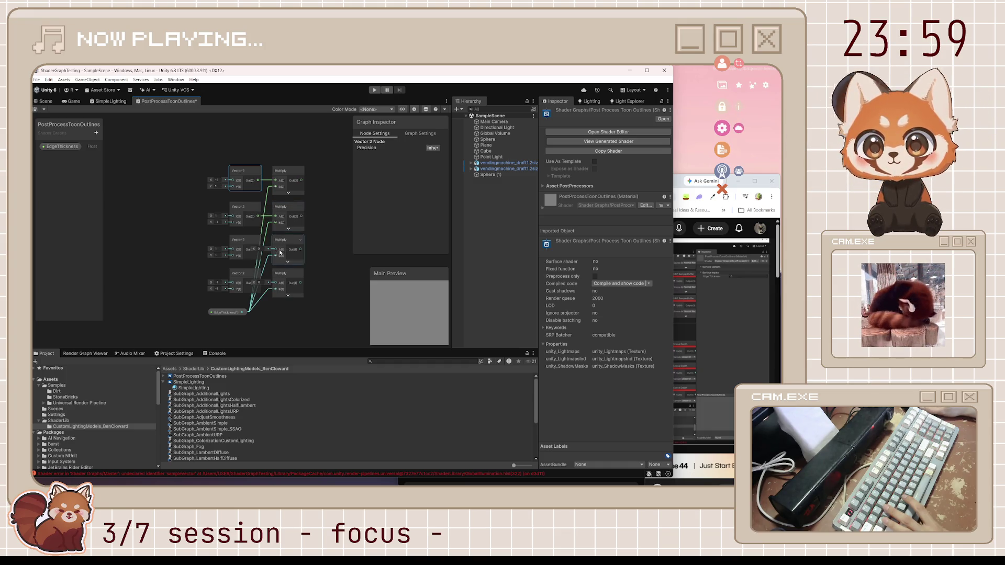
{"action": "mouse_move", "coordinate": [276, 253]}
{"action": "left_mouse_down"}
{"action": "mouse_move", "coordinate": [268, 251]}
{"action": "mouse_move", "coordinate": [278, 253]}
{"action": "left_mouse_up"}
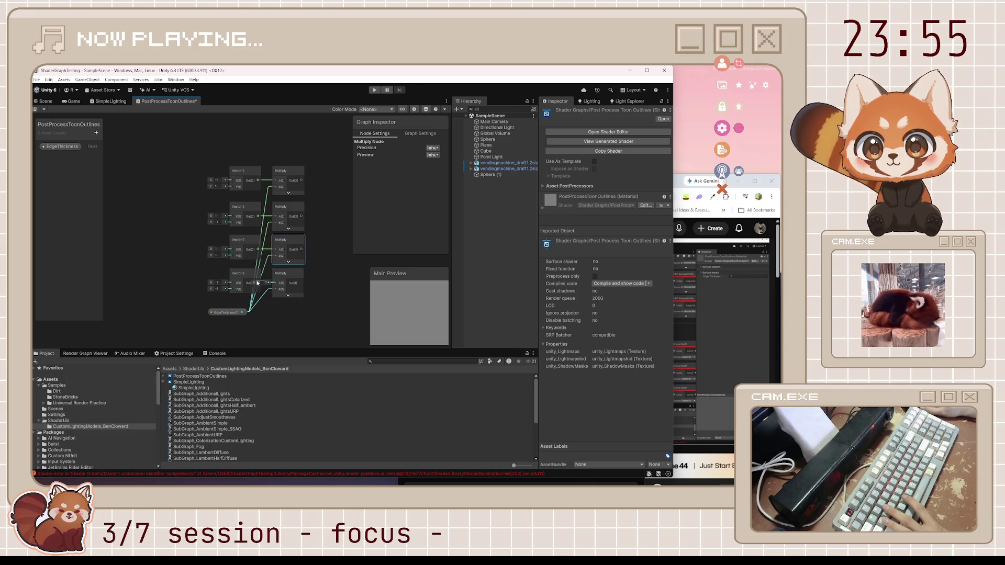
{"action": "left_click", "coordinate": [176, 262]}
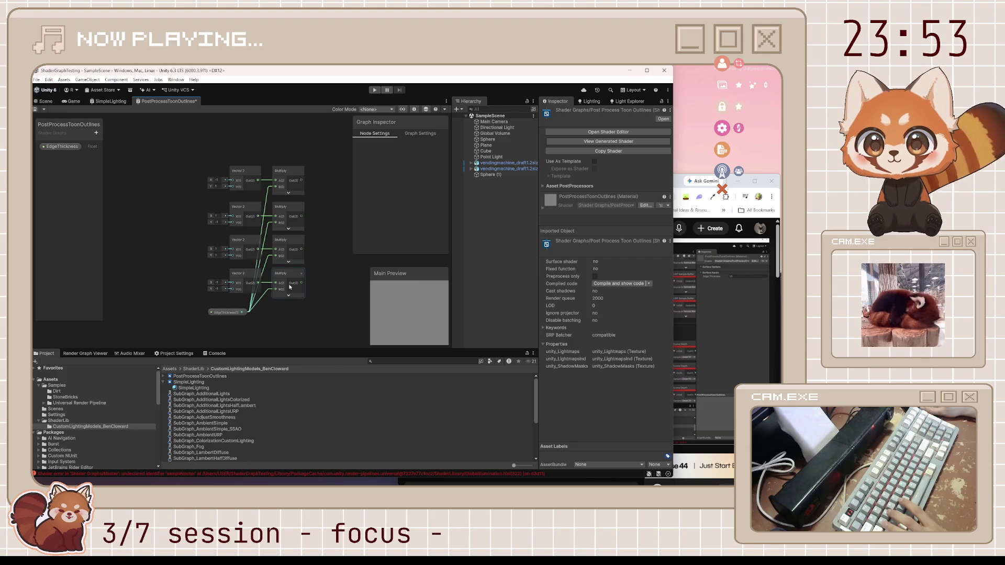
Save, check the tutorial, and add a Screen node above the offset nodes.
{"action": "key", "text": "ctrl+s"}
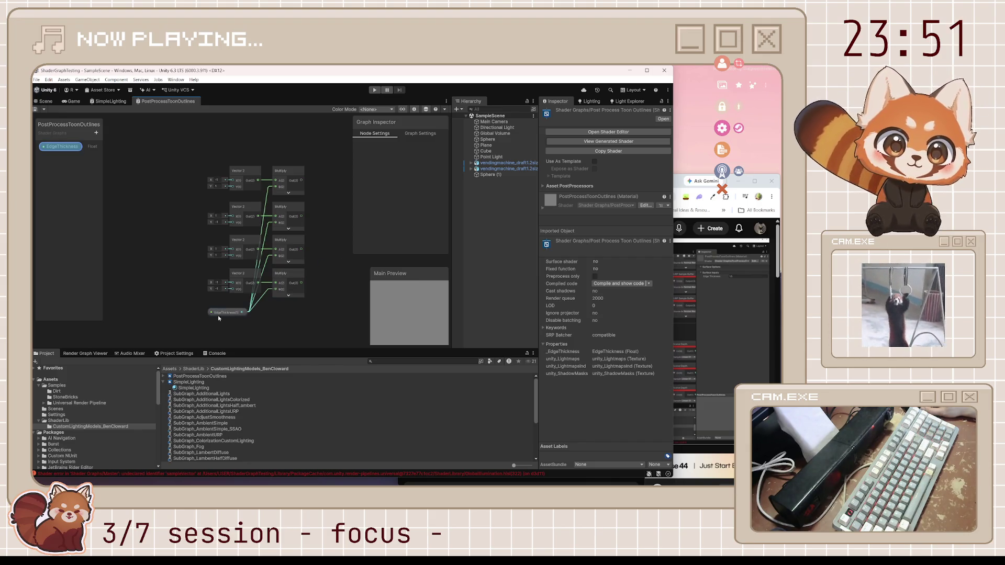
{"action": "left_click", "coordinate": [677, 186]}
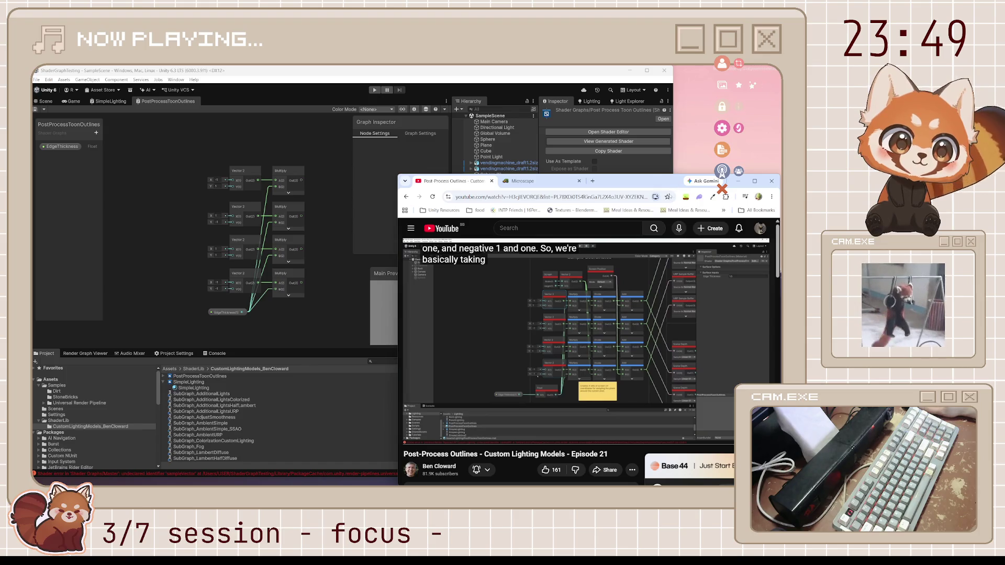
{"action": "mouse_move", "coordinate": [627, 262]}
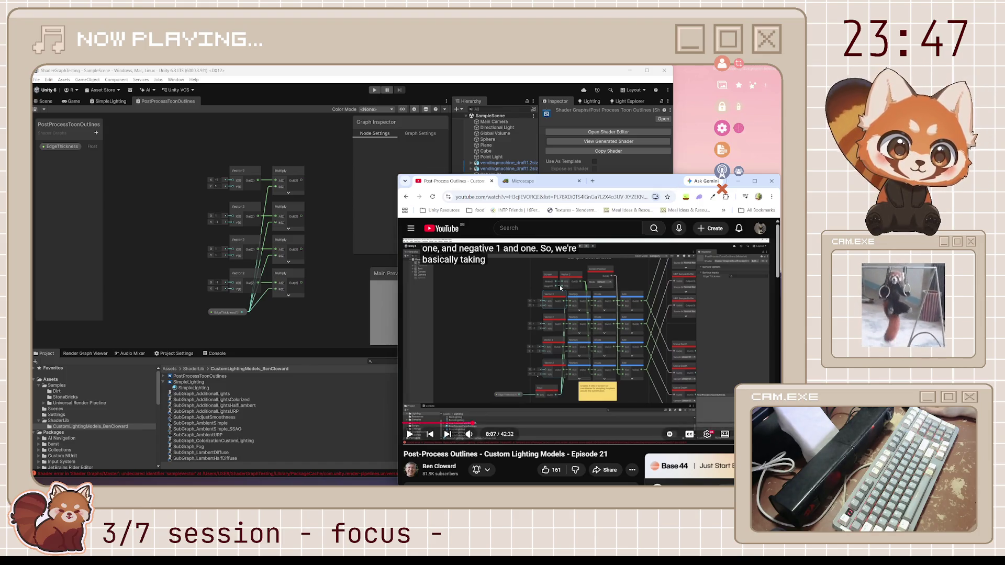
{"action": "left_click", "coordinate": [232, 149]}
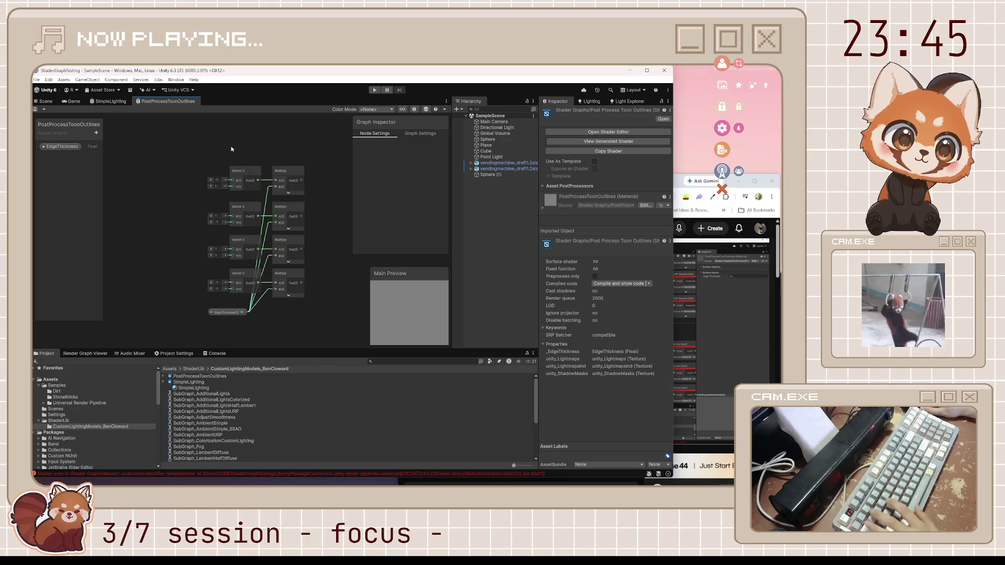
{"action": "key", "text": "space"}
{"action": "type", "text": "screen"}
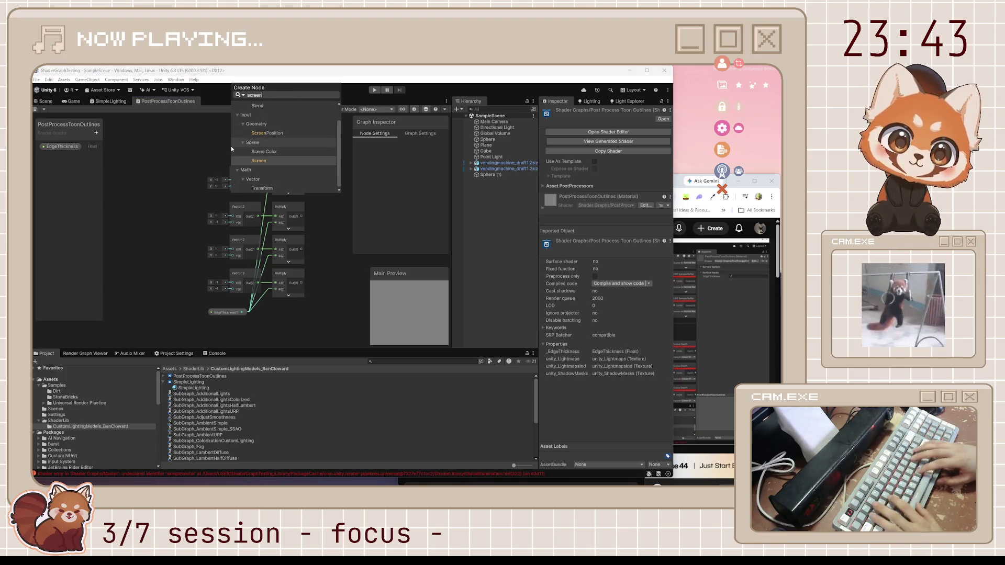
{"action": "key", "text": "Return"}
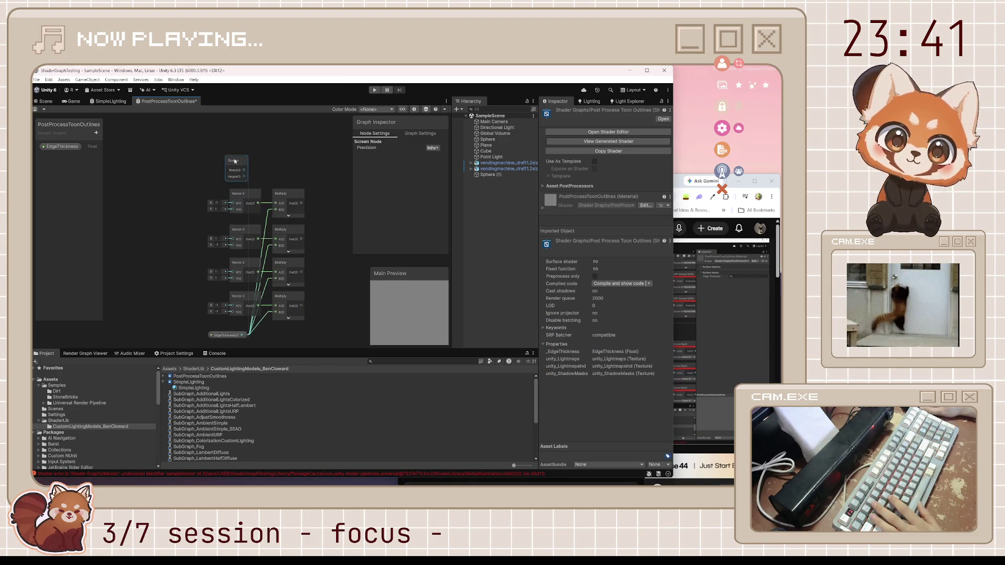
{"action": "left_click_drag", "start_coordinate": [239, 161], "coordinate": [237, 157]}
Add a Vector 2 node beside the Screen node and save the graph.
{"action": "left_click", "coordinate": [679, 187]}
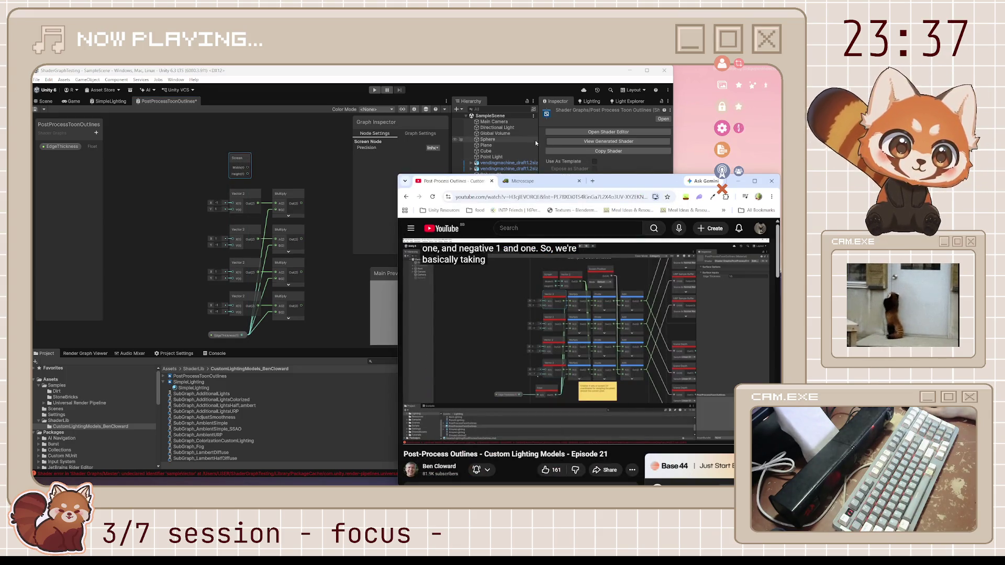
{"action": "left_click", "coordinate": [285, 158]}
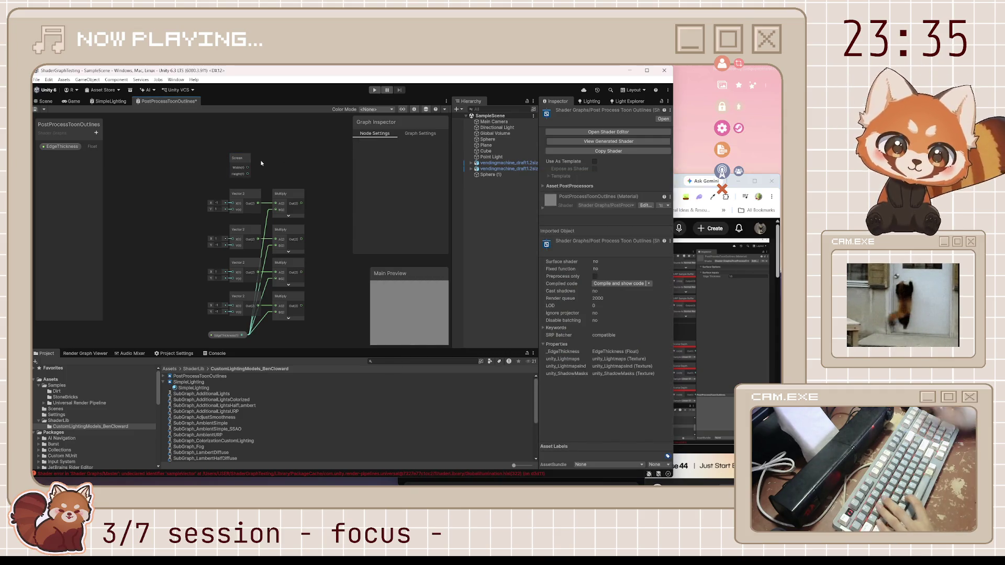
{"action": "key", "text": "space"}
{"action": "type", "text": "vector 2"}
{"action": "key", "text": "Return"}
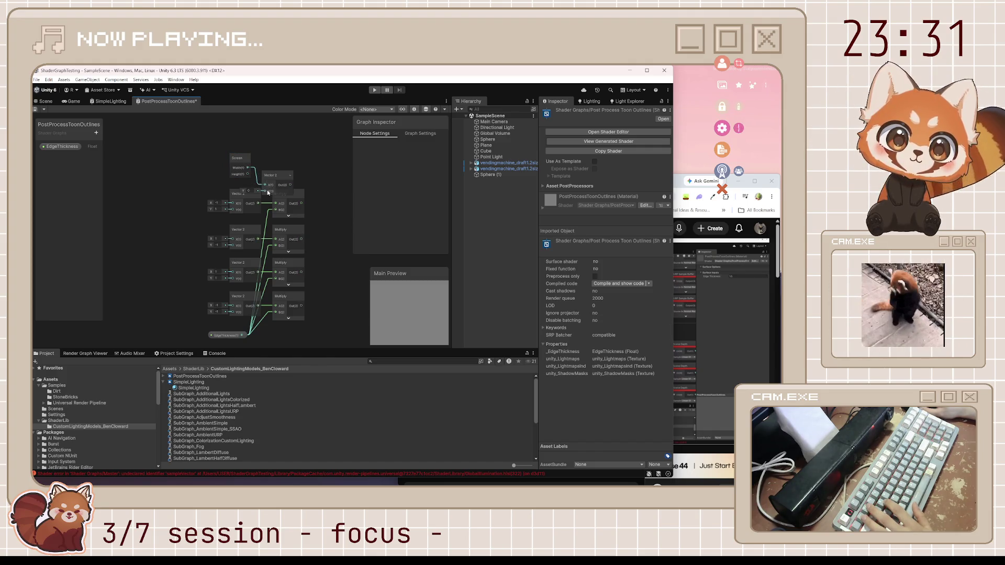
{"action": "mouse_move", "coordinate": [276, 179]}
{"action": "left_mouse_down"}
{"action": "mouse_move", "coordinate": [278, 162]}
{"action": "mouse_move", "coordinate": [283, 173]}
{"action": "mouse_move", "coordinate": [231, 155]}
{"action": "mouse_move", "coordinate": [276, 164]}
{"action": "left_mouse_up"}
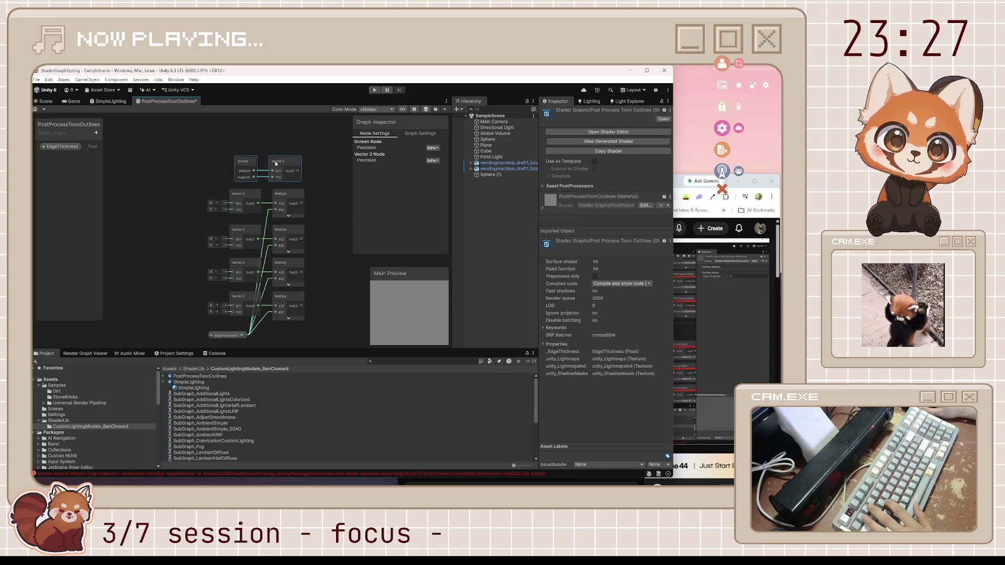
{"action": "left_click", "coordinate": [276, 144]}
{"action": "key", "text": "ctrl+s"}
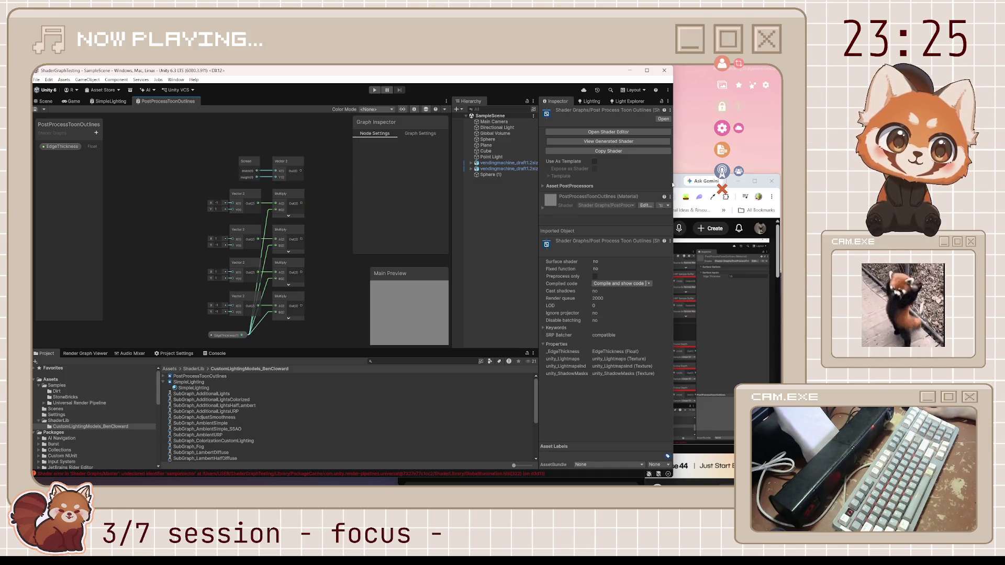
{"action": "left_click", "coordinate": [674, 184]}
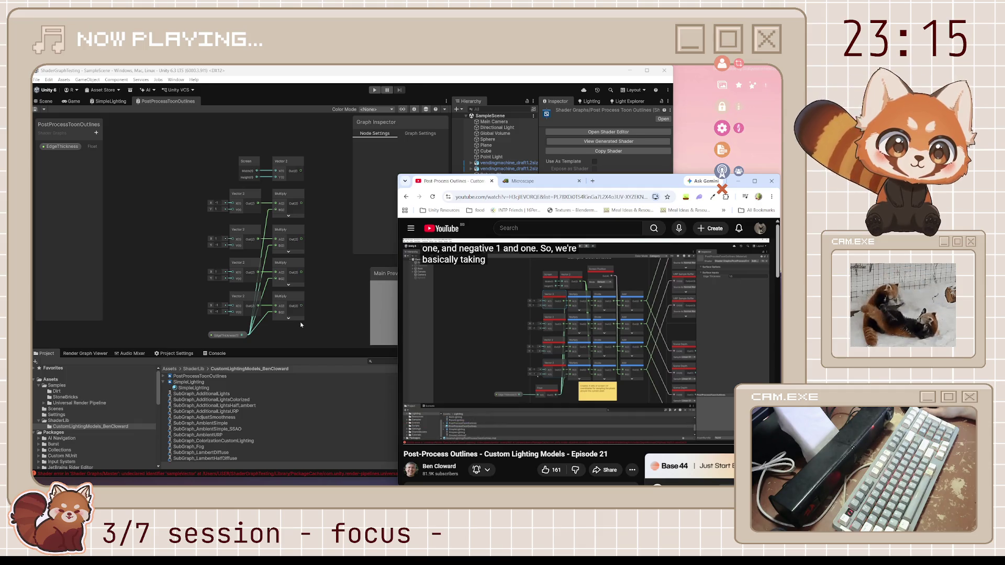
Review the paused tutorial, then return to Unity and pan the graph upward.
{"action": "mouse_move", "coordinate": [529, 402]}
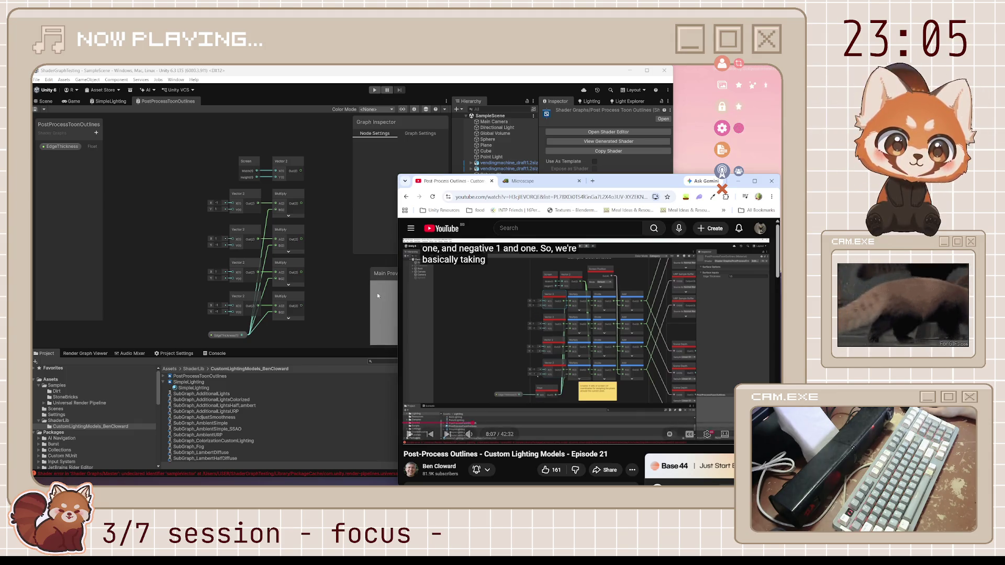
{"action": "left_click", "coordinate": [271, 332]}
{"action": "left_click_drag", "start_coordinate": [272, 332], "coordinate": [269, 296]}
{"action": "key", "text": "space"}
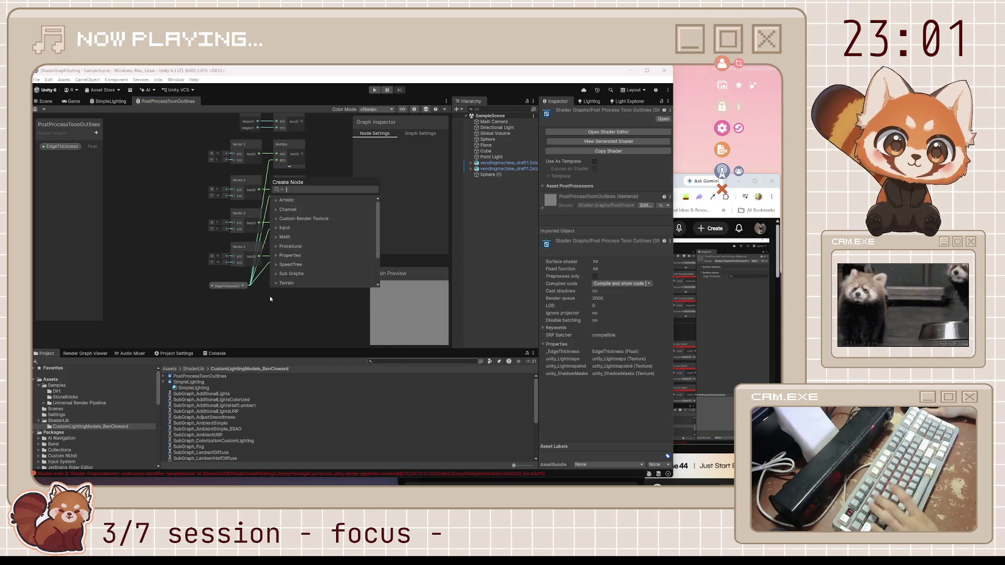
Add a trial Float node and delete it, then check the tutorial and recentre the graph.
{"action": "type", "text": "float"}
{"action": "key", "text": "Return"}
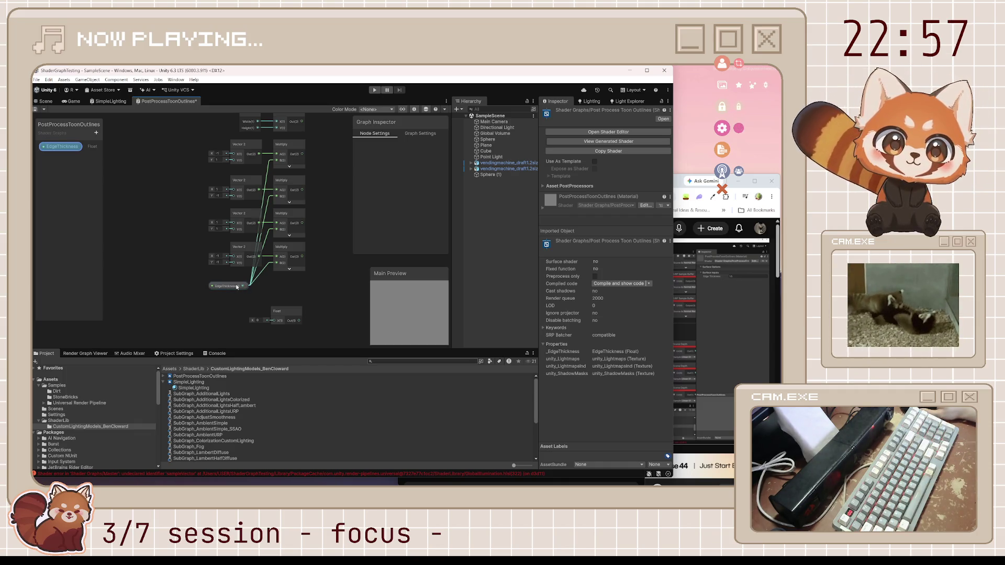
{"action": "left_click", "coordinate": [287, 316]}
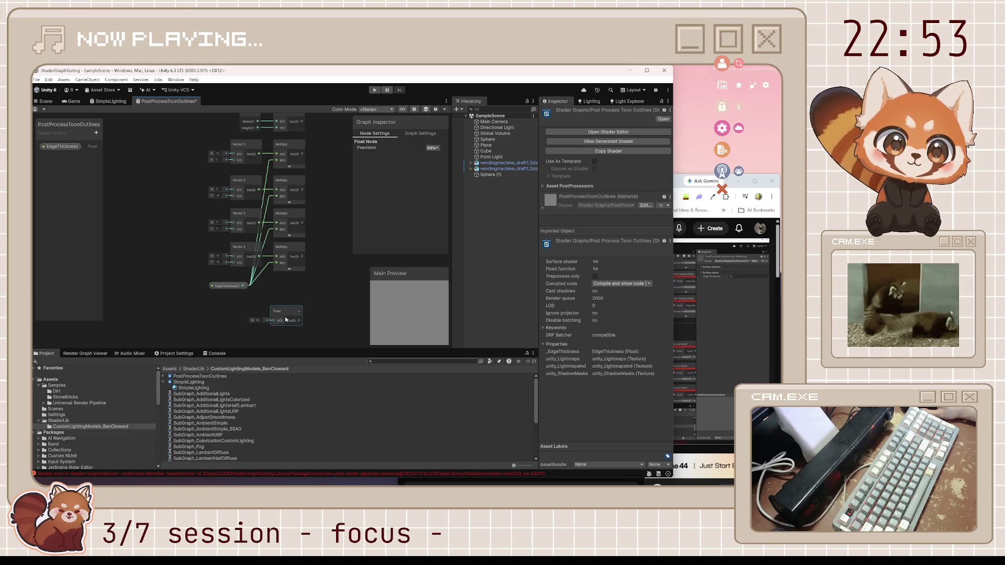
{"action": "key", "text": "Delete"}
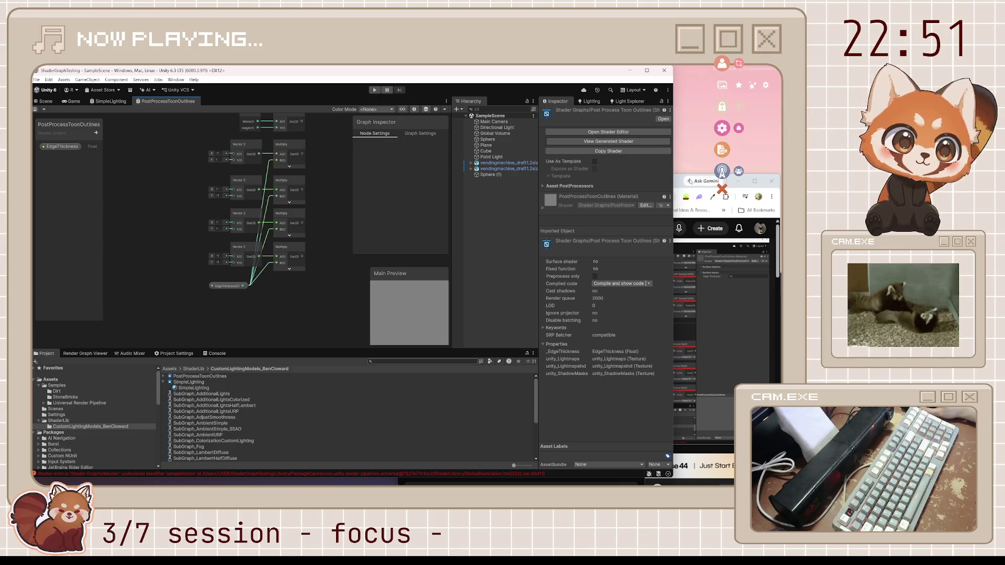
{"action": "key", "text": "alt+Tab"}
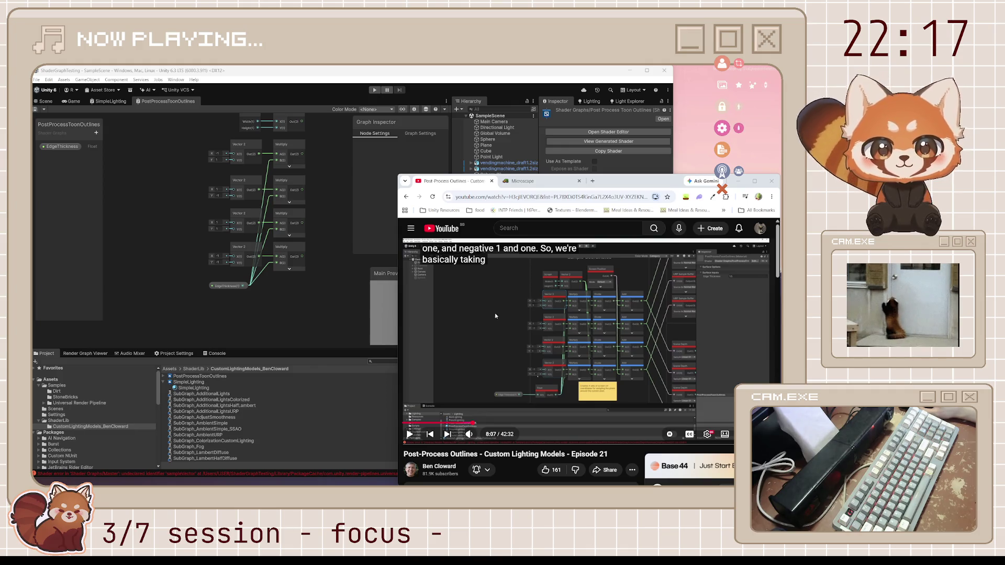
{"action": "left_click_drag", "start_coordinate": [318, 165], "coordinate": [279, 204]}
Add a Screen Position node with its preview collapsed, moved up and left.
{"action": "left_click", "coordinate": [682, 186]}
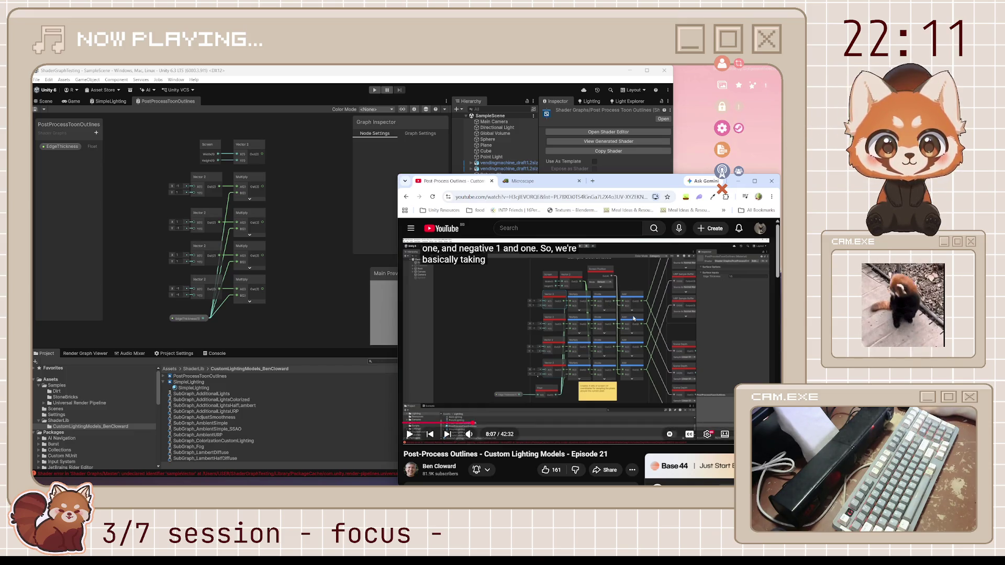
{"action": "left_click", "coordinate": [308, 215]}
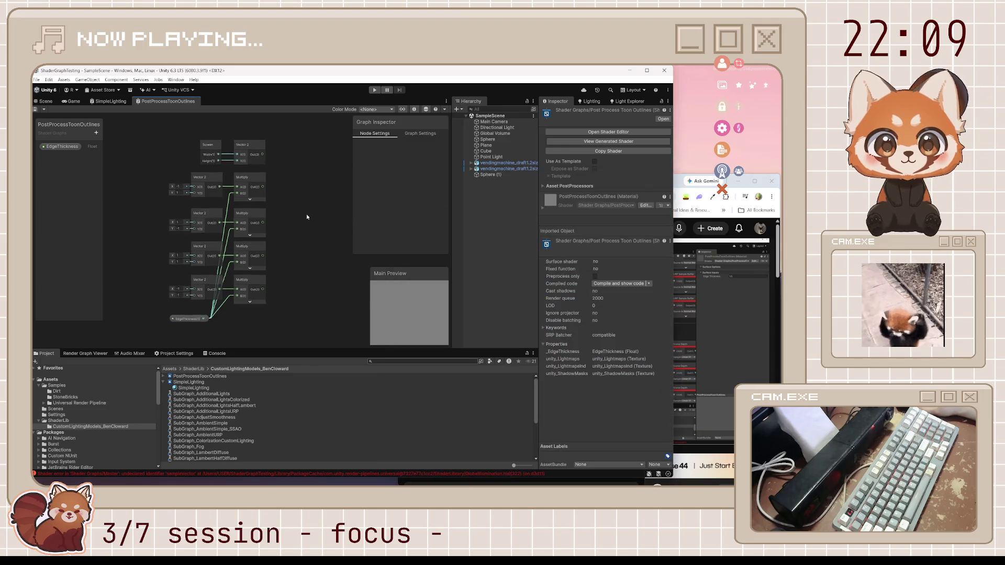
{"action": "left_click_drag", "start_coordinate": [308, 215], "coordinate": [293, 281]}
{"action": "key", "text": "space"}
{"action": "type", "text": "screen"}
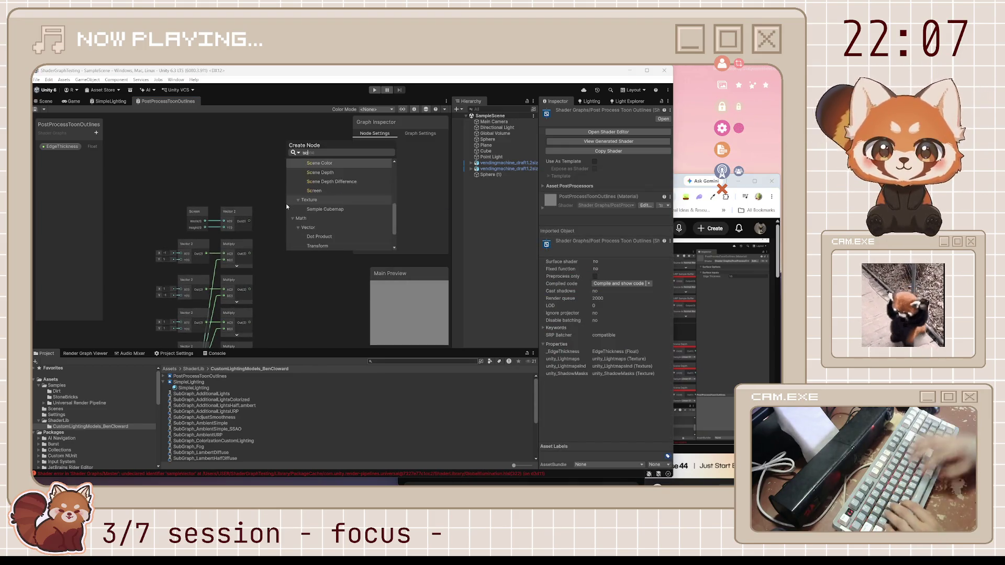
{"action": "key", "text": "Up"}
{"action": "key", "text": "Up"}
{"action": "key", "text": "Up"}
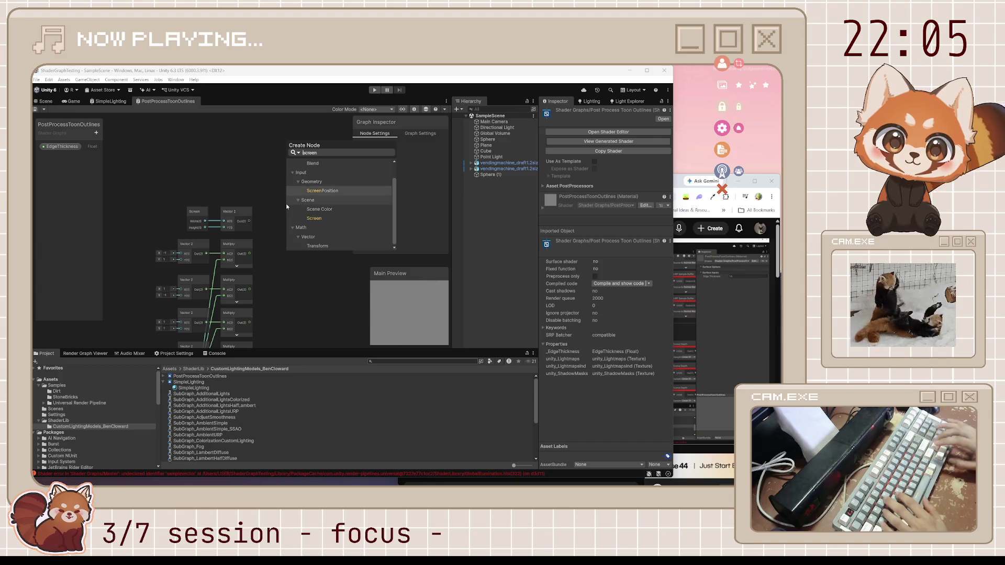
{"action": "key", "text": "Return"}
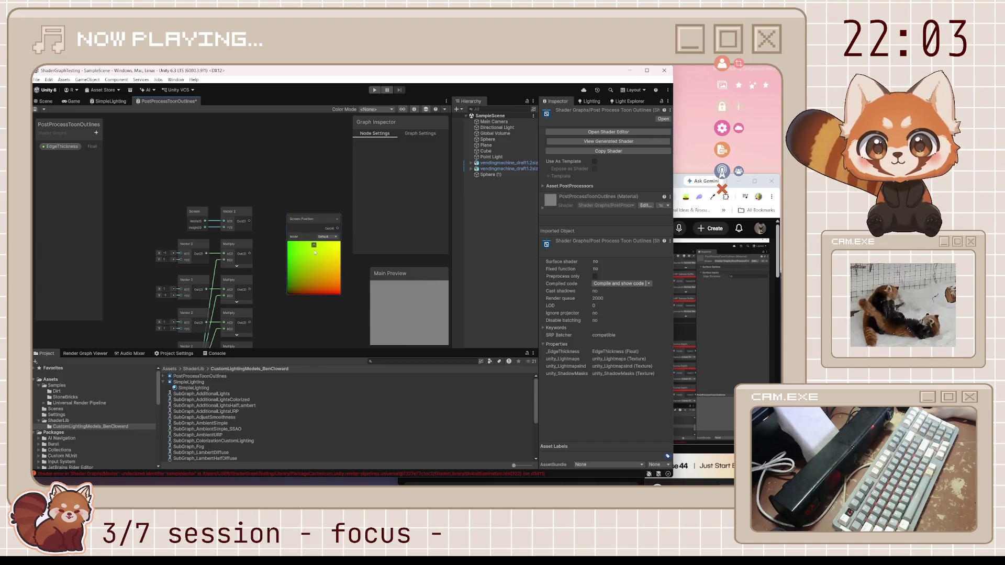
{"action": "left_click", "coordinate": [314, 245]}
{"action": "left_click", "coordinate": [314, 245]}
{"action": "left_click_drag", "start_coordinate": [315, 246], "coordinate": [297, 200]}
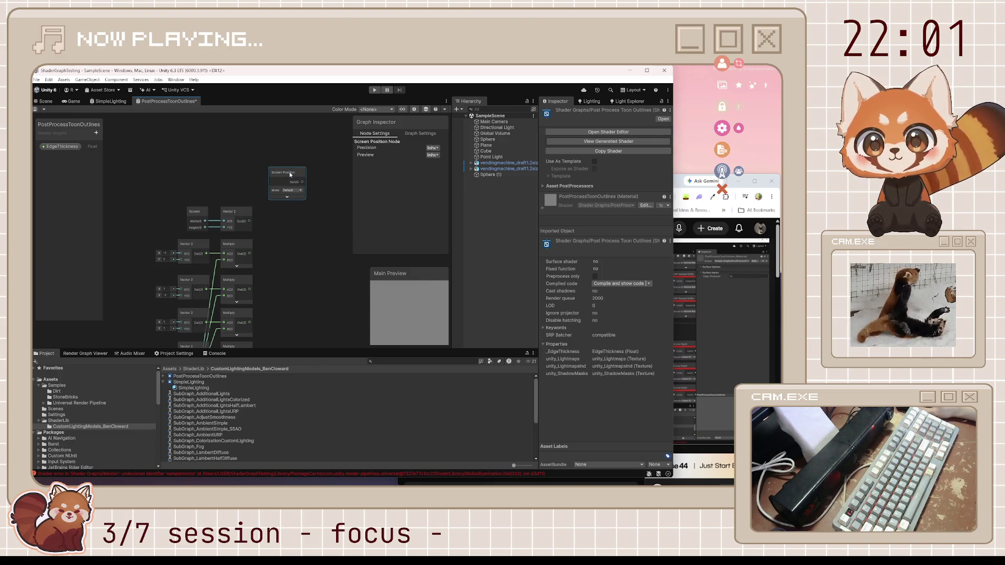
Shift the Vector 2, Multiply and EdgeThickness nodes left and set Screen Position above them.
{"action": "left_click", "coordinate": [678, 183]}
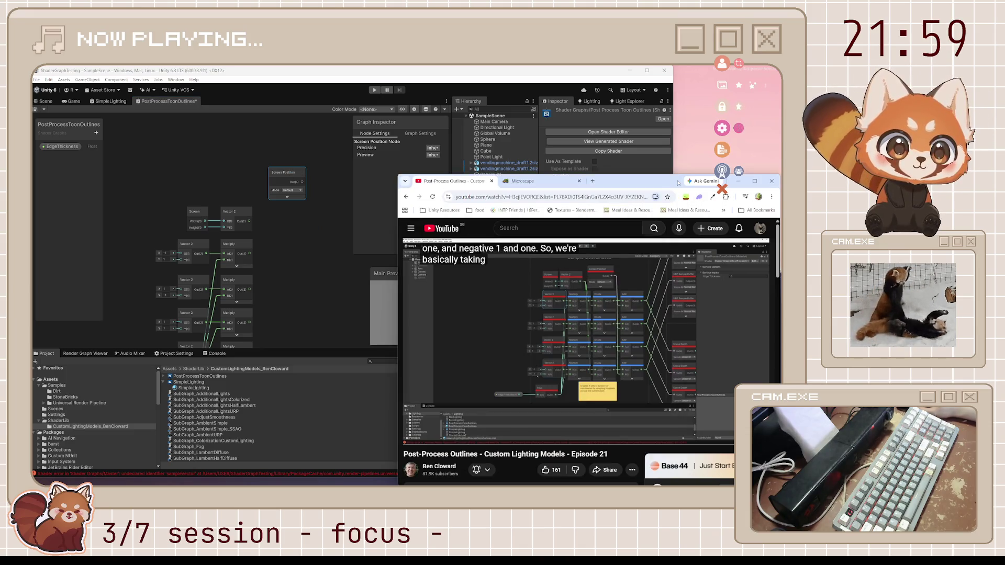
{"action": "left_click", "coordinate": [34, 110]}
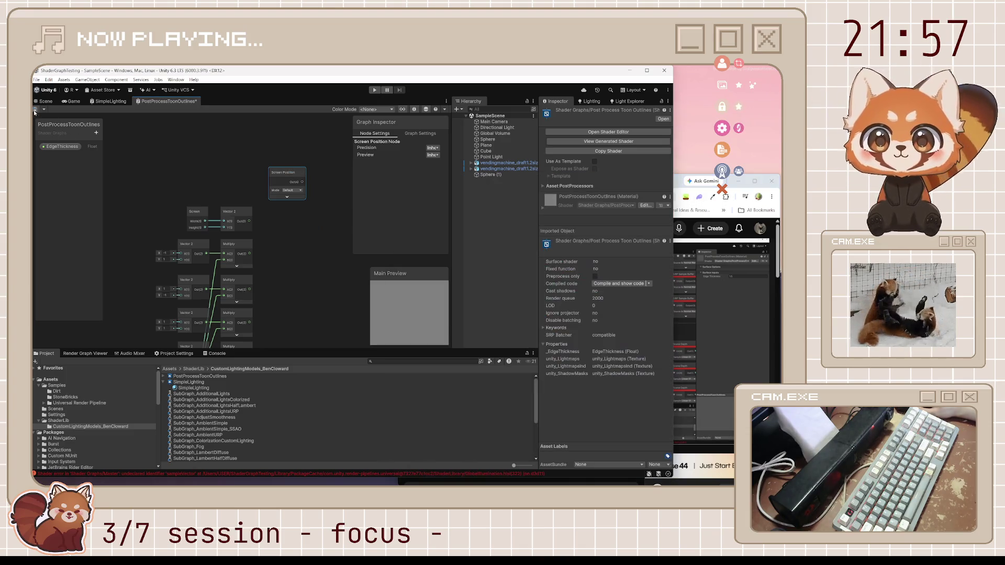
{"action": "left_click_drag", "start_coordinate": [209, 250], "coordinate": [215, 210]}
{"action": "scroll", "coordinate": [215, 210], "scroll_direction": "down", "scroll_amount": 1}
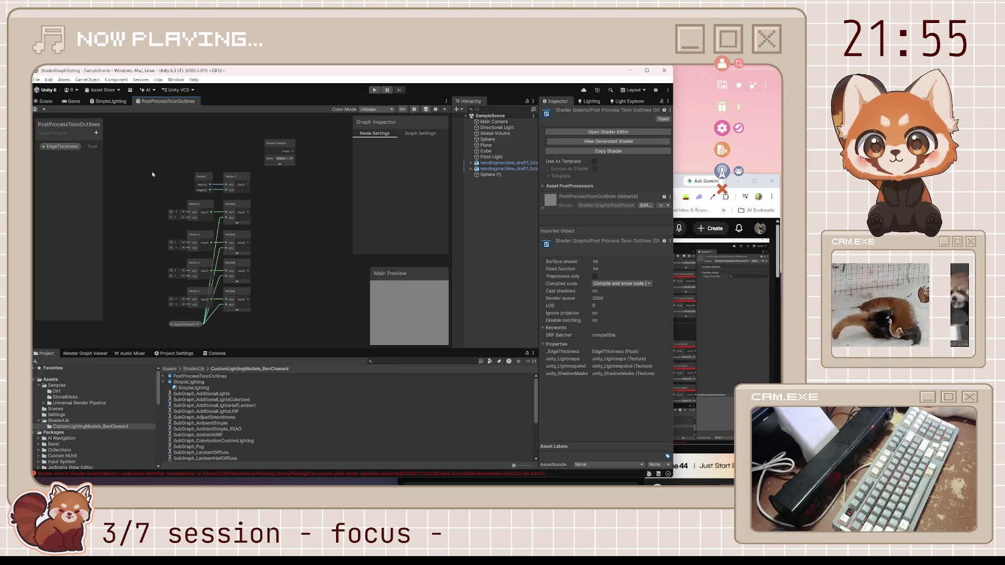
{"action": "left_click_drag", "start_coordinate": [152, 171], "coordinate": [254, 332]}
{"action": "left_click_drag", "start_coordinate": [231, 250], "coordinate": [209, 249]}
{"action": "left_click", "coordinate": [265, 230]}
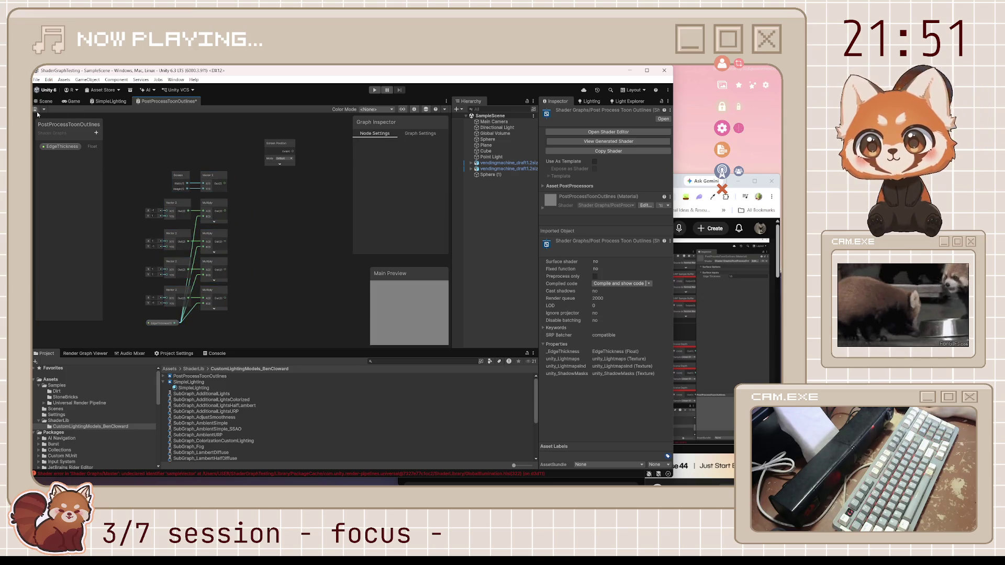
{"action": "left_click", "coordinate": [280, 143]}
{"action": "left_click_drag", "start_coordinate": [280, 143], "coordinate": [272, 155]}
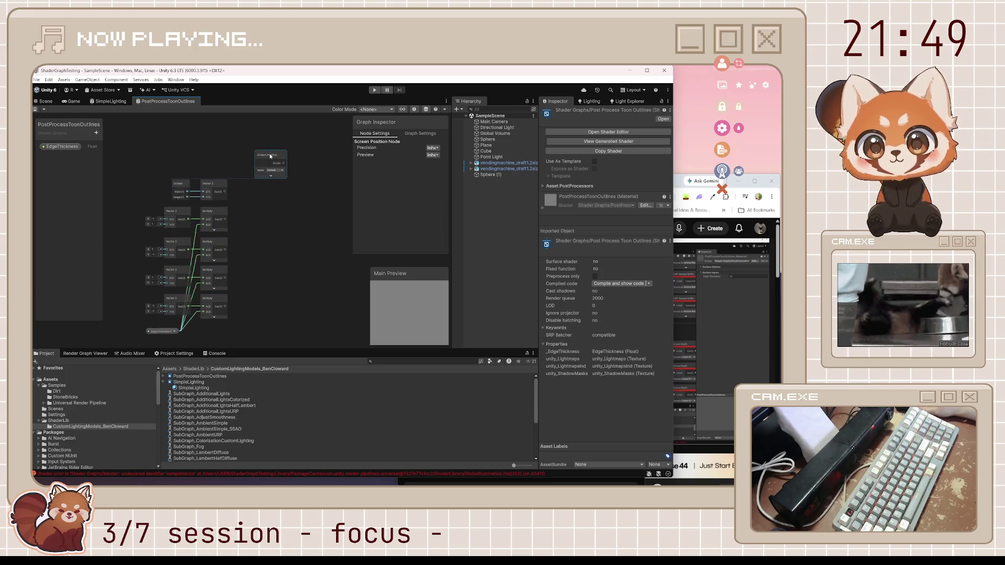
{"action": "left_click", "coordinate": [283, 217]}
{"action": "left_click", "coordinate": [677, 187]}
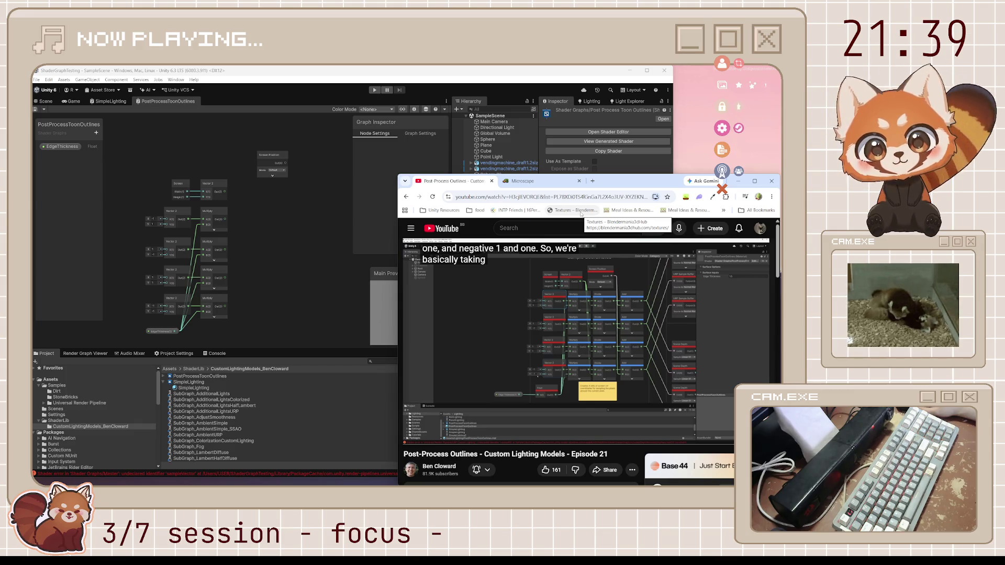
{"action": "right_click", "coordinate": [640, 183]}
{"action": "key", "text": "Escape"}
{"action": "left_click", "coordinate": [566, 186]}
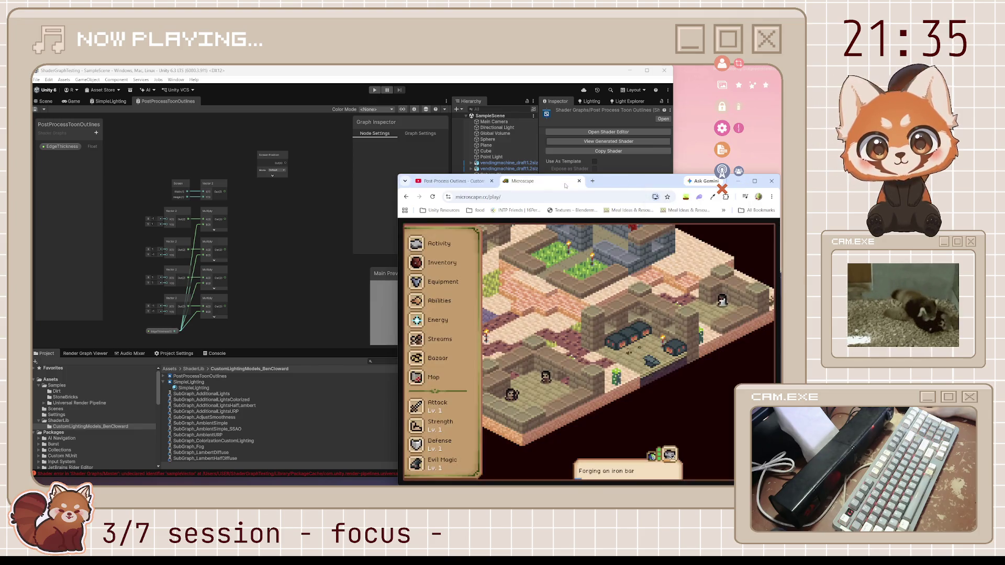
{"action": "left_click", "coordinate": [467, 183]}
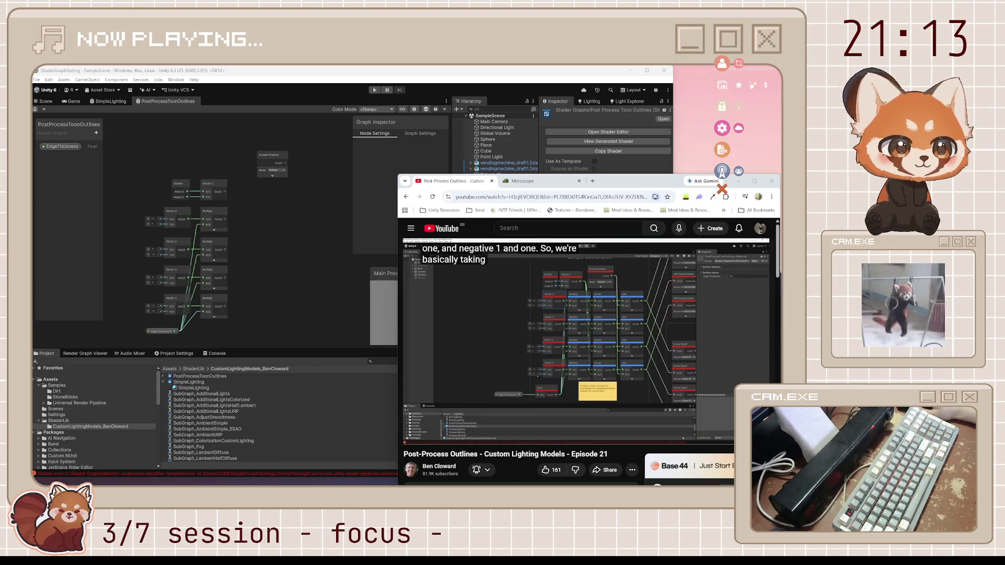
{"action": "mouse_move", "coordinate": [654, 311]}
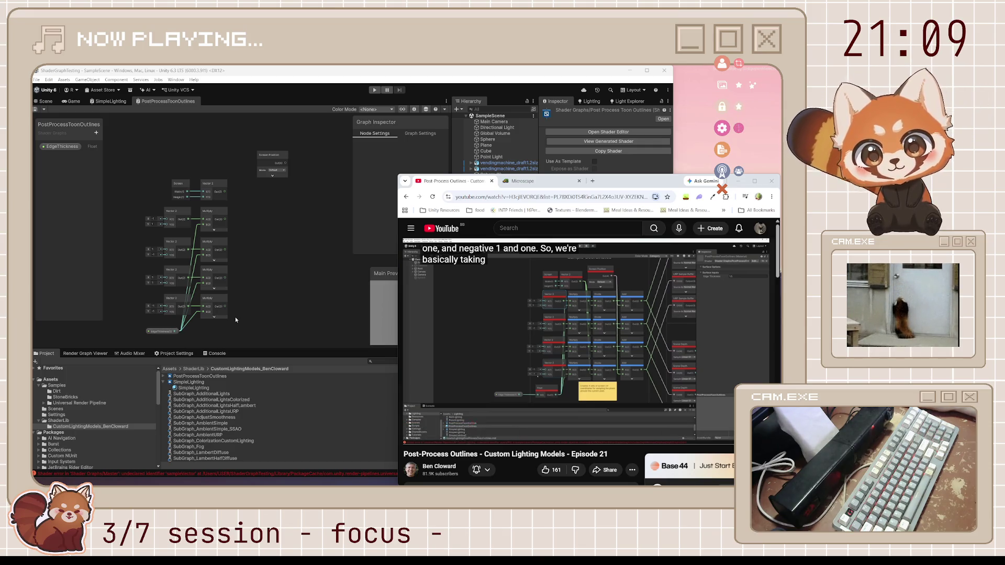
Add a Multiply node, collapse its preview and place it beside the other Multiply nodes.
{"action": "left_click", "coordinate": [265, 233]}
{"action": "key", "text": "space"}
{"action": "type", "text": "mult"}
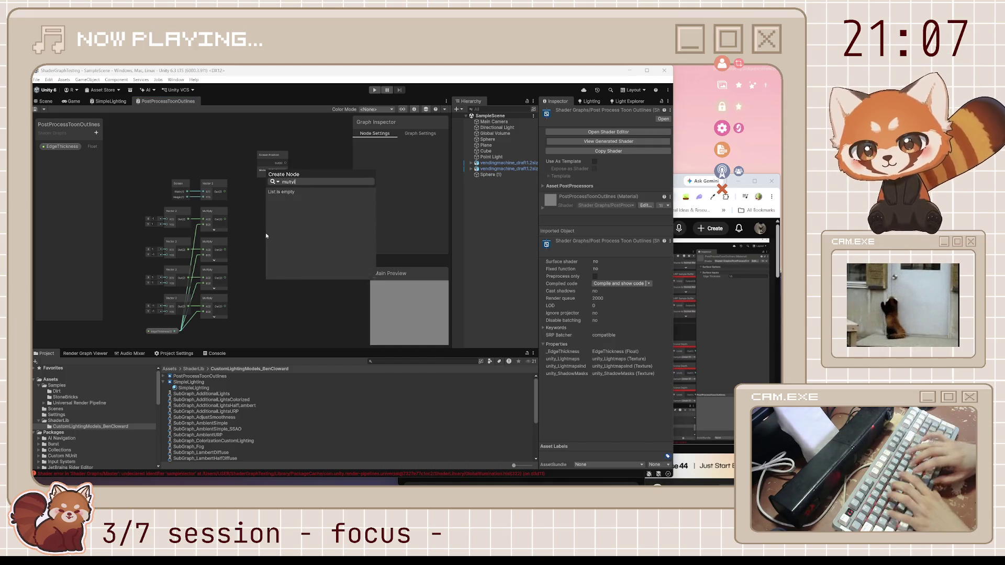
{"action": "key", "text": "Return"}
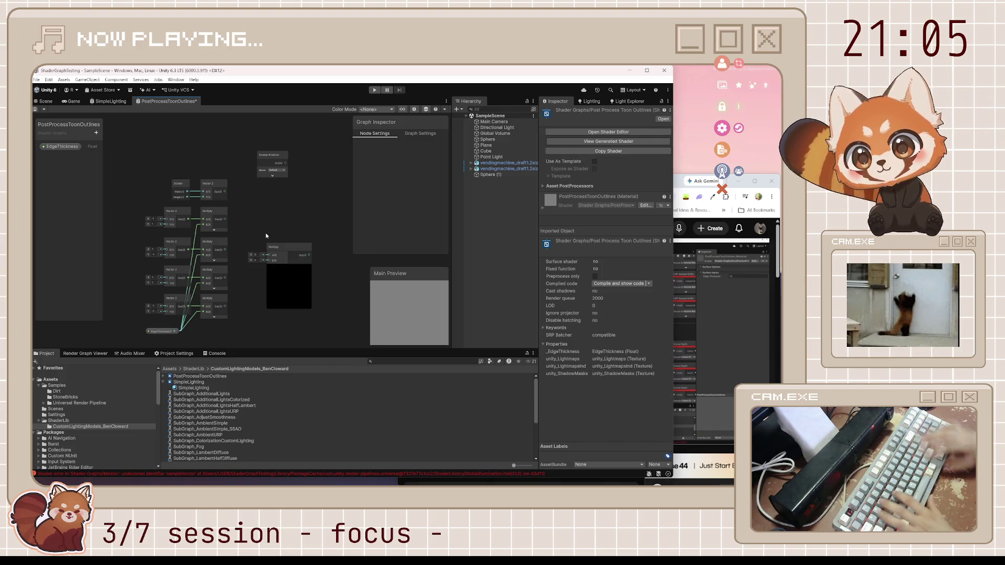
{"action": "left_click", "coordinate": [289, 267]}
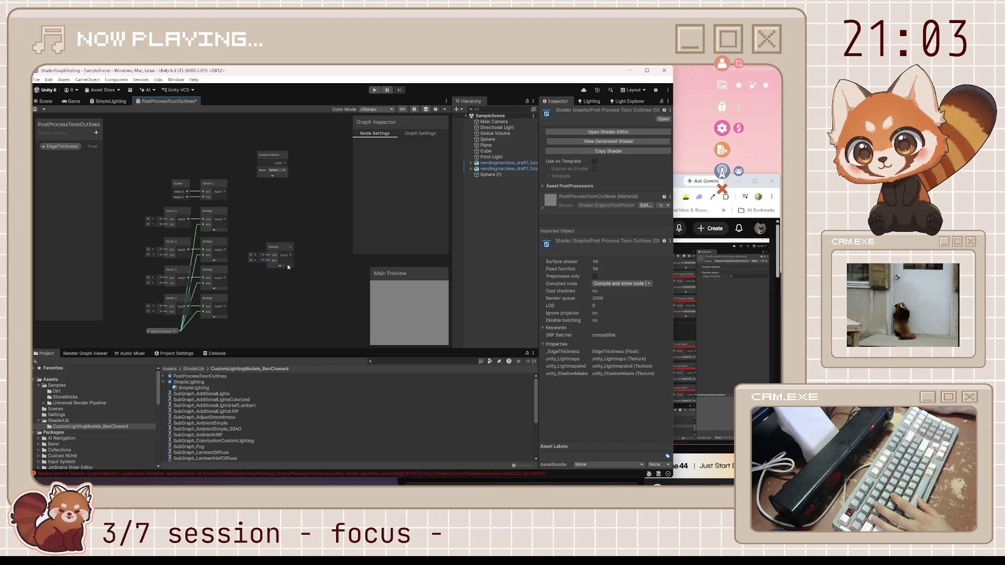
{"action": "left_click_drag", "start_coordinate": [281, 248], "coordinate": [253, 212]}
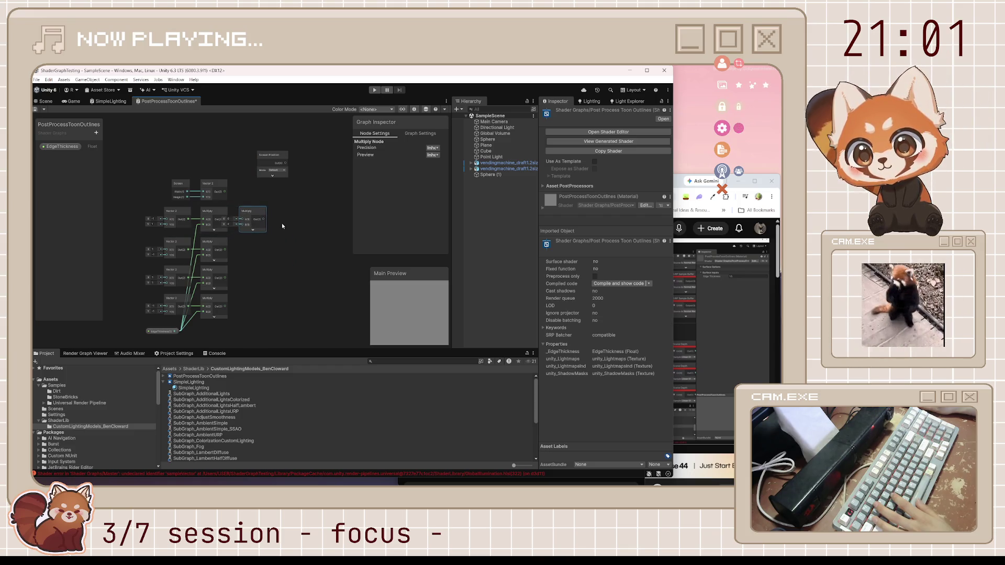
Add a Divide node with its preview collapsed next to the Multiply nodes.
{"action": "key", "text": "space"}
{"action": "type", "text": "divide"}
{"action": "key", "text": "Return"}
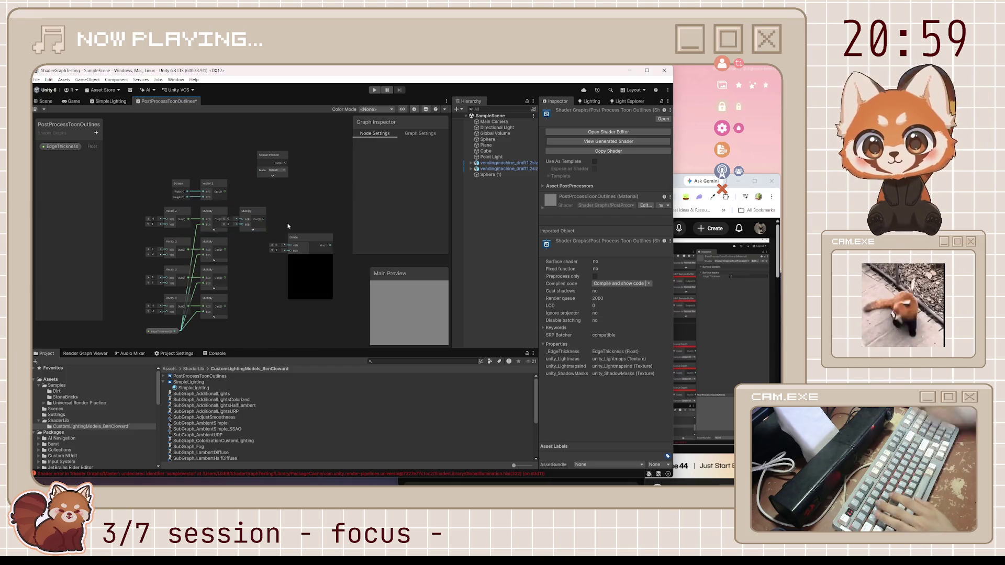
{"action": "left_click", "coordinate": [310, 295]}
{"action": "left_click_drag", "start_coordinate": [301, 243], "coordinate": [295, 216]}
Add an Add node beside the Divide node, collapse its preview, and save the graph.
{"action": "key", "text": "space"}
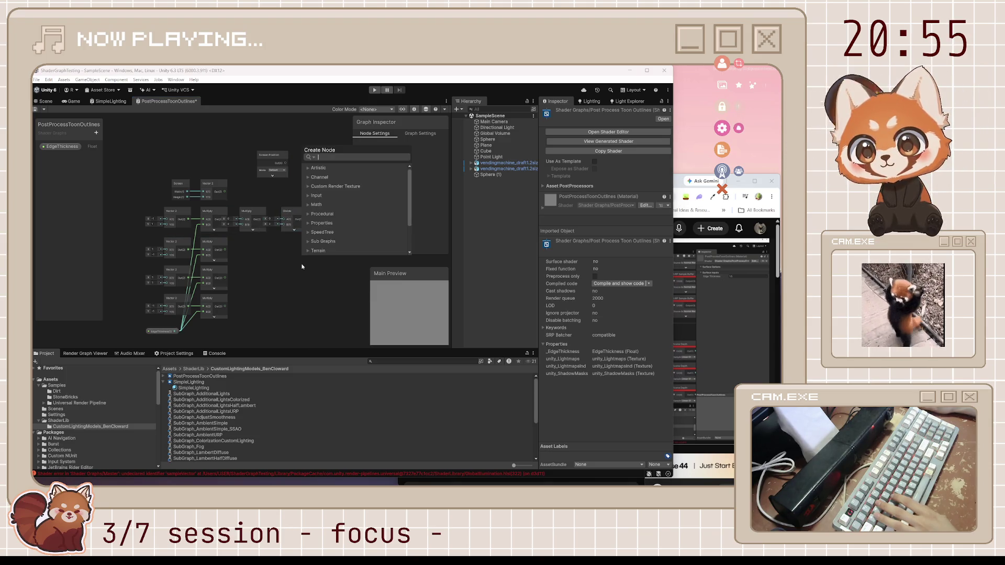
{"action": "type", "text": "adfd"}
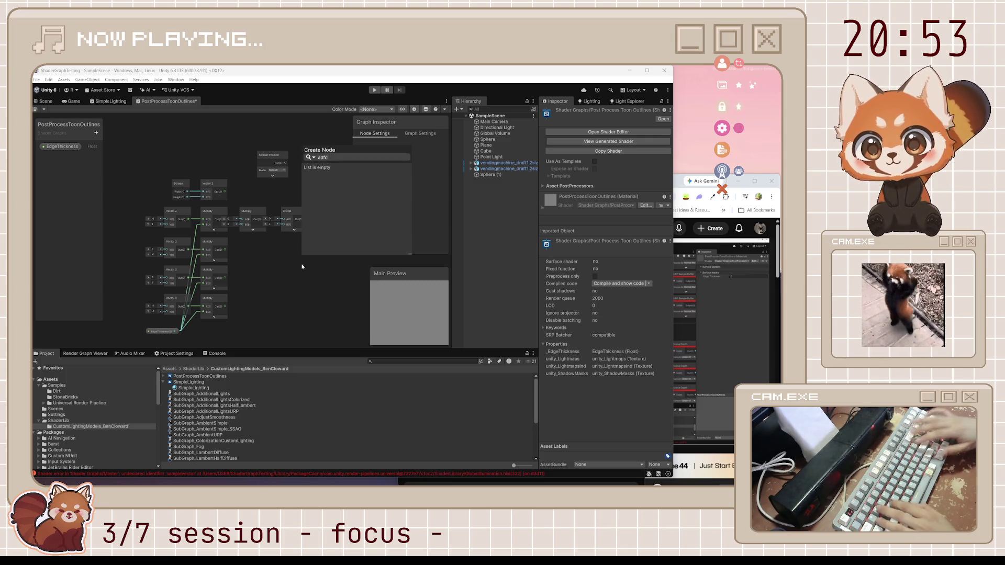
{"action": "key", "text": "BackSpace"}
{"action": "key", "text": "BackSpace"}
{"action": "type", "text": "d"}
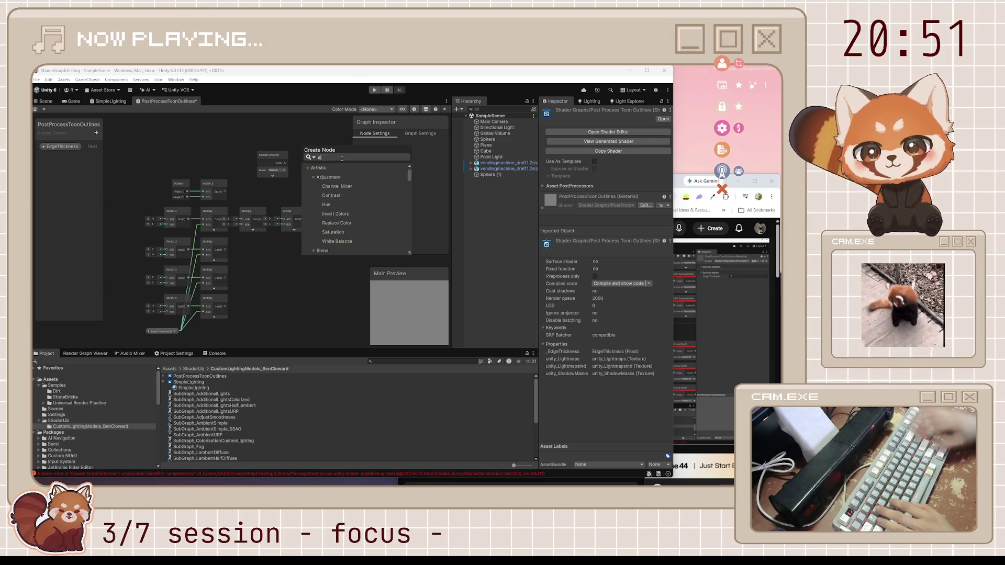
{"action": "key", "text": "Return"}
{"action": "left_click", "coordinate": [325, 298]}
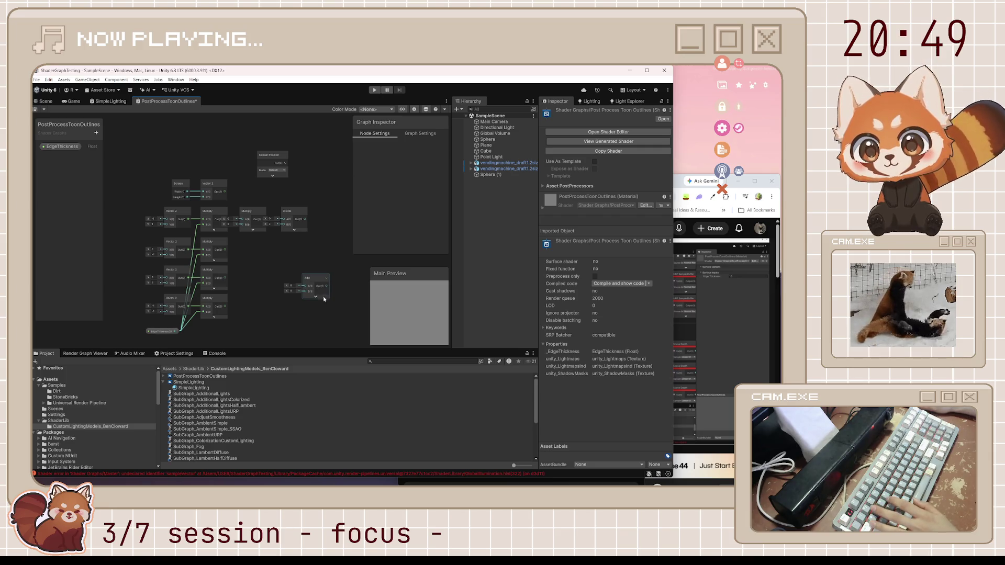
{"action": "left_click_drag", "start_coordinate": [318, 284], "coordinate": [334, 217]}
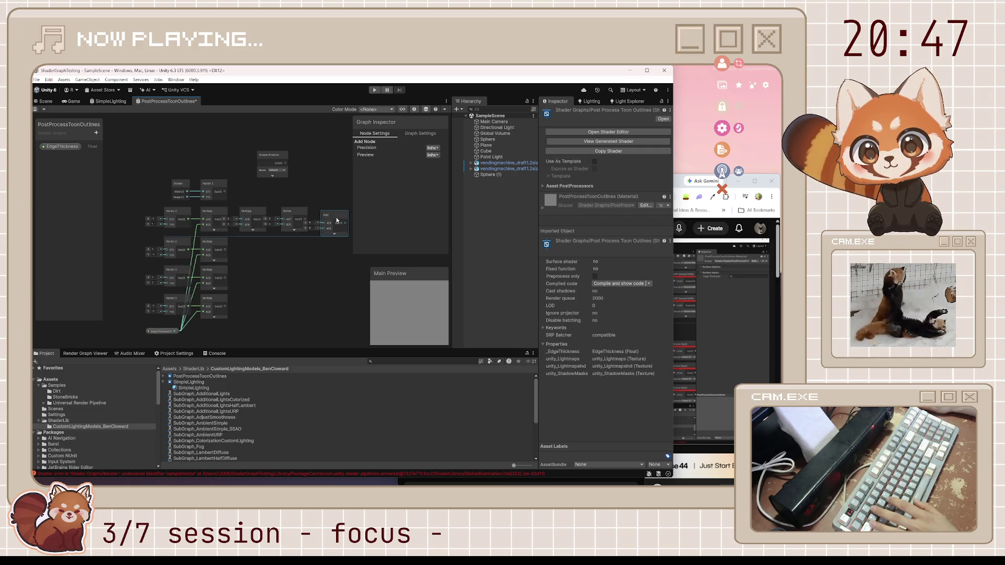
{"action": "left_click", "coordinate": [318, 266]}
{"action": "key", "text": "ctrl+s"}
Compare the graph against the YouTube tutorial, switching between the two windows.
{"action": "scroll", "coordinate": [318, 266], "scroll_direction": "down", "scroll_amount": 3}
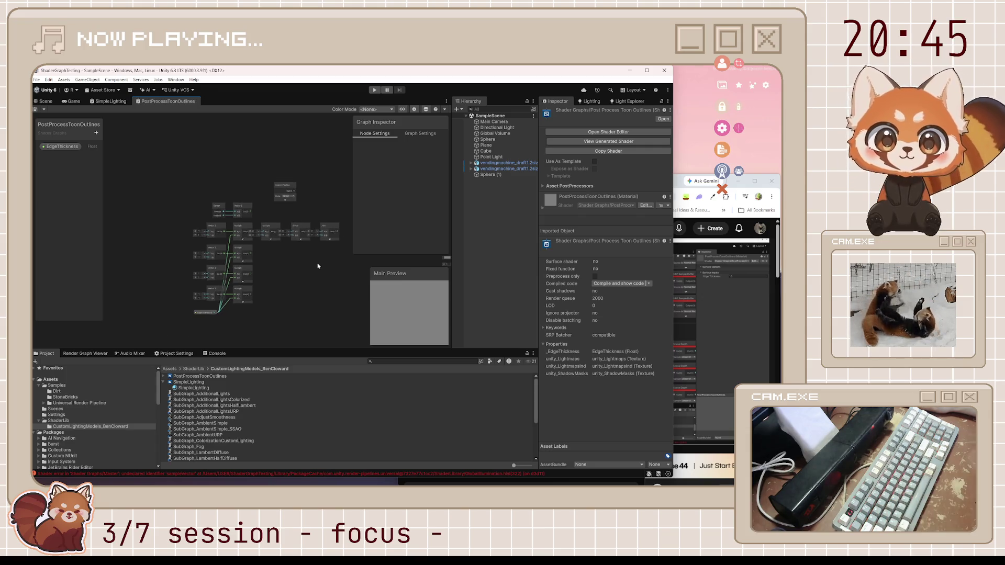
{"action": "left_click", "coordinate": [678, 186]}
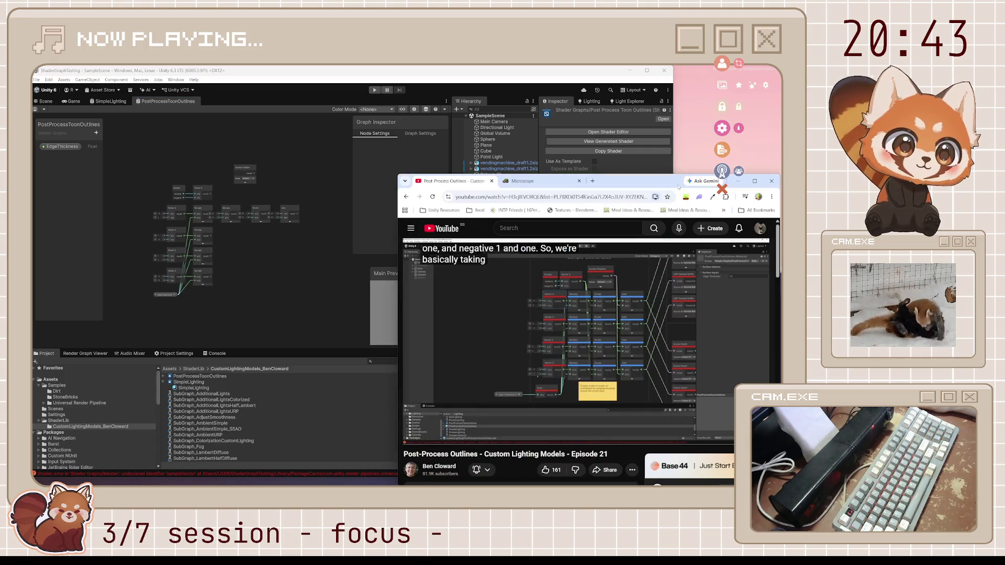
{"action": "mouse_move", "coordinate": [655, 270]}
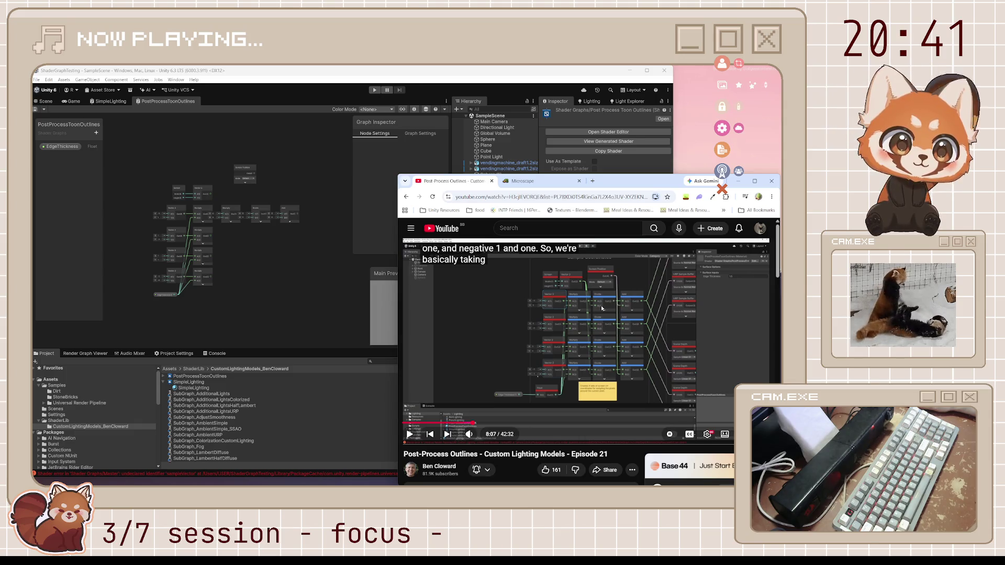
{"action": "left_click", "coordinate": [253, 216]}
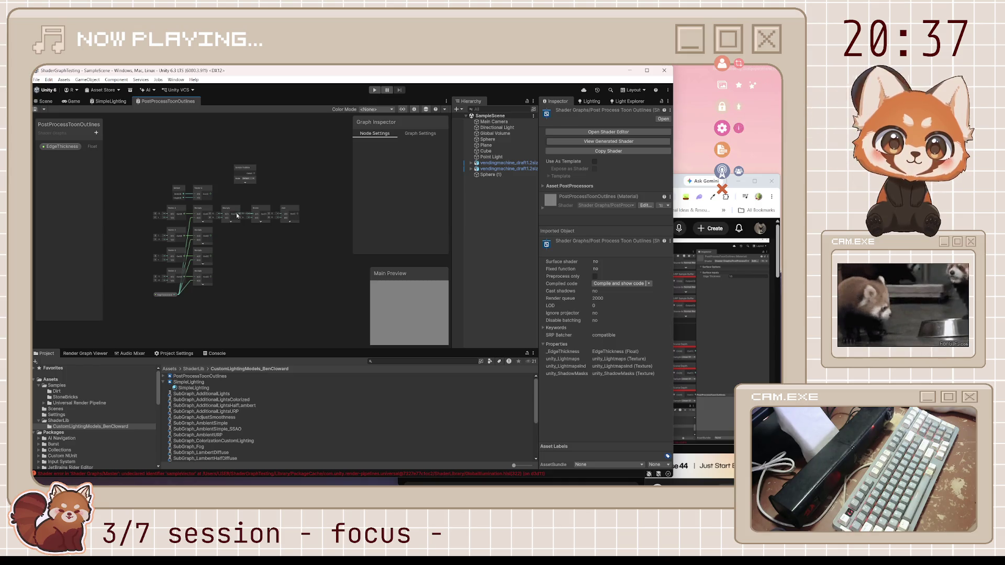
{"action": "left_click", "coordinate": [683, 181]}
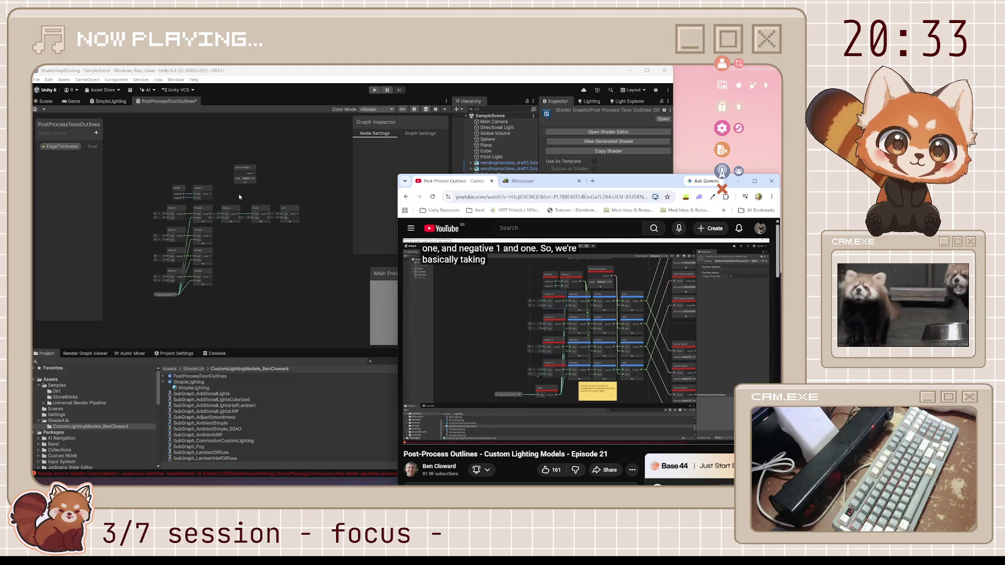
{"action": "left_click", "coordinate": [210, 195]}
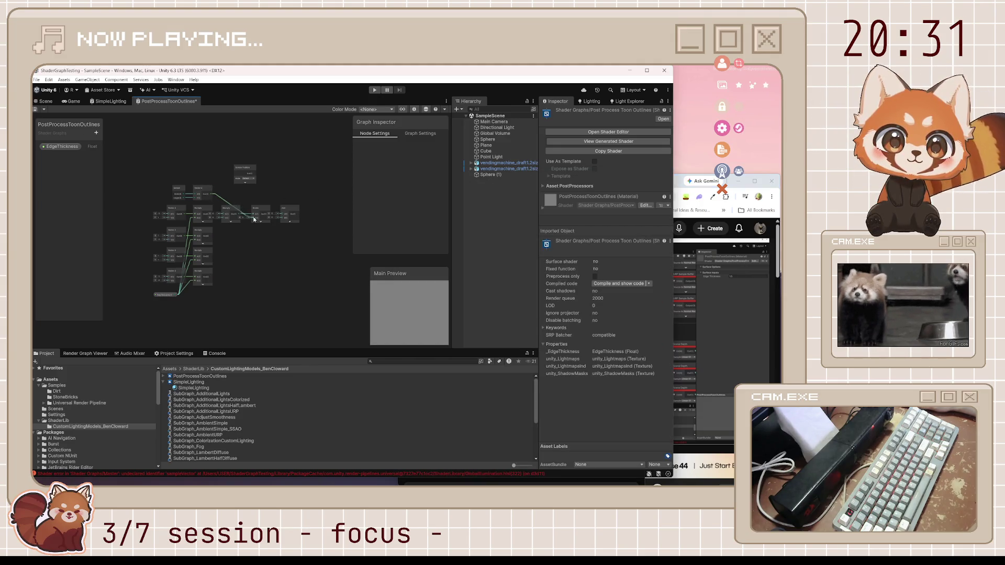
{"action": "left_click", "coordinate": [679, 181]}
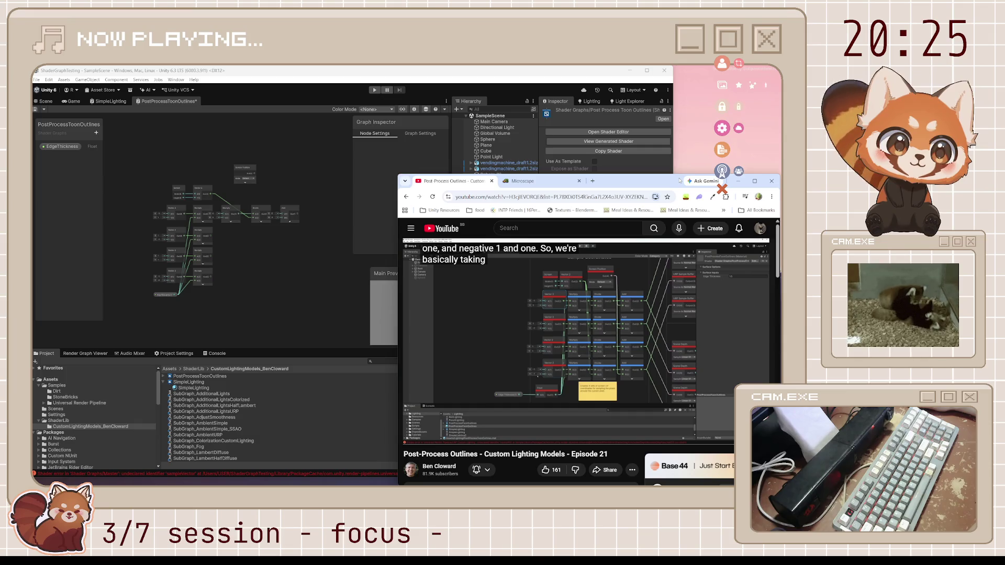
{"action": "left_click", "coordinate": [254, 176]}
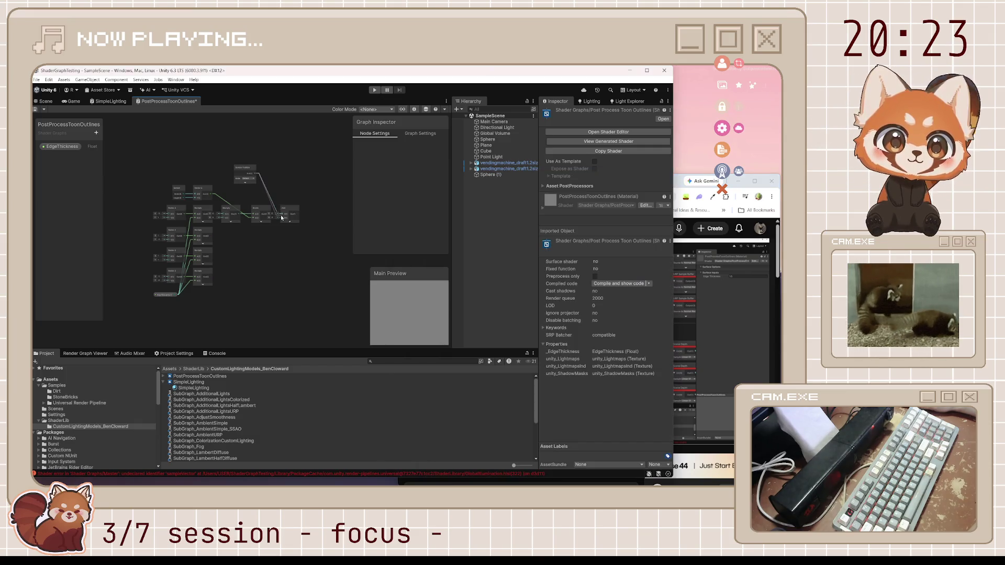
Wire Screen Position toward the Add node, inspect the Add node, and return to the tutorial.
{"action": "left_click_drag", "start_coordinate": [281, 217], "coordinate": [283, 219]}
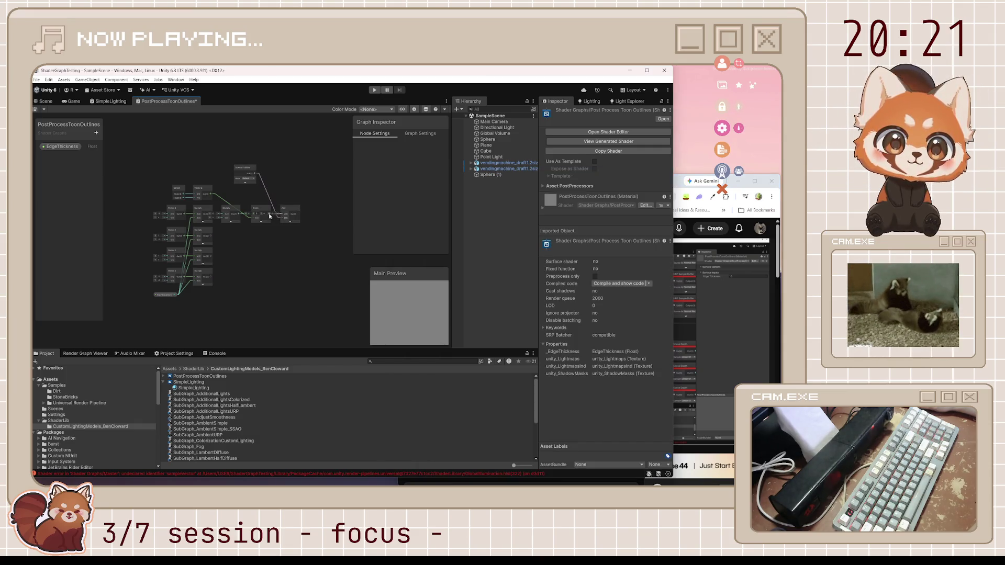
{"action": "scroll", "coordinate": [280, 229], "scroll_direction": "up", "scroll_amount": 3}
{"action": "left_click", "coordinate": [289, 198]}
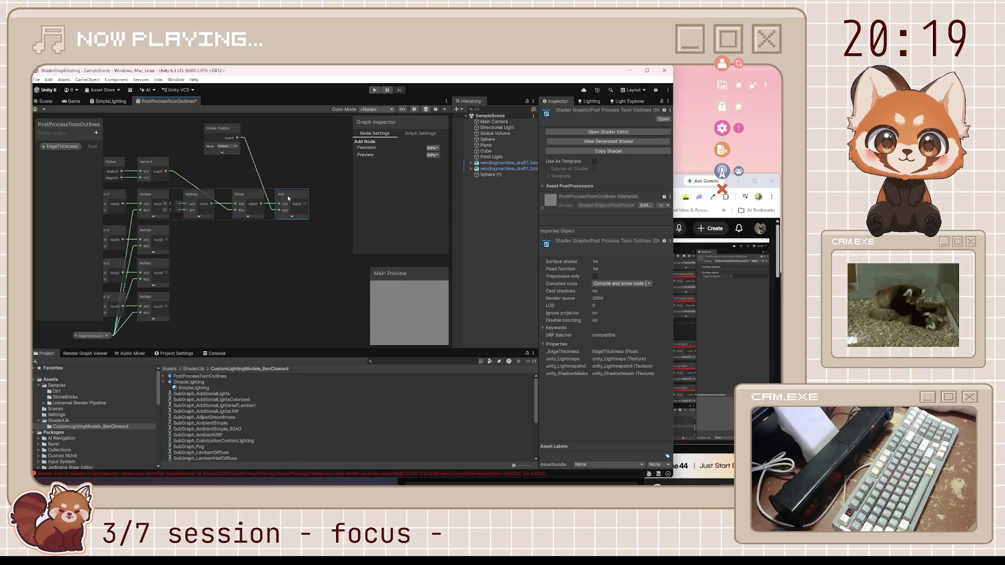
{"action": "key", "text": "ctrl+z"}
{"action": "key", "text": "ctrl+z"}
{"action": "key", "text": "ctrl+z"}
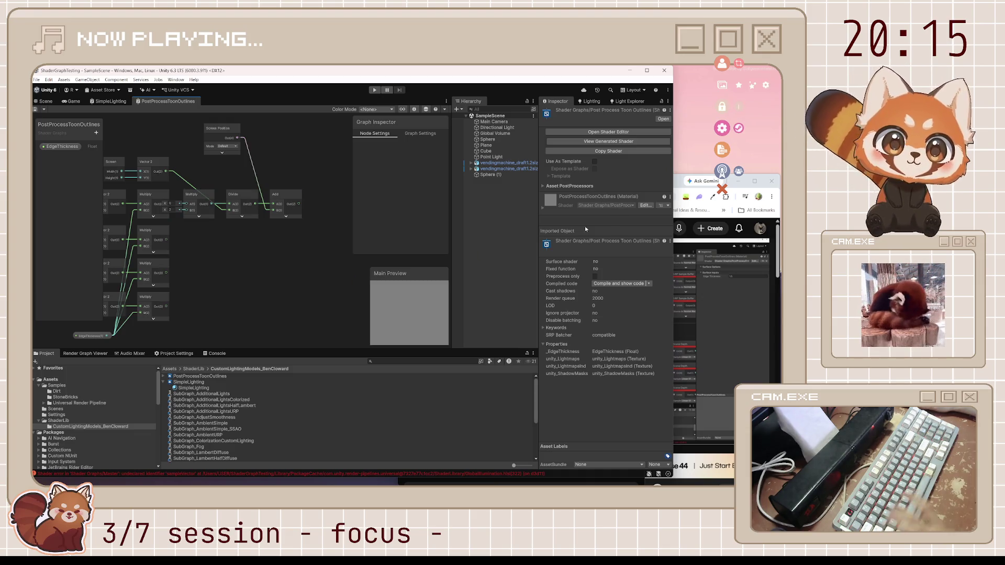
{"action": "left_click", "coordinate": [680, 184]}
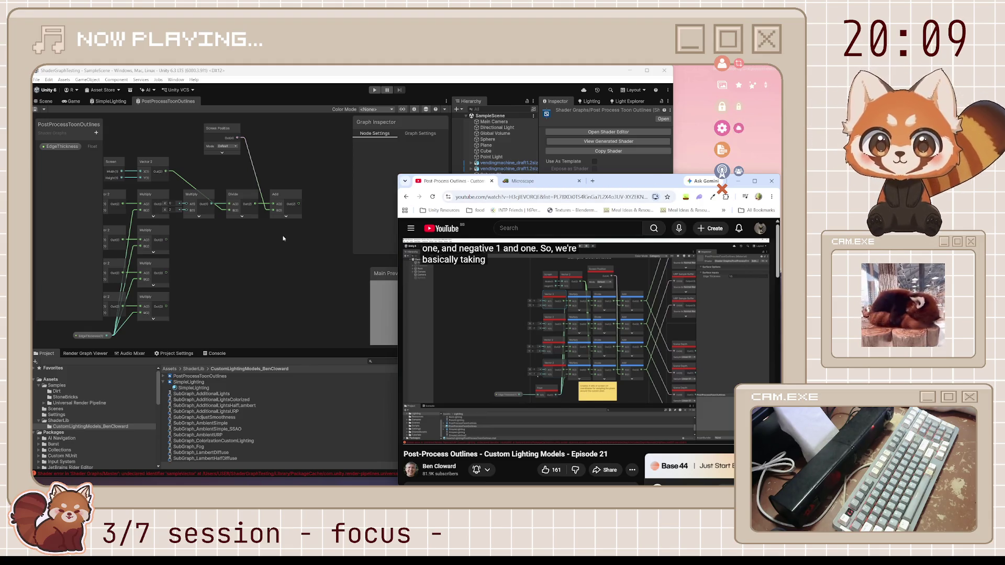
Delete the extra Multiply and duplicate the Divide–Add pair into four stacked rows.
{"action": "left_click", "coordinate": [202, 197]}
{"action": "key", "text": "Delete"}
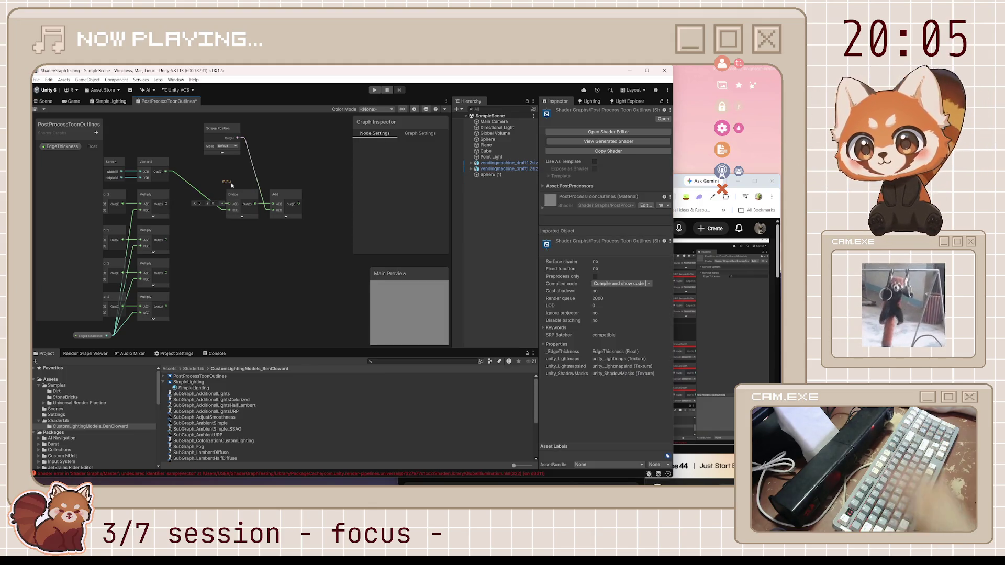
{"action": "left_click_drag", "start_coordinate": [232, 185], "coordinate": [287, 207]}
{"action": "key", "text": "ctrl+d"}
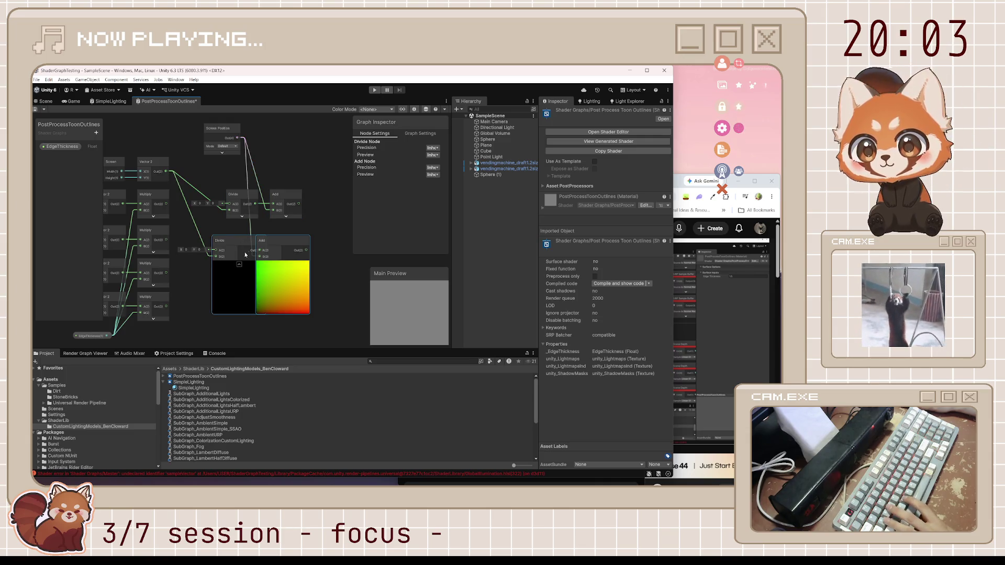
{"action": "left_click", "coordinate": [239, 264]}
{"action": "left_click_drag", "start_coordinate": [245, 255], "coordinate": [259, 245]}
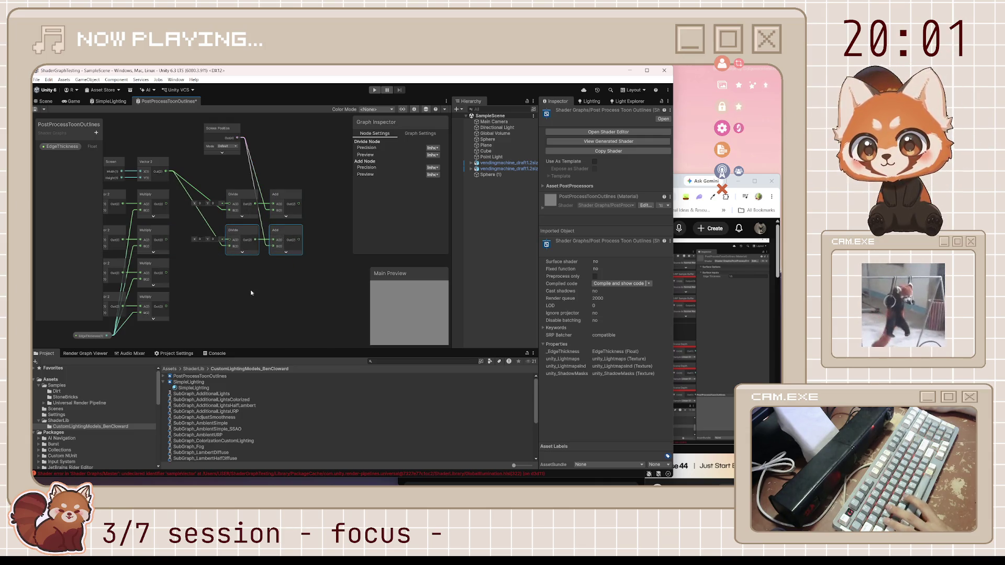
{"action": "key", "text": "ctrl+d"}
{"action": "left_click", "coordinate": [257, 325]}
{"action": "left_click_drag", "start_coordinate": [246, 293], "coordinate": [246, 269]}
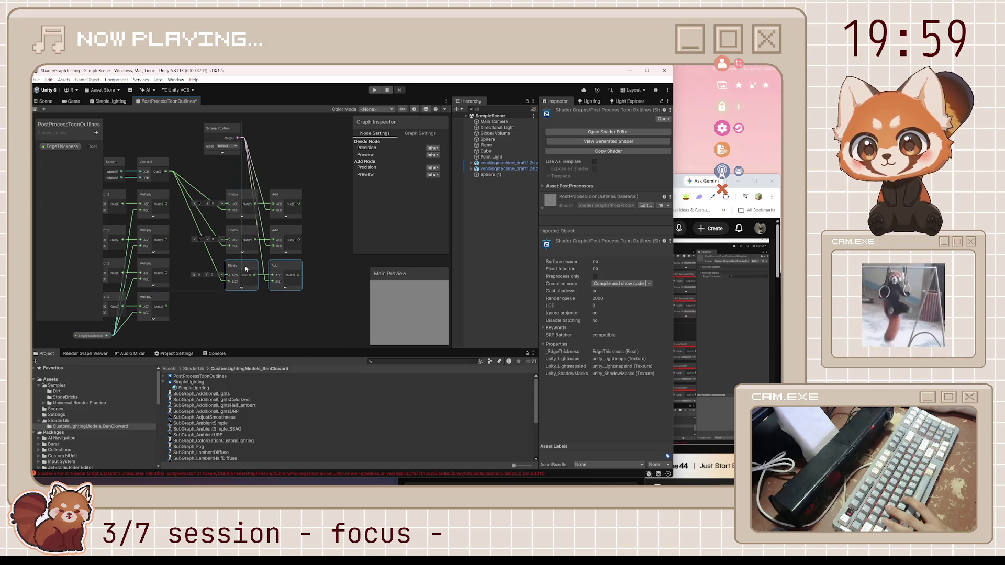
{"action": "key", "text": "ctrl+d"}
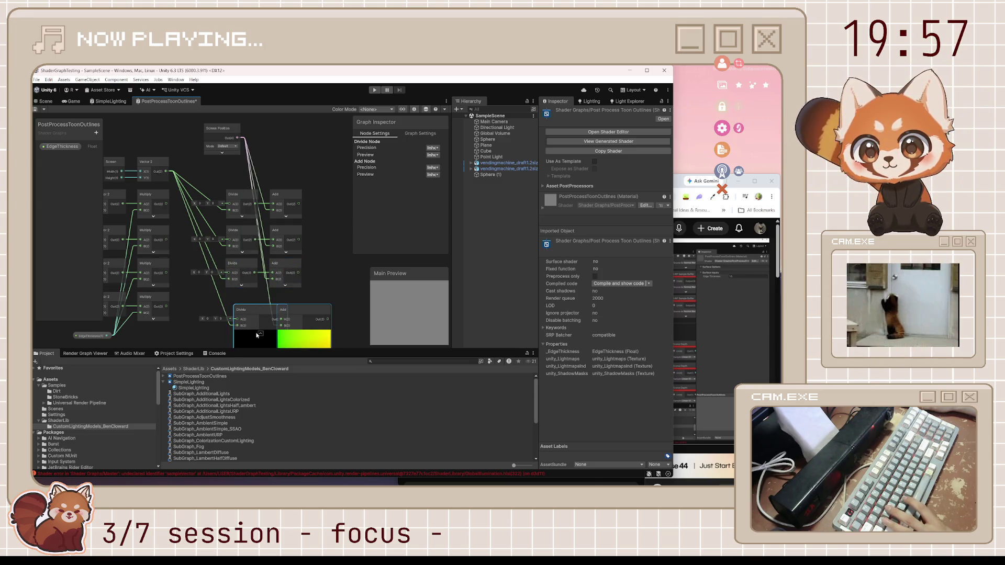
{"action": "left_click", "coordinate": [259, 333]}
{"action": "mouse_move", "coordinate": [250, 313]}
{"action": "left_mouse_down"}
{"action": "mouse_move", "coordinate": [243, 300]}
{"action": "mouse_move", "coordinate": [166, 307]}
{"action": "mouse_move", "coordinate": [228, 273]}
{"action": "mouse_move", "coordinate": [161, 242]}
{"action": "left_mouse_up"}
Connect the top Multiply output to the first Divide's A input, save, and resume the tutorial.
{"action": "left_click_drag", "start_coordinate": [166, 203], "coordinate": [229, 204]}
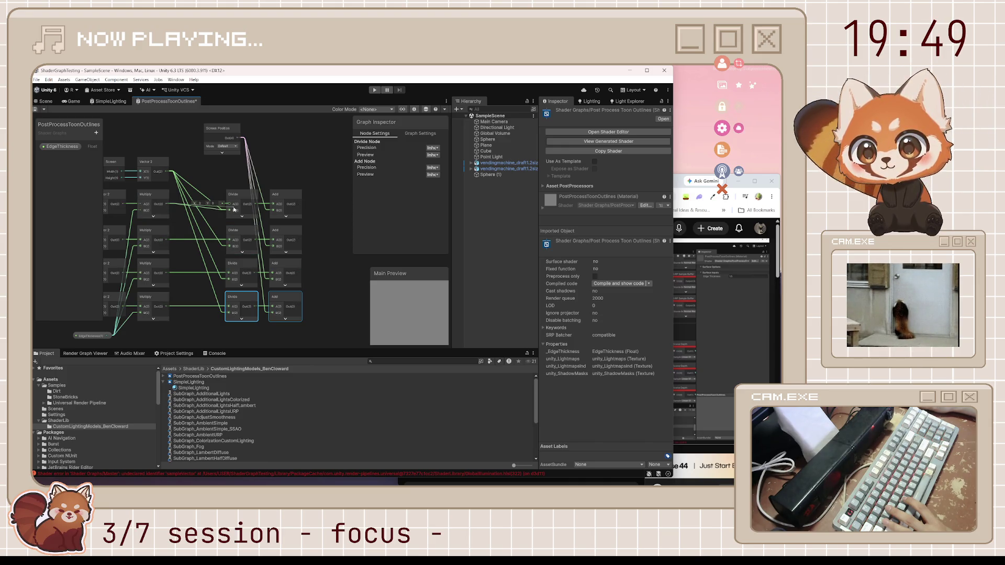
{"action": "left_click", "coordinate": [293, 171]}
{"action": "key", "text": "ctrl+s"}
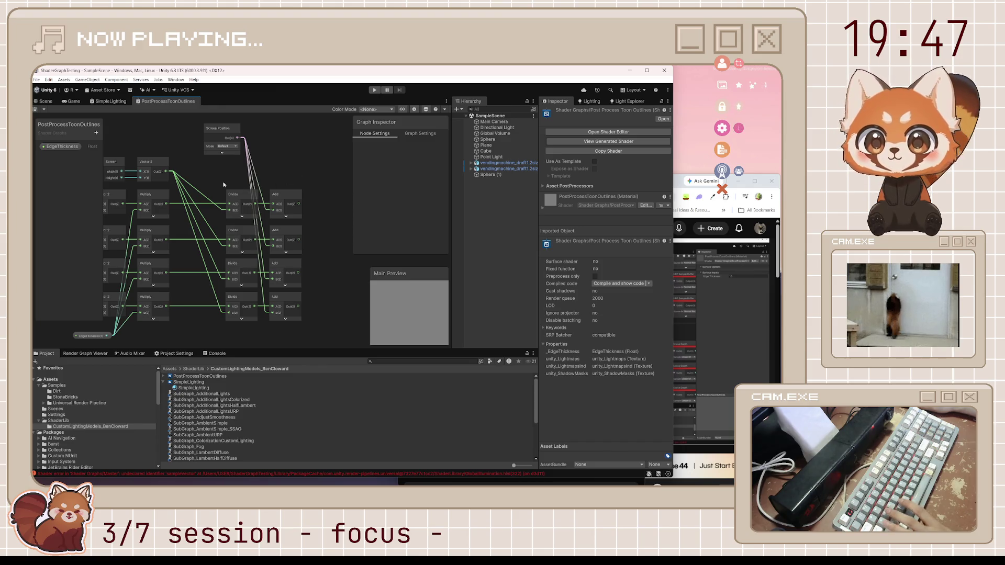
{"action": "scroll", "coordinate": [223, 184], "scroll_direction": "down", "scroll_amount": 3}
{"action": "key", "text": "alt+Tab"}
{"action": "left_click", "coordinate": [561, 339]}
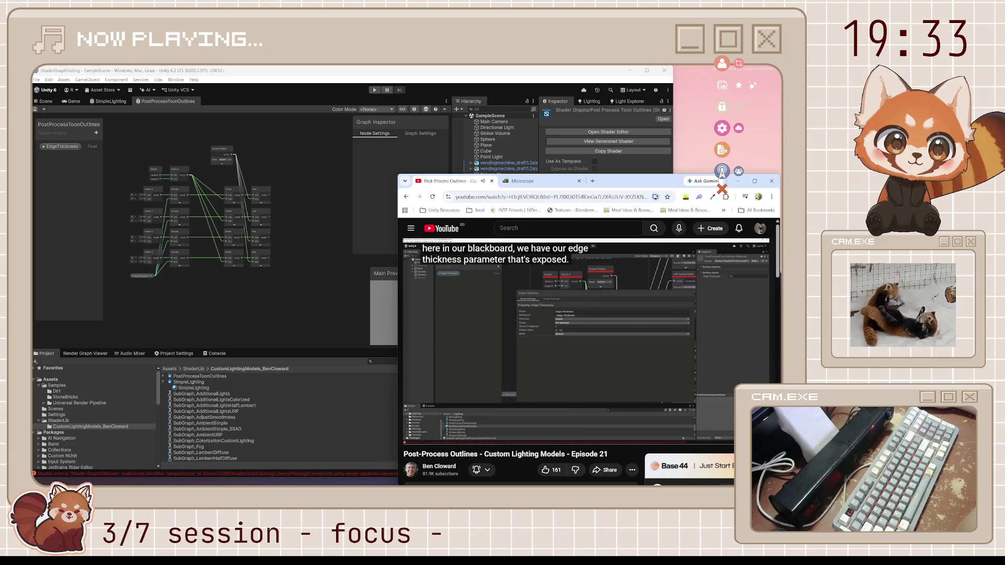
Pause the tutorial, enter 1.5 as EdgeThickness's default value in Graph Inspector, and save.
{"action": "left_click", "coordinate": [555, 367]}
{"action": "left_click", "coordinate": [55, 147]}
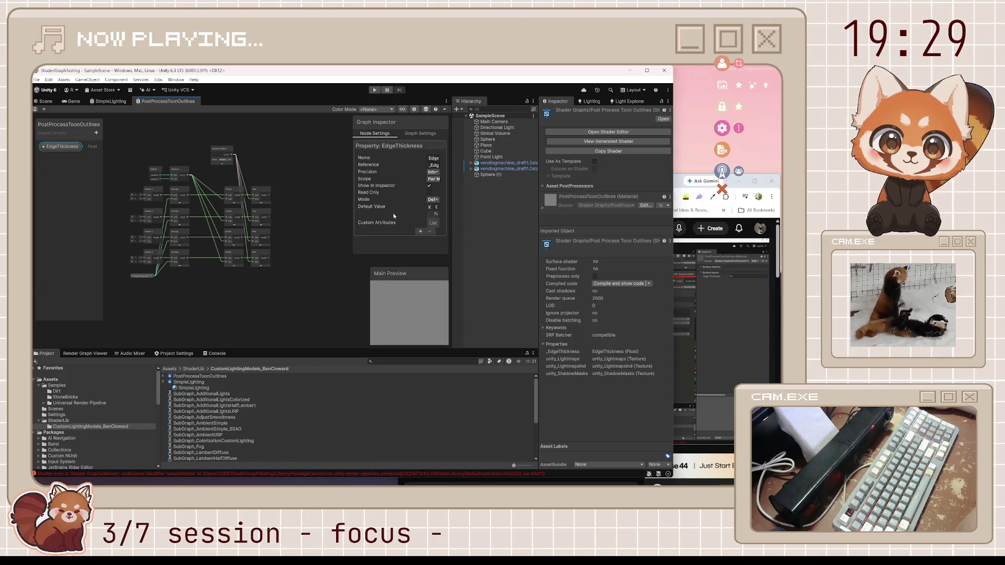
{"action": "left_click_drag", "start_coordinate": [353, 194], "coordinate": [310, 193]}
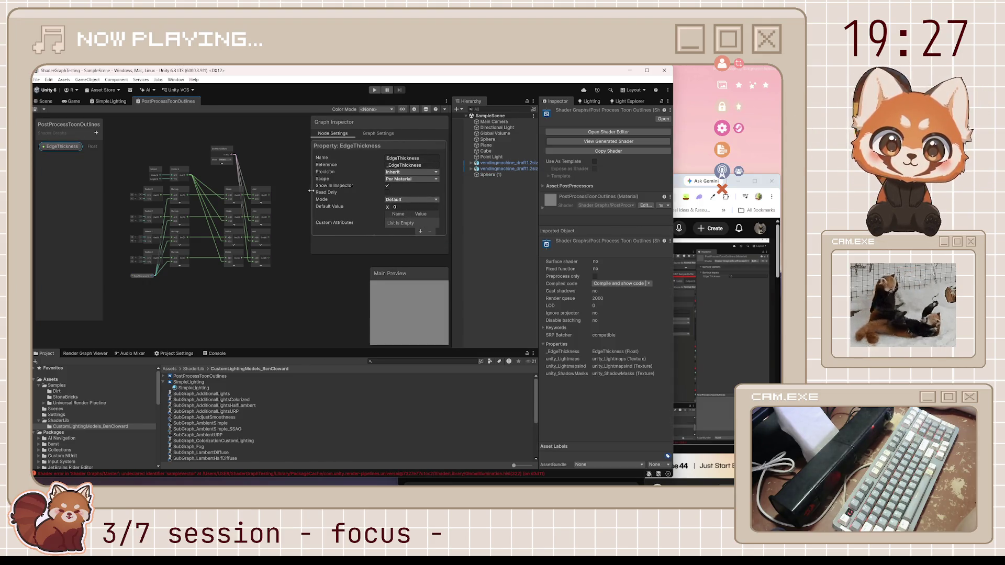
{"action": "left_click", "coordinate": [400, 207]}
{"action": "type", "text": ".5"}
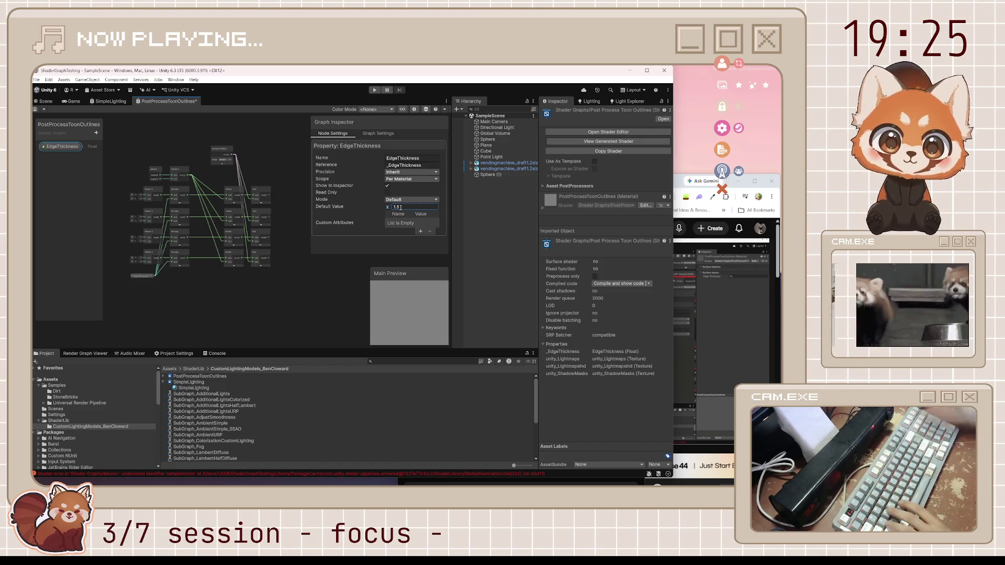
{"action": "left_click", "coordinate": [418, 110]}
{"action": "left_click", "coordinate": [361, 186]}
{"action": "key", "text": "ctrl+s"}
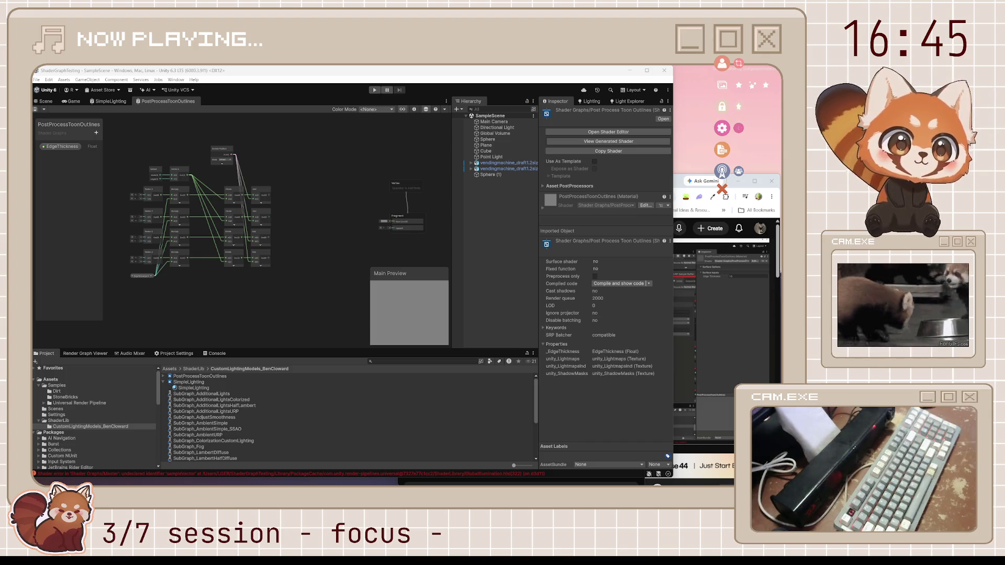
Resume the outlines tutorial and let it play through the normal sampling explanation.
{"action": "key", "text": "alt+Tab"}
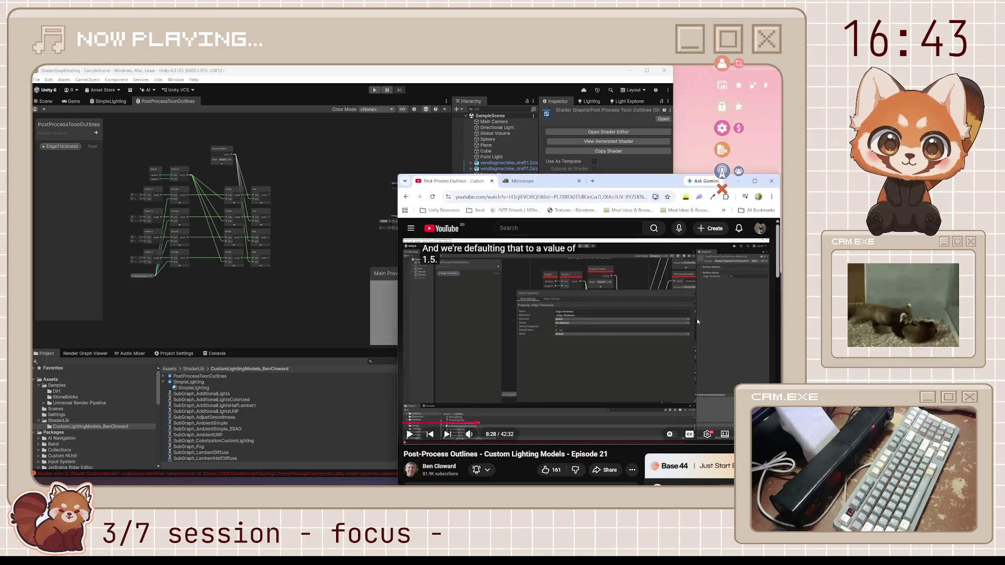
{"action": "left_click", "coordinate": [648, 314]}
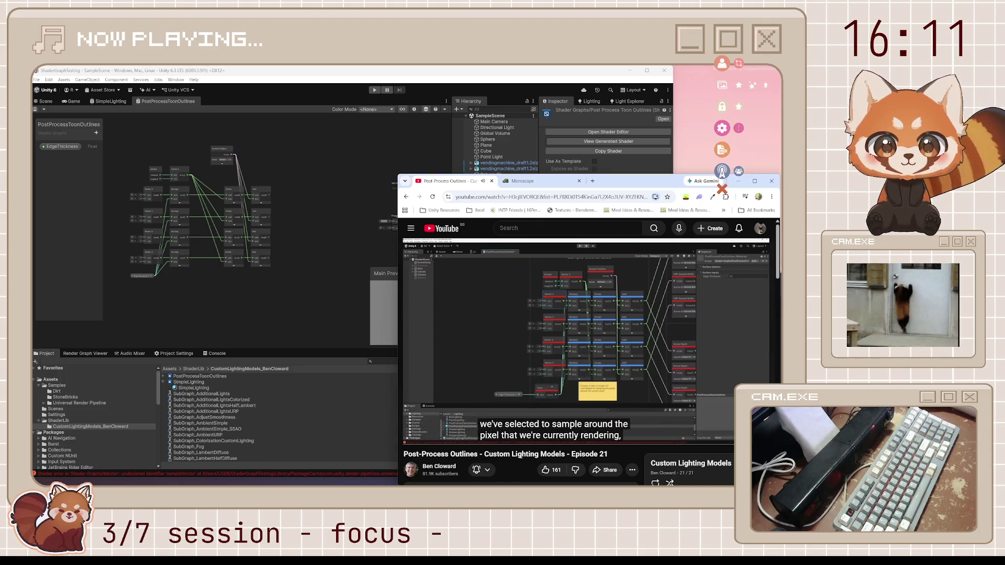
{"action": "double_click", "coordinate": [523, 454]}
{"action": "double_click", "coordinate": [552, 454]}
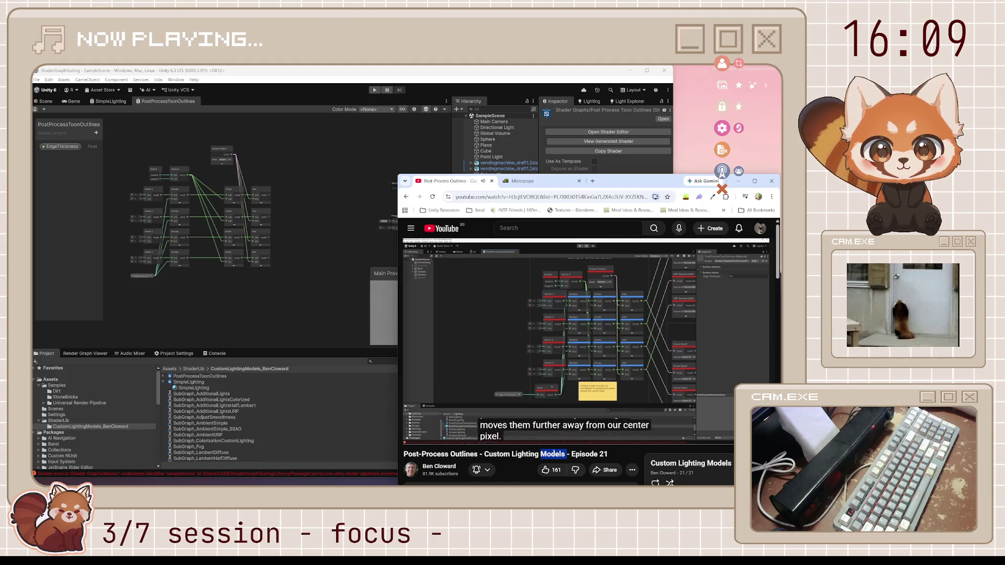
{"action": "left_click", "coordinate": [522, 466]}
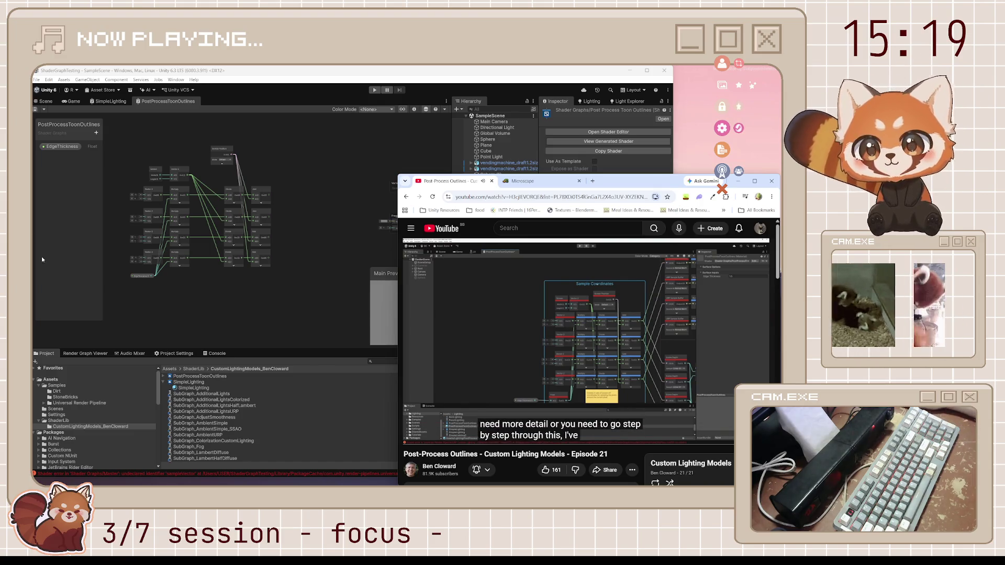
Reposition the Screen Position node alongside the Screen and Vector 2 nodes, then save the graph.
{"action": "scroll", "coordinate": [175, 157], "scroll_direction": "up", "scroll_amount": 2}
{"action": "scroll", "coordinate": [174, 158], "scroll_direction": "up", "scroll_amount": 1}
{"action": "left_click", "coordinate": [196, 146]}
{"action": "scroll", "coordinate": [195, 146], "scroll_direction": "up", "scroll_amount": 1}
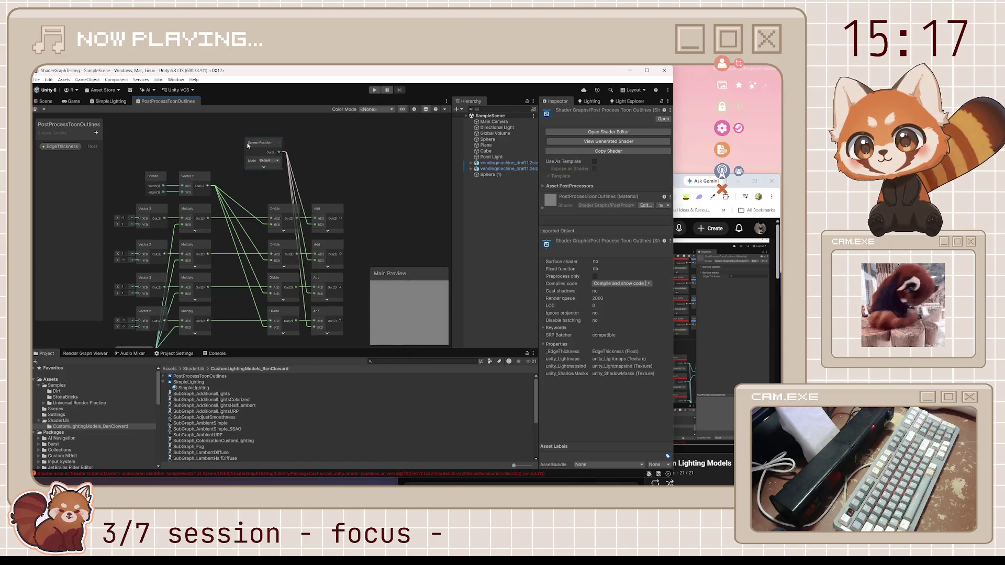
{"action": "mouse_move", "coordinate": [256, 158]}
{"action": "left_mouse_down"}
{"action": "mouse_move", "coordinate": [271, 146]}
{"action": "mouse_move", "coordinate": [270, 176]}
{"action": "left_mouse_up"}
{"action": "mouse_move", "coordinate": [149, 182]}
{"action": "left_mouse_down"}
{"action": "mouse_move", "coordinate": [175, 200]}
{"action": "mouse_move", "coordinate": [237, 198]}
{"action": "left_mouse_up"}
{"action": "left_click", "coordinate": [287, 175]}
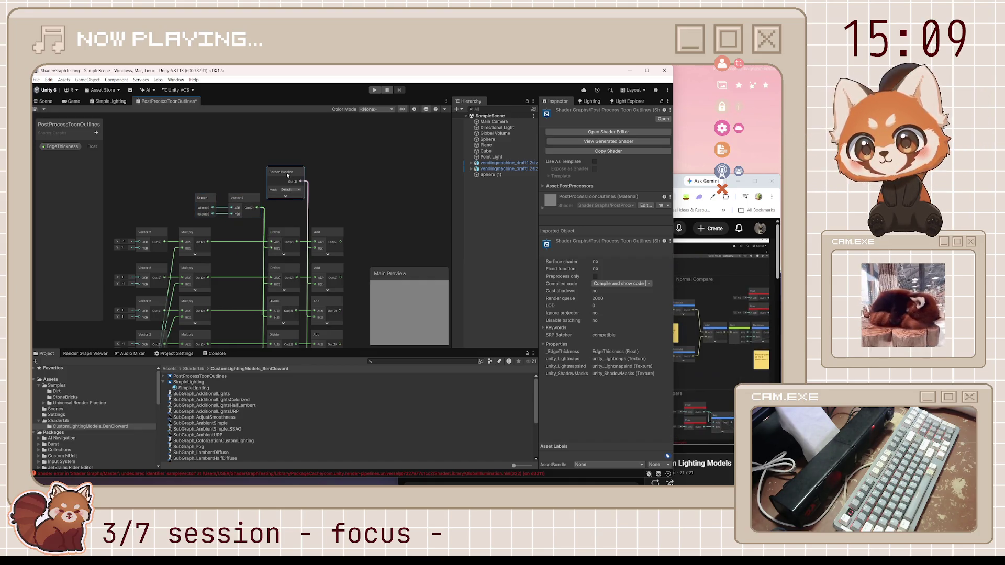
{"action": "left_click_drag", "start_coordinate": [287, 174], "coordinate": [287, 159]}
{"action": "scroll", "coordinate": [236, 242], "scroll_direction": "down", "scroll_amount": 3}
{"action": "scroll", "coordinate": [234, 246], "scroll_direction": "up", "scroll_amount": 2}
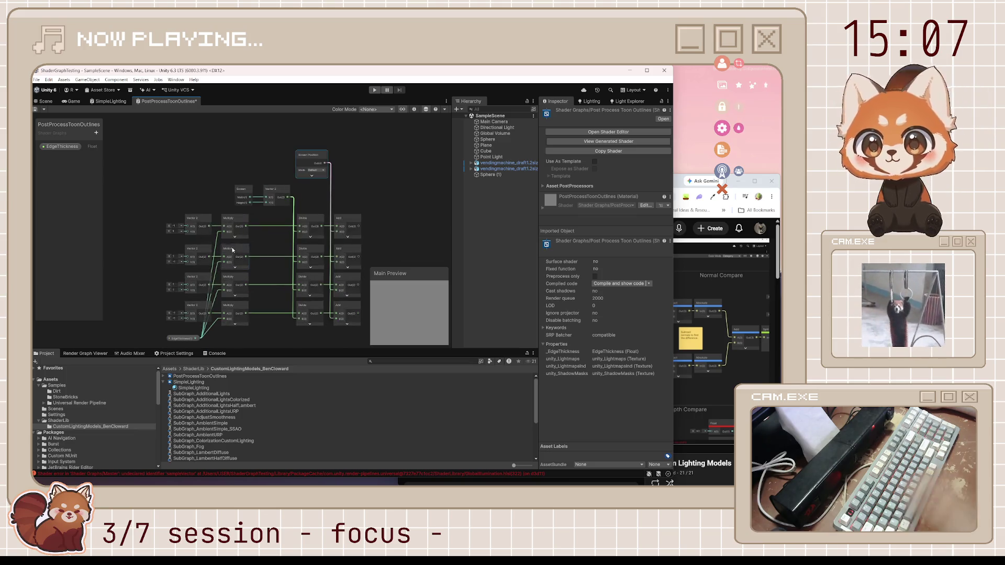
{"action": "key", "text": "ctrl+s"}
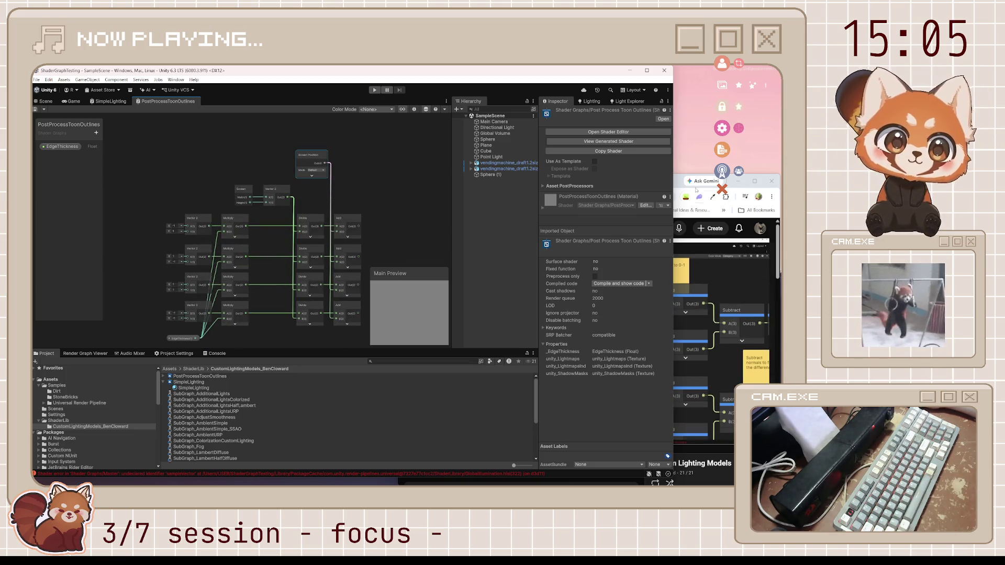
Pause the tutorial video, return to the graph, and open VTube Studio.
{"action": "left_click", "coordinate": [680, 184]}
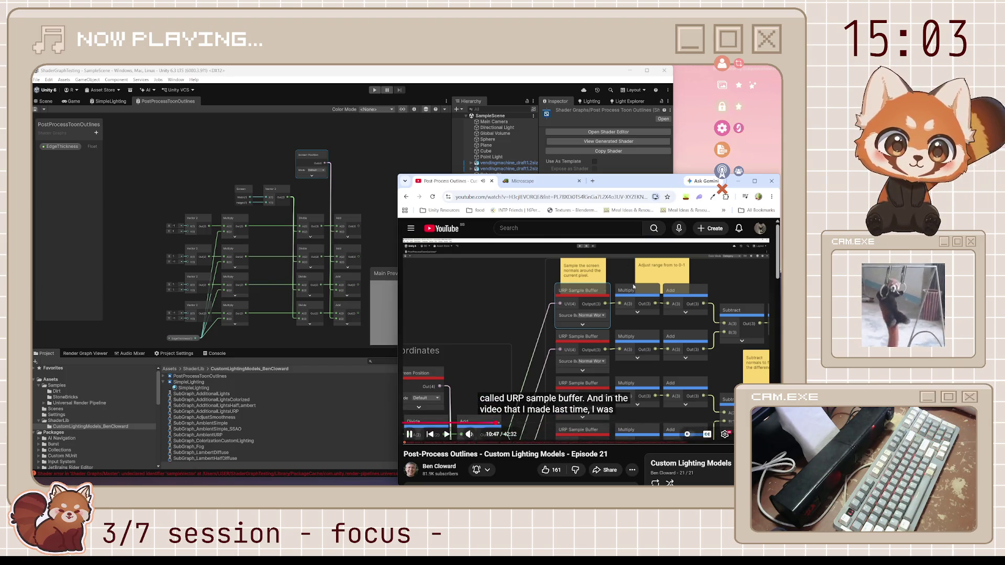
{"action": "left_click", "coordinate": [605, 335]}
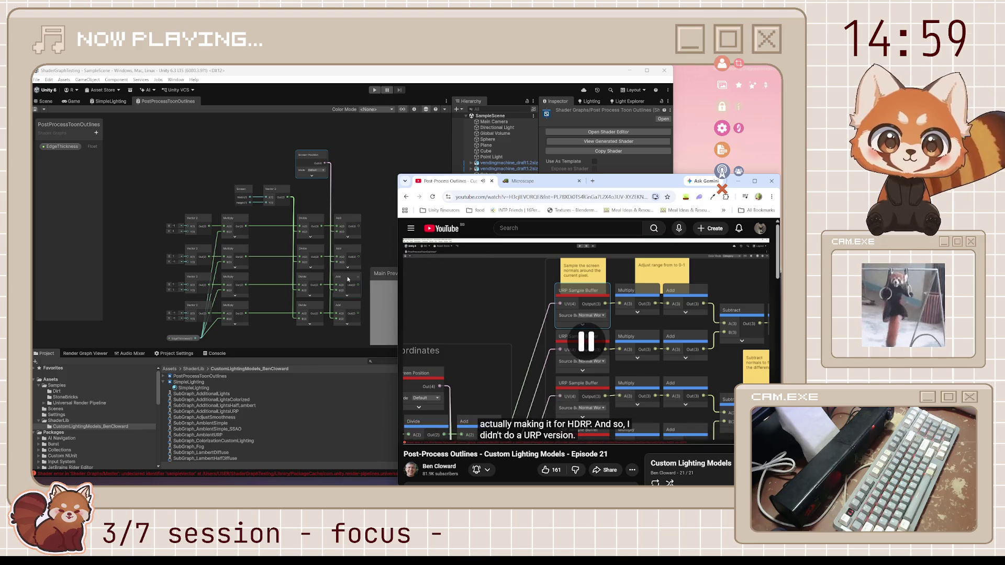
{"action": "scroll", "coordinate": [348, 280], "scroll_direction": "down", "scroll_amount": 3}
{"action": "left_click", "coordinate": [185, 181]}
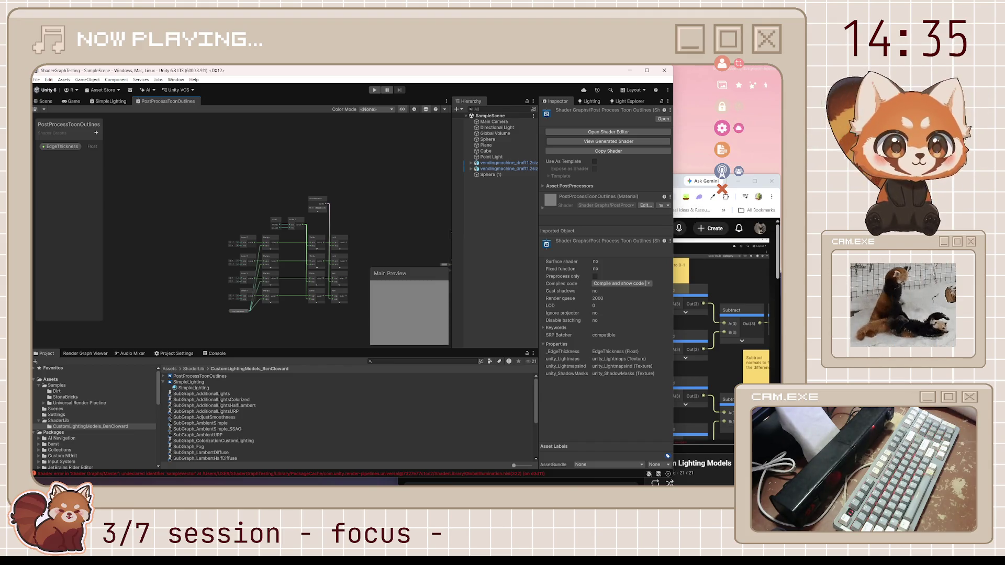
{"action": "mouse_move", "coordinate": [618, 467]}
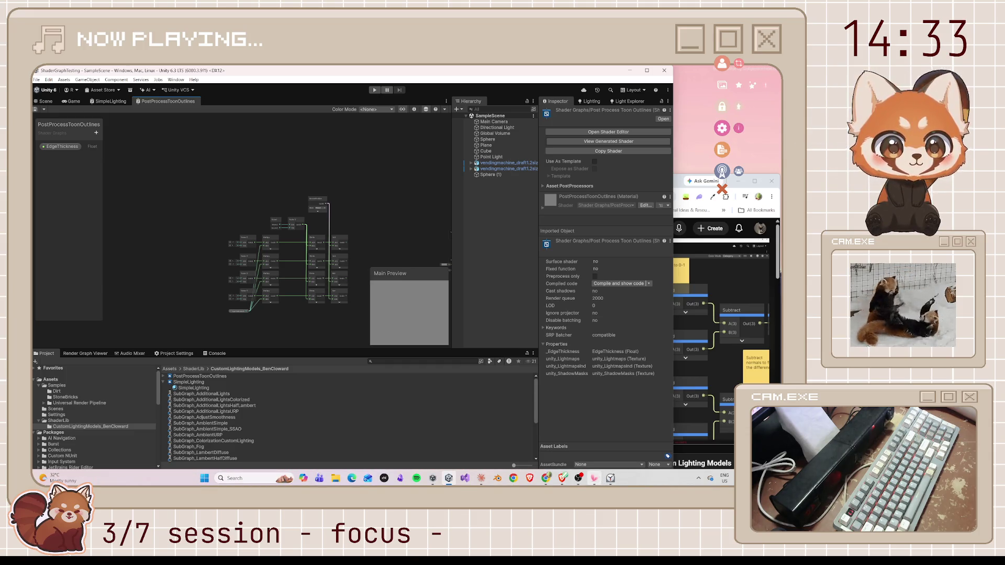
{"action": "left_click", "coordinate": [610, 478]}
{"action": "left_click", "coordinate": [173, 330]}
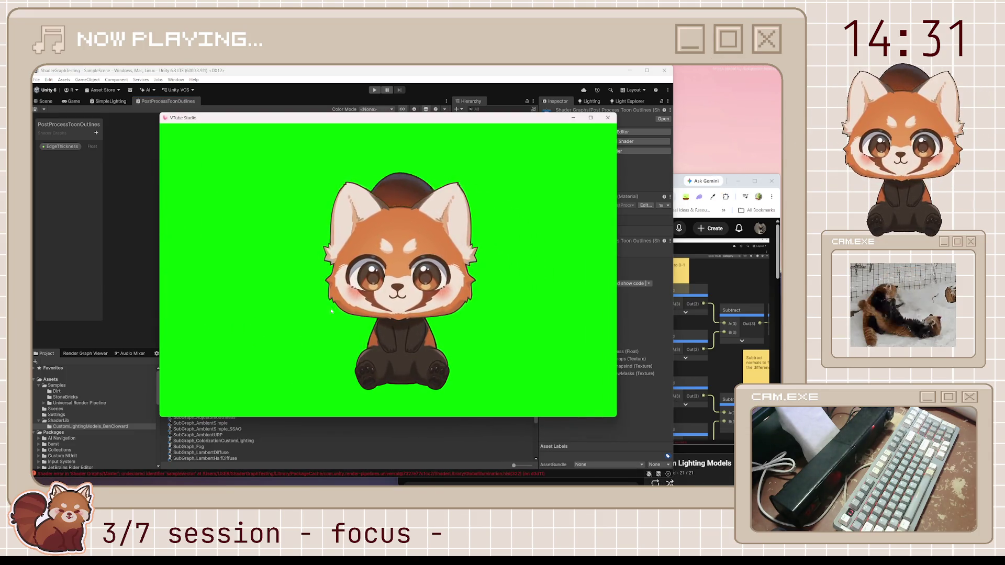
Minimise the VTube Studio window and zoom the graph canvas back in.
{"action": "left_click", "coordinate": [578, 119]}
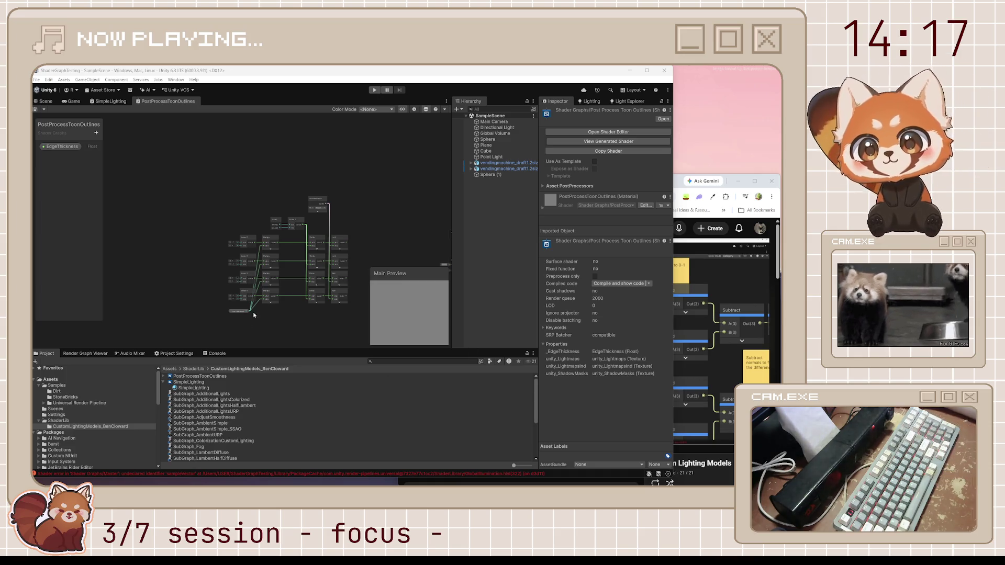
{"action": "scroll", "coordinate": [247, 256], "scroll_direction": "up", "scroll_amount": 3}
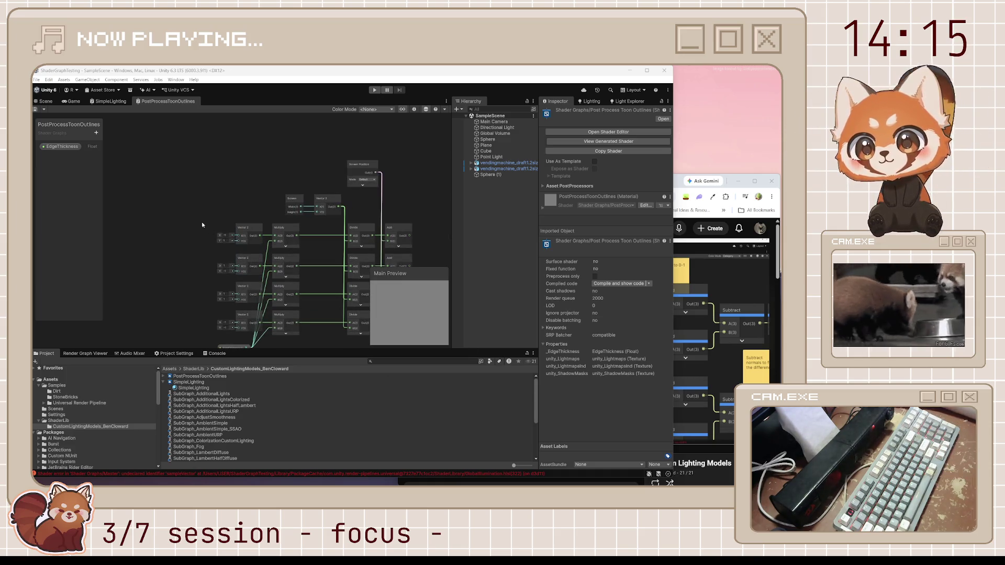
Shift the Vector 2, Multiply and EdgeThickness nodes right, then group all coordinate nodes as 'Coords'.
{"action": "left_click_drag", "start_coordinate": [200, 220], "coordinate": [254, 297]}
{"action": "left_click_drag", "start_coordinate": [291, 352], "coordinate": [291, 357]}
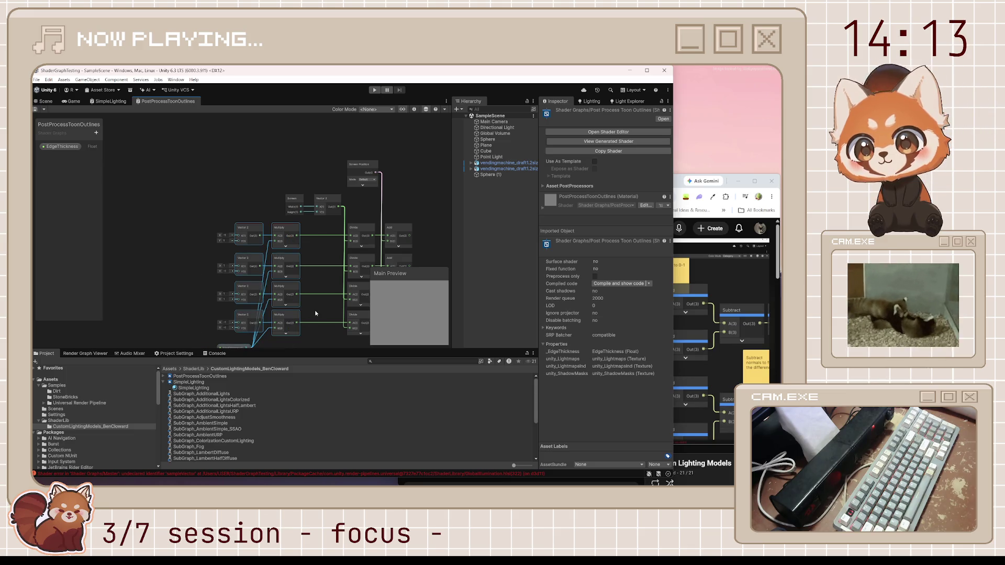
{"action": "left_click_drag", "start_coordinate": [272, 192], "coordinate": [304, 199]}
{"action": "scroll", "coordinate": [222, 230], "scroll_direction": "down", "scroll_amount": 5}
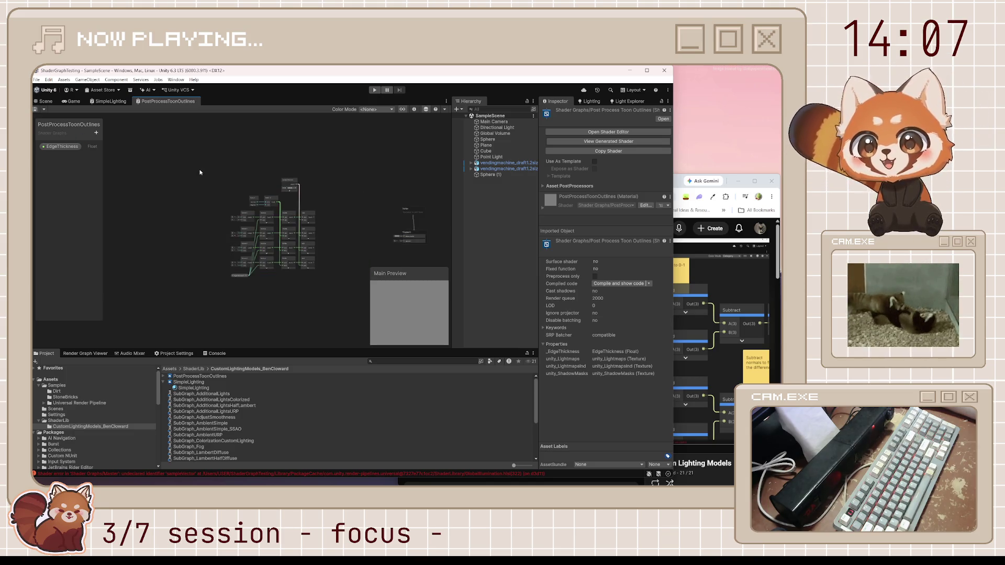
{"action": "left_click_drag", "start_coordinate": [199, 171], "coordinate": [332, 303]}
{"action": "right_click", "coordinate": [296, 250]}
{"action": "left_click", "coordinate": [363, 352]}
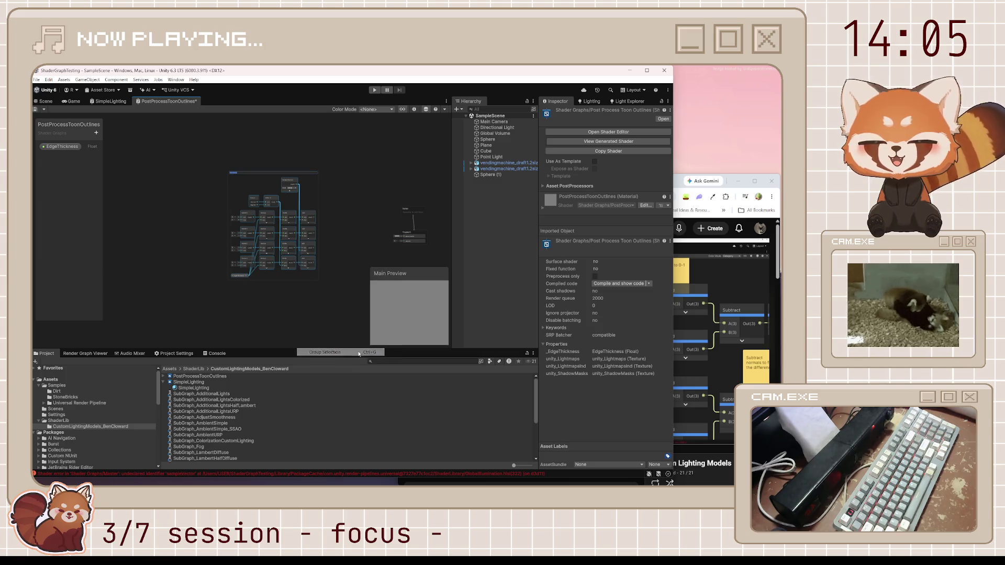
{"action": "scroll", "coordinate": [316, 248], "scroll_direction": "up", "scroll_amount": 2}
{"action": "type", "text": "Coords"}
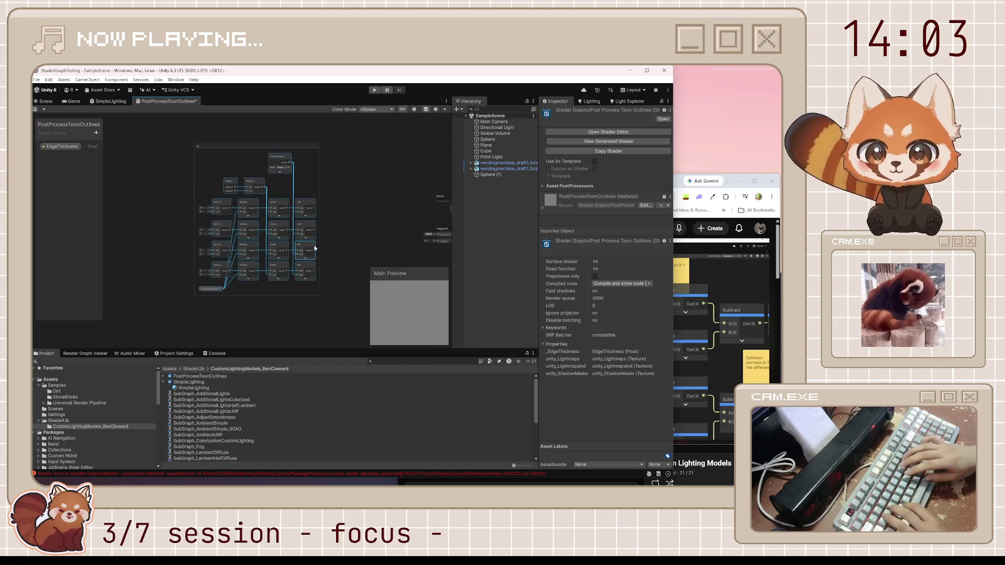
{"action": "key", "text": "Return"}
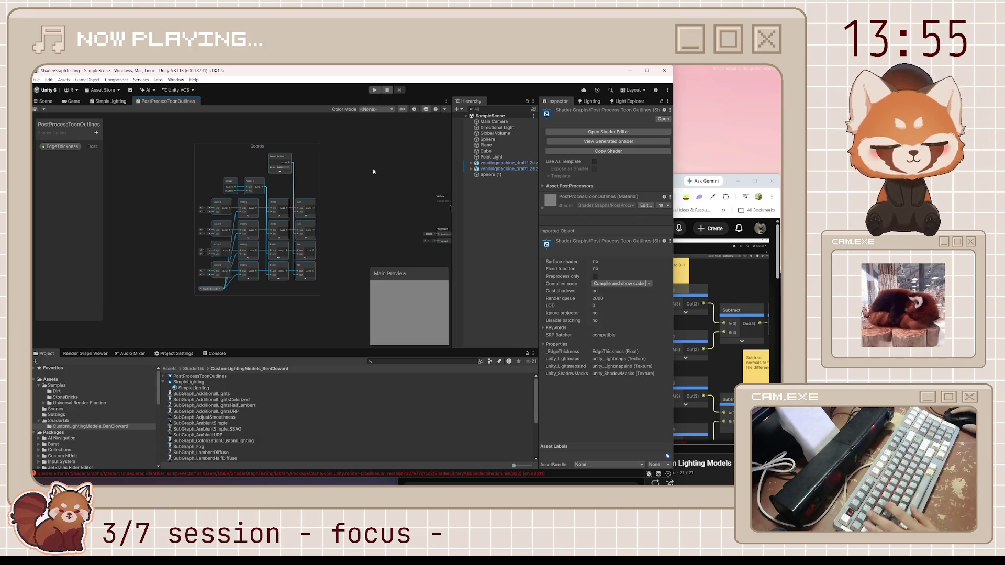
Check the graph against the tutorial and undo an accidental graph change.
{"action": "left_click", "coordinate": [380, 180]}
{"action": "left_click", "coordinate": [722, 272]}
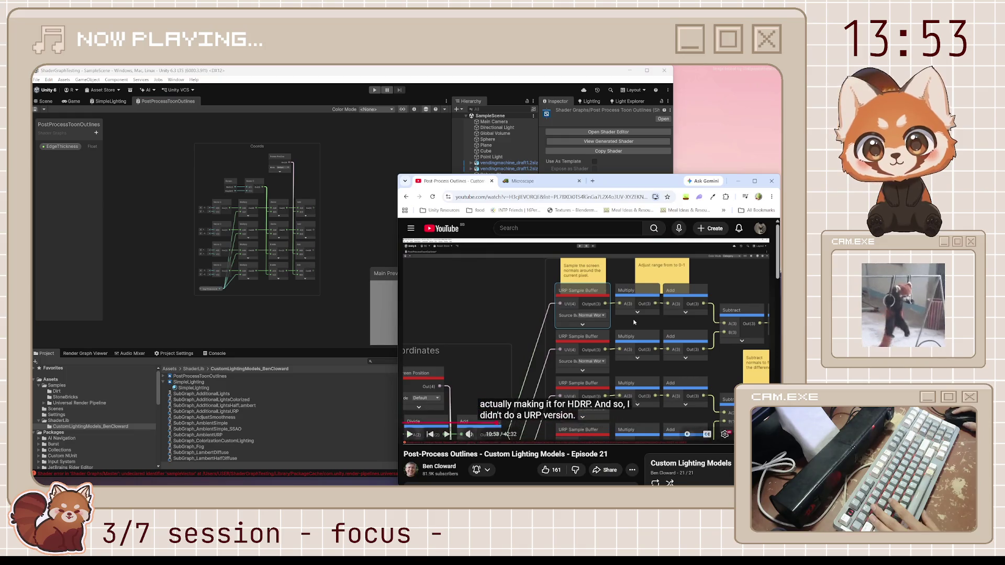
{"action": "left_click", "coordinate": [340, 264]}
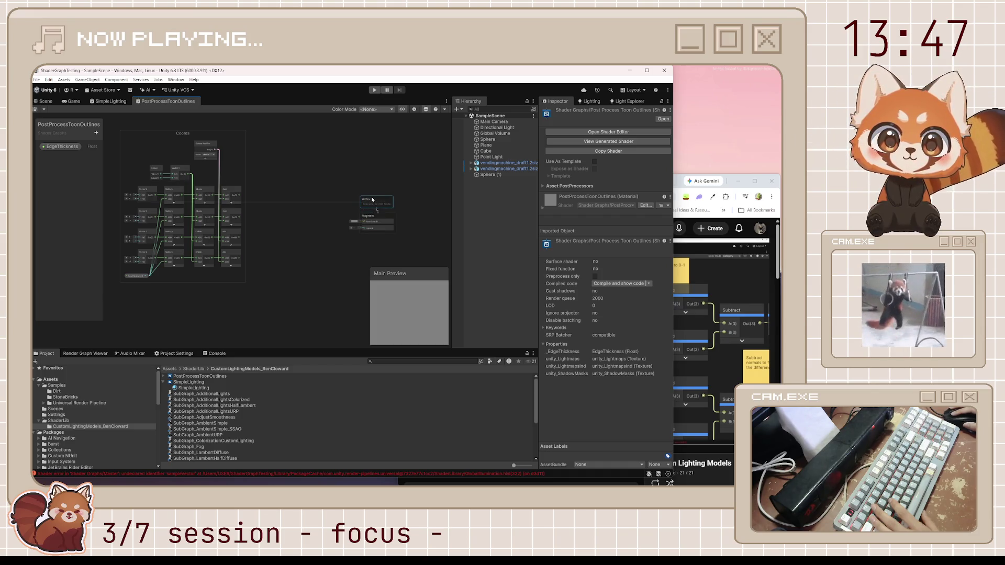
{"action": "left_click_drag", "start_coordinate": [391, 234], "coordinate": [346, 234]}
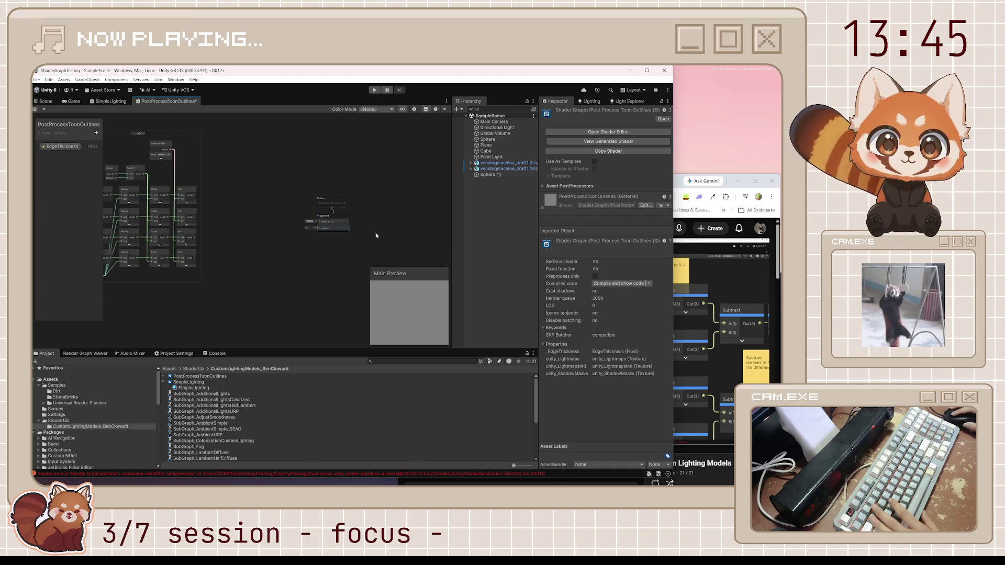
{"action": "key", "text": "ctrl+z"}
{"action": "key", "text": "ctrl+z"}
{"action": "key", "text": "ctrl+z"}
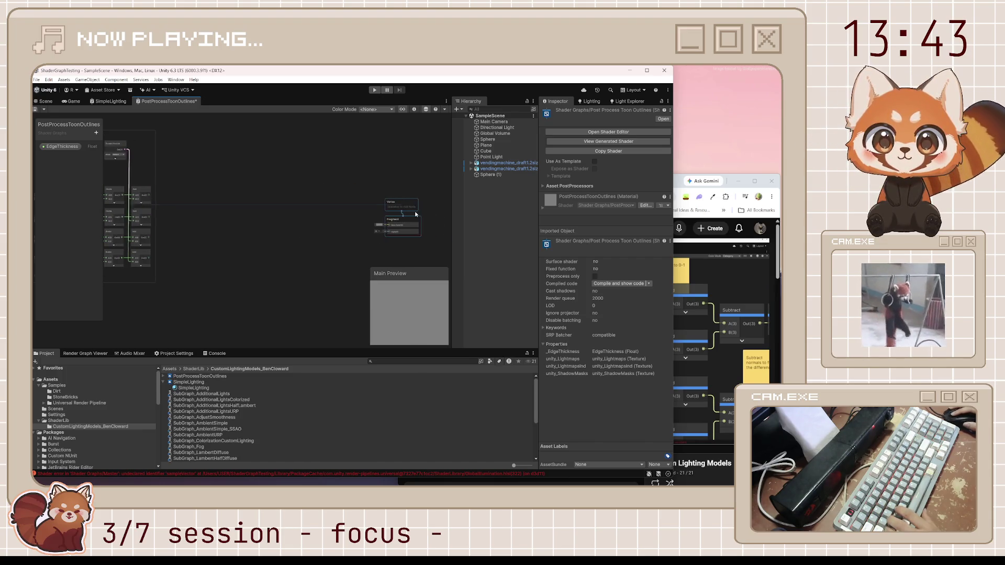
Rewind the tutorial ten seconds, rewatch the normal-buffer sampling part, then return to Unity.
{"action": "left_click", "coordinate": [678, 186]}
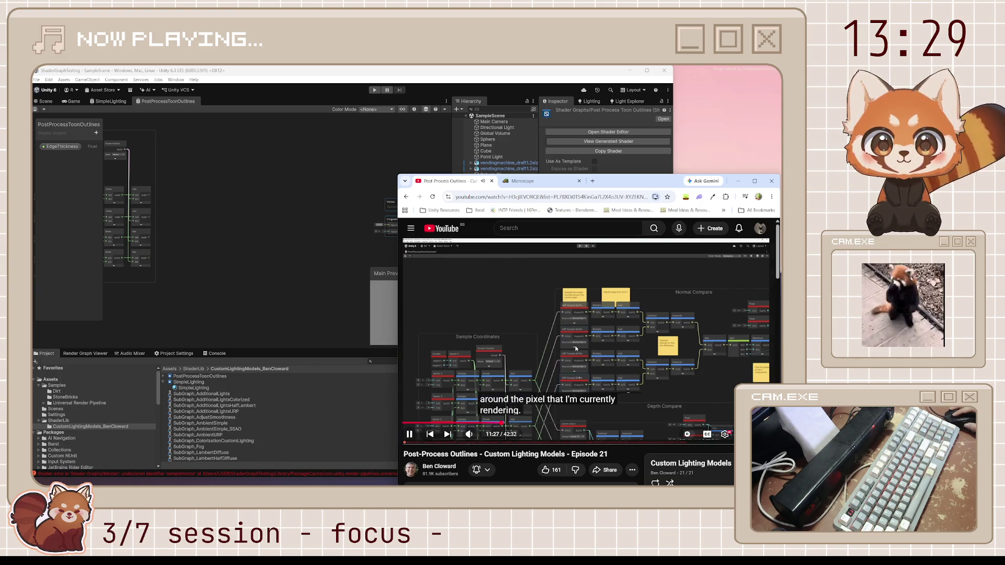
{"action": "key", "text": "Left"}
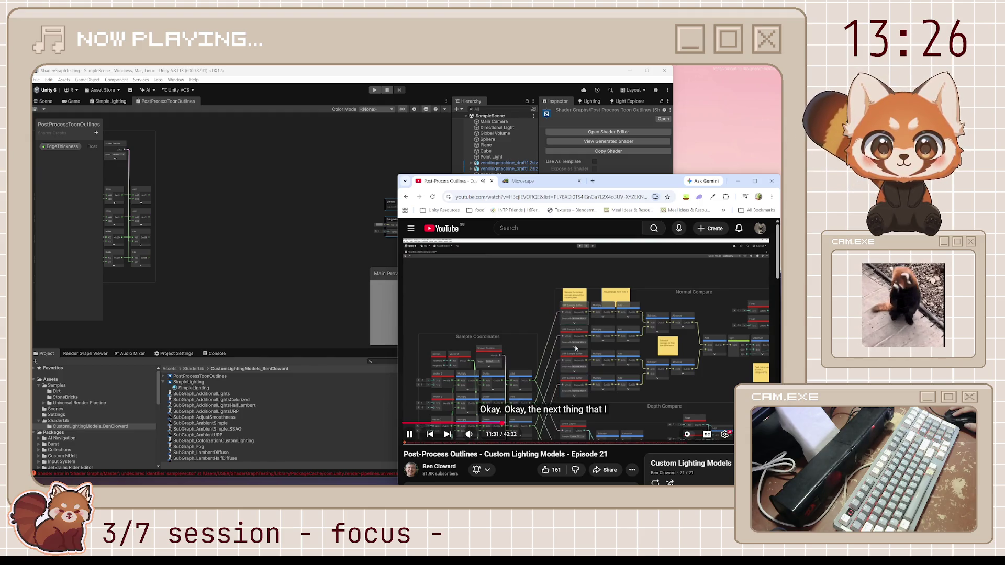
{"action": "key", "text": "k"}
{"action": "key", "text": "j"}
{"action": "key", "text": "k"}
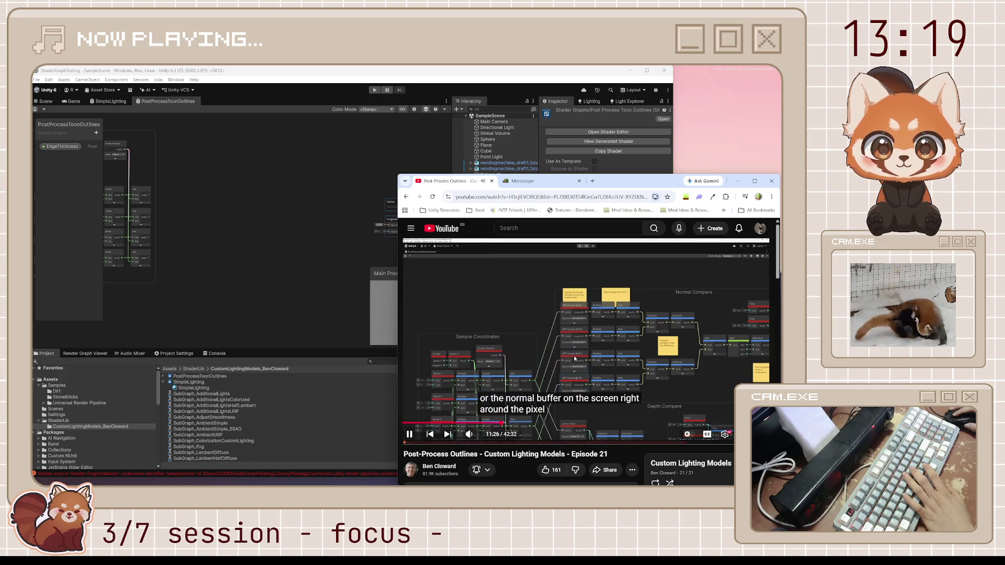
{"action": "key", "text": "k"}
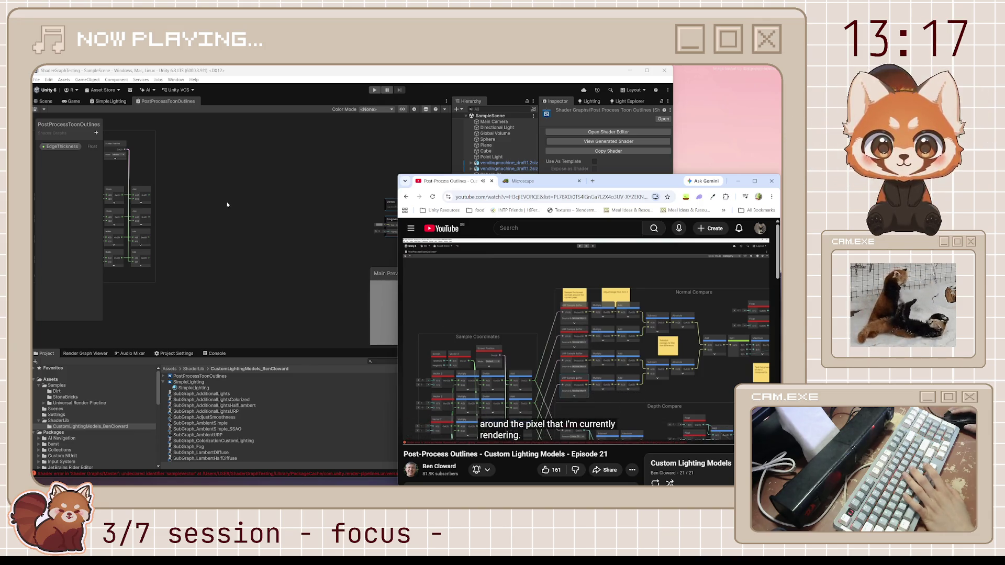
{"action": "left_click", "coordinate": [214, 186]}
{"action": "key", "text": "a"}
{"action": "key", "text": "space"}
Add a URP Sample Buffer node using Normal World Space as source, with its preview collapsed.
{"action": "type", "text": "sample buffer"}
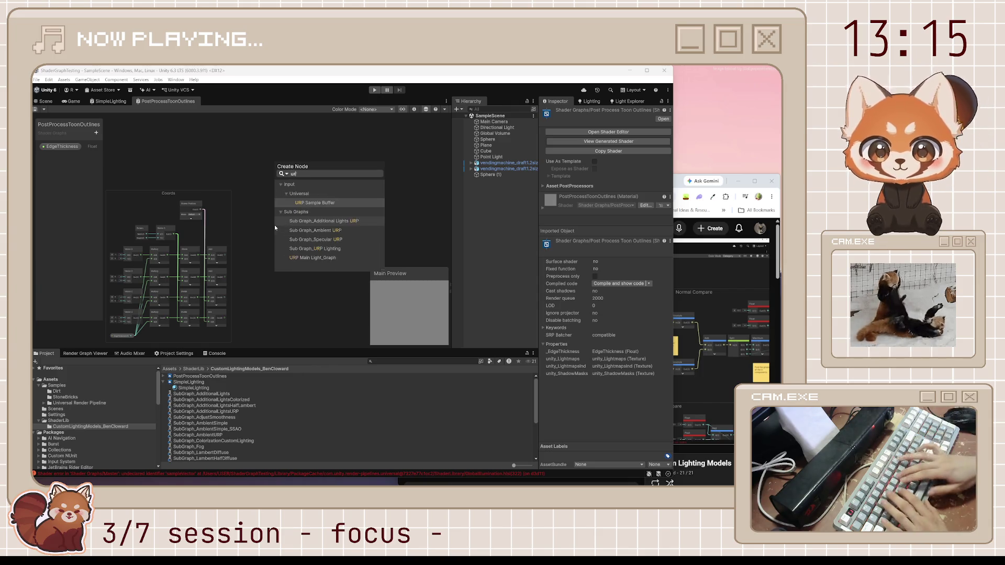
{"action": "key", "text": "Return"}
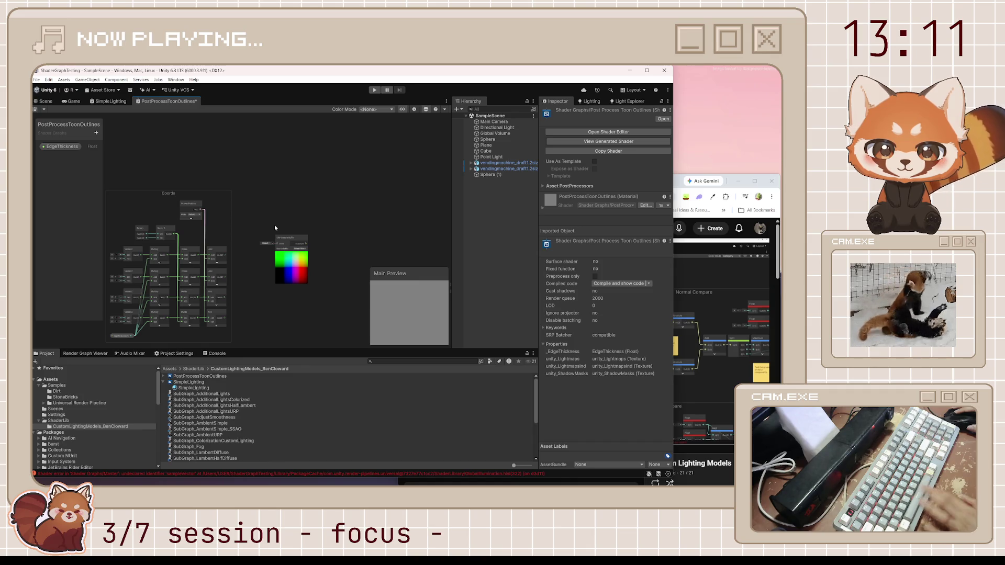
{"action": "scroll", "coordinate": [274, 226], "scroll_direction": "up", "scroll_amount": 5}
{"action": "left_click", "coordinate": [340, 288]}
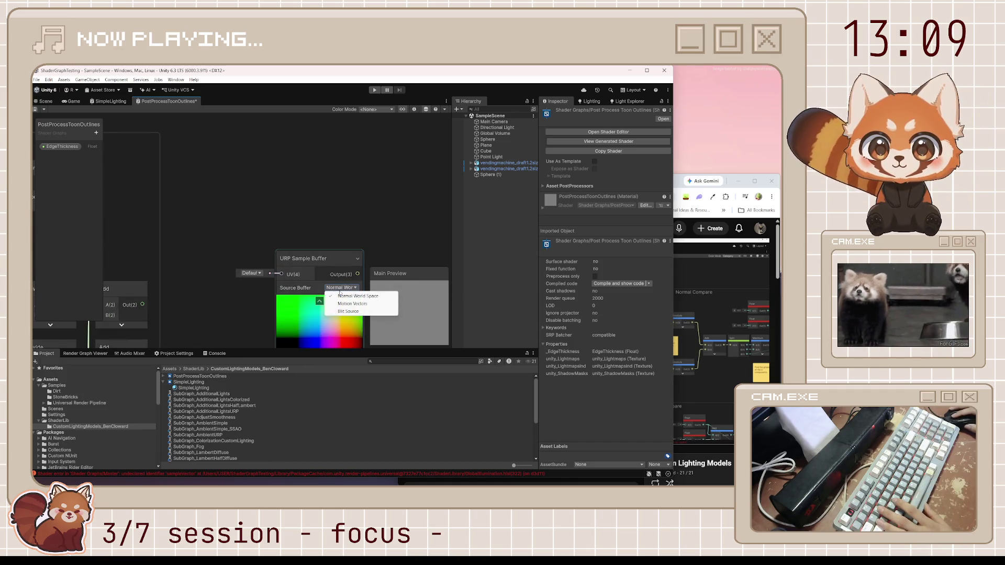
{"action": "left_click", "coordinate": [340, 297]}
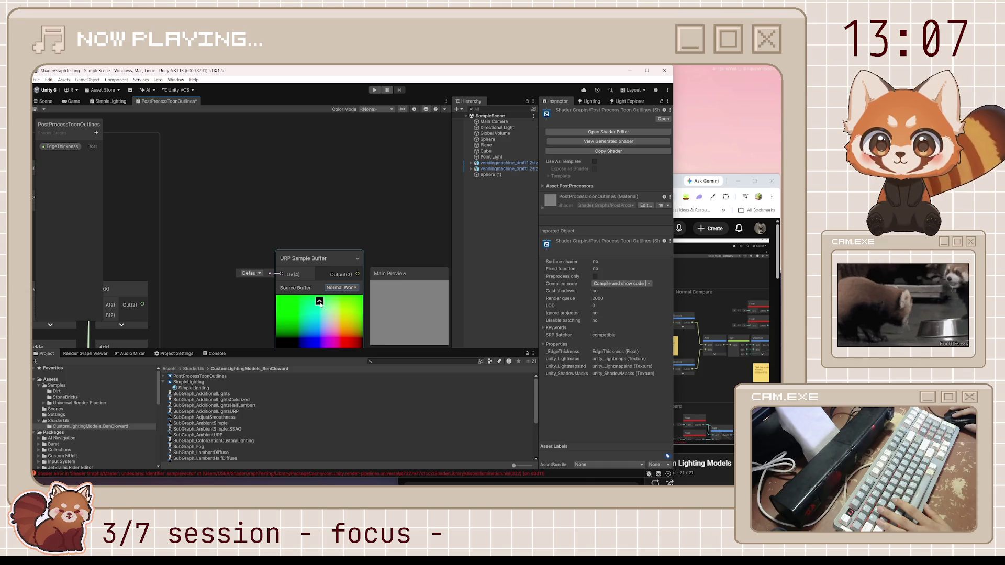
{"action": "left_click", "coordinate": [320, 301]}
{"action": "scroll", "coordinate": [306, 260], "scroll_direction": "down", "scroll_amount": 2}
{"action": "scroll", "coordinate": [306, 259], "scroll_direction": "down", "scroll_amount": 3}
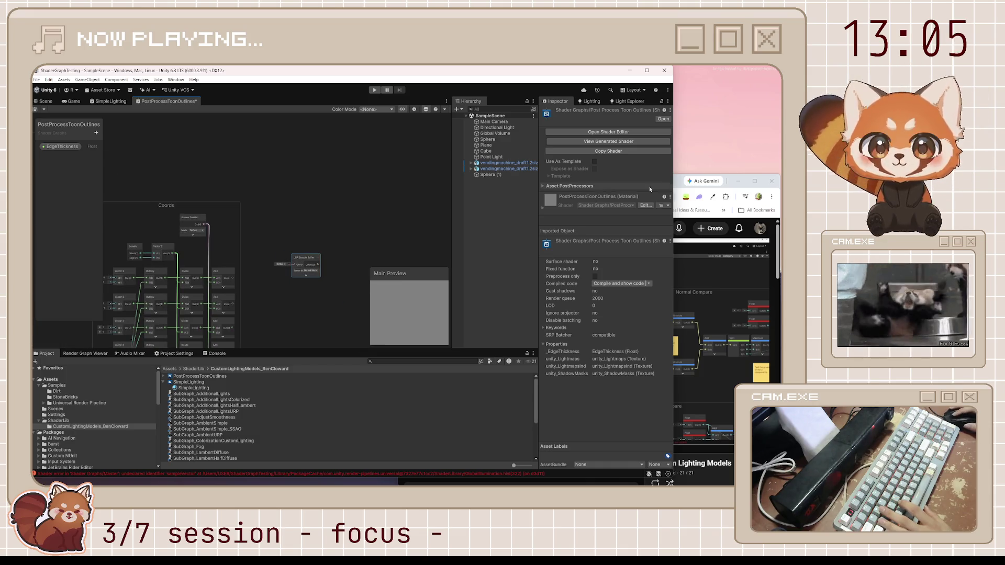
{"action": "left_click", "coordinate": [677, 184]}
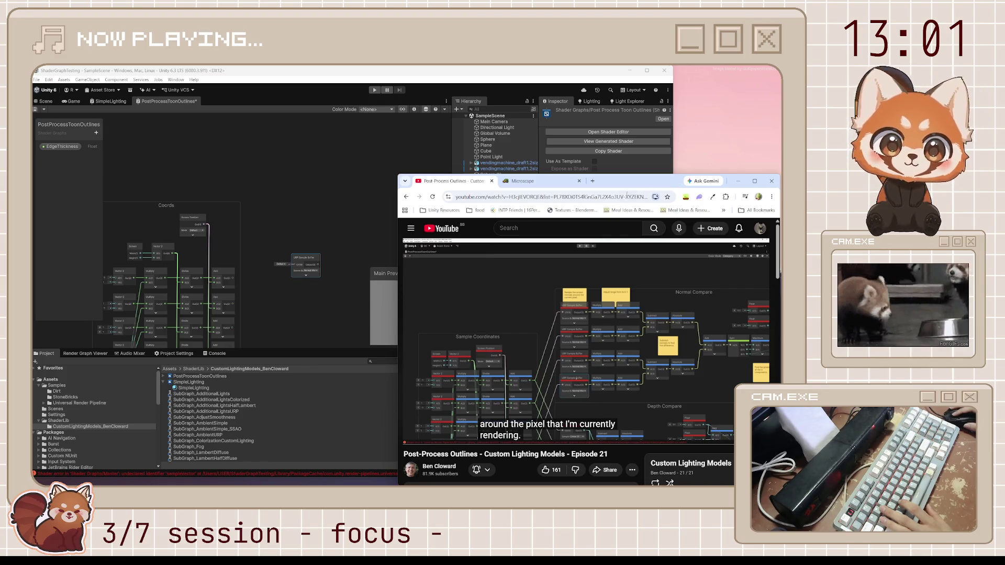
{"action": "left_click", "coordinate": [305, 257]}
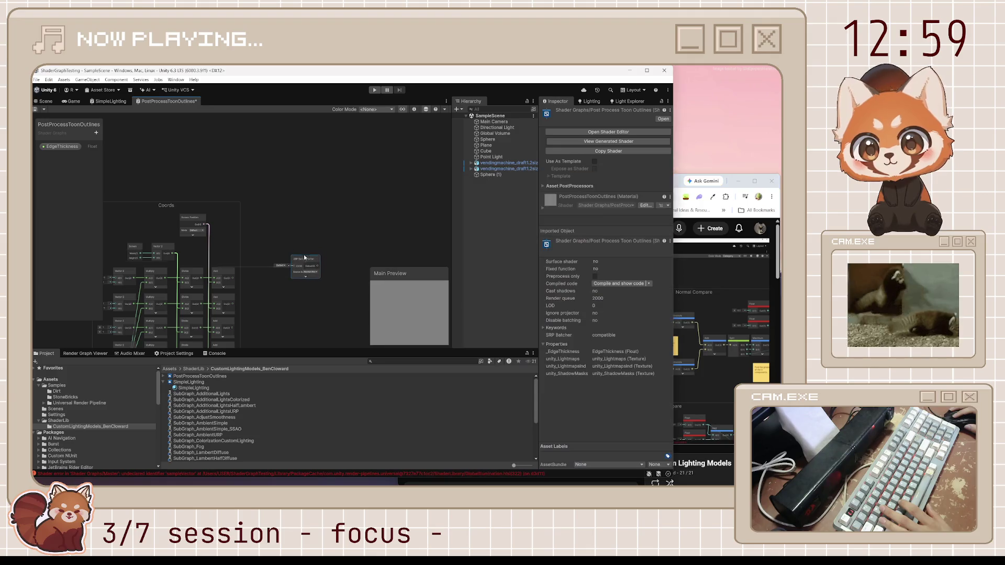
Paste three more URP Sample Buffer copies and arrange the four nodes in a stack.
{"action": "left_click_drag", "start_coordinate": [304, 258], "coordinate": [304, 204]}
{"action": "scroll", "coordinate": [234, 283], "scroll_direction": "up", "scroll_amount": 3}
{"action": "mouse_move", "coordinate": [234, 285]}
{"action": "left_mouse_down"}
{"action": "mouse_move", "coordinate": [361, 179]}
{"action": "mouse_move", "coordinate": [360, 153]}
{"action": "left_mouse_up"}
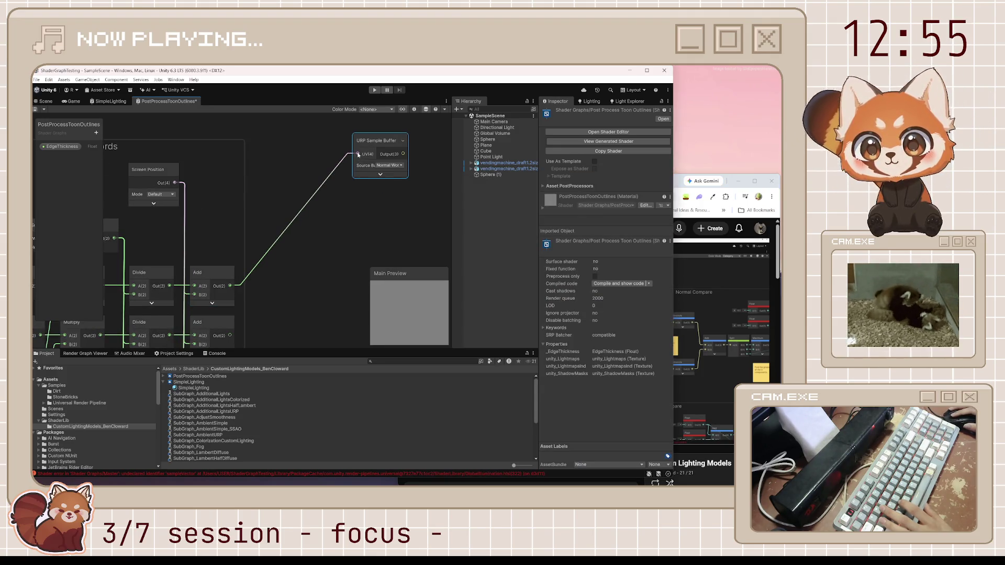
{"action": "key", "text": "ctrl+z"}
{"action": "key", "text": "ctrl+v"}
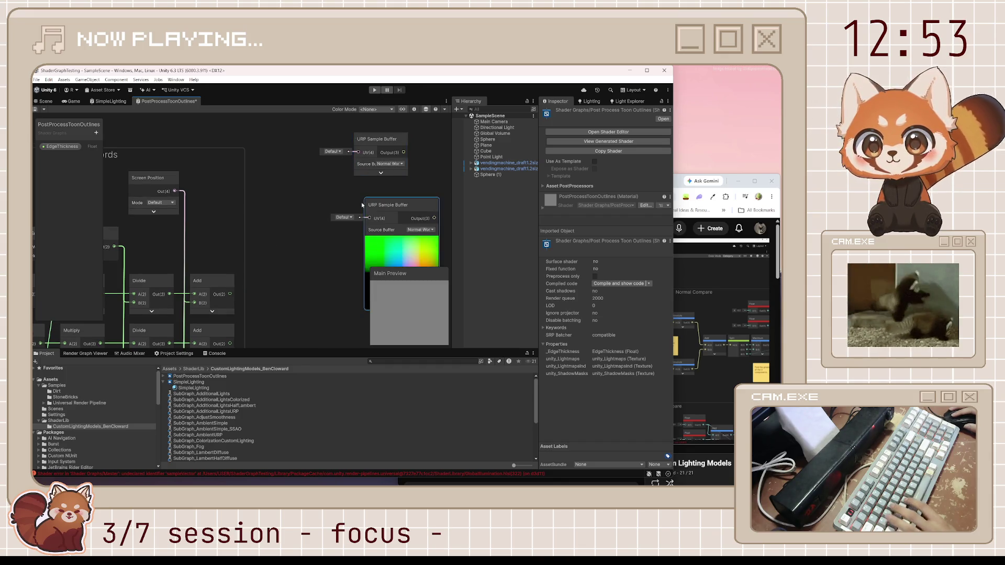
{"action": "left_click", "coordinate": [396, 238]}
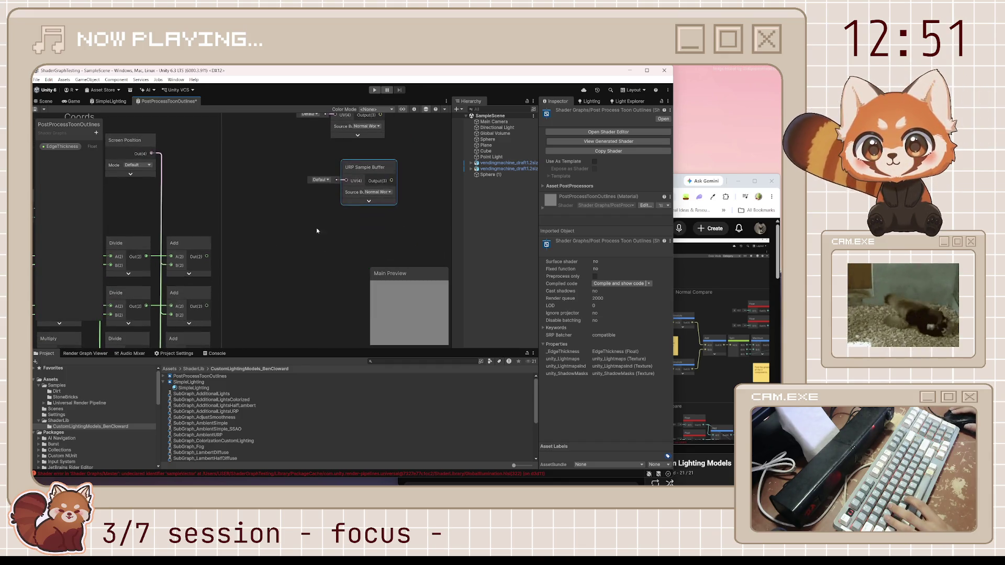
{"action": "key", "text": "ctrl+v"}
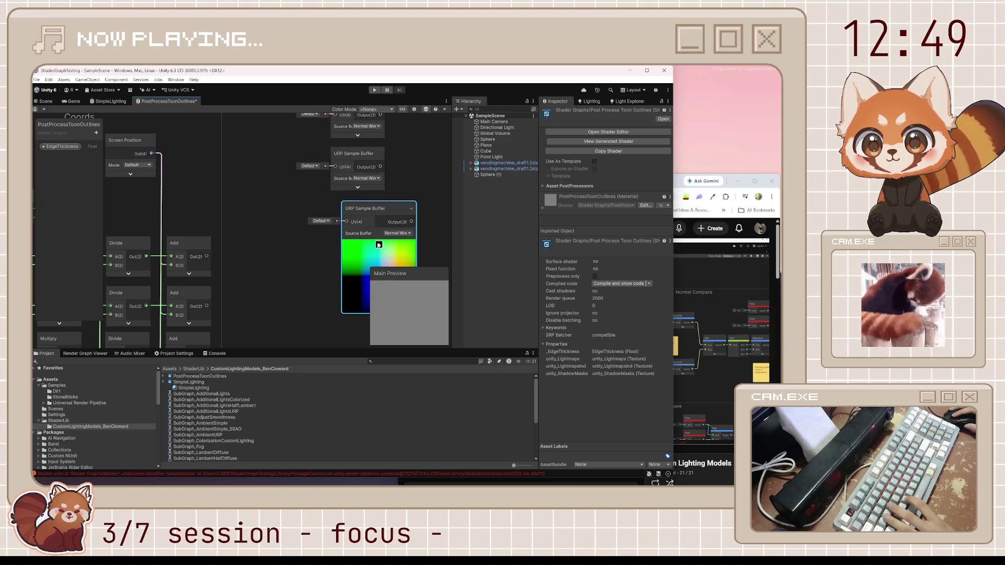
{"action": "left_click_drag", "start_coordinate": [363, 208], "coordinate": [353, 207]}
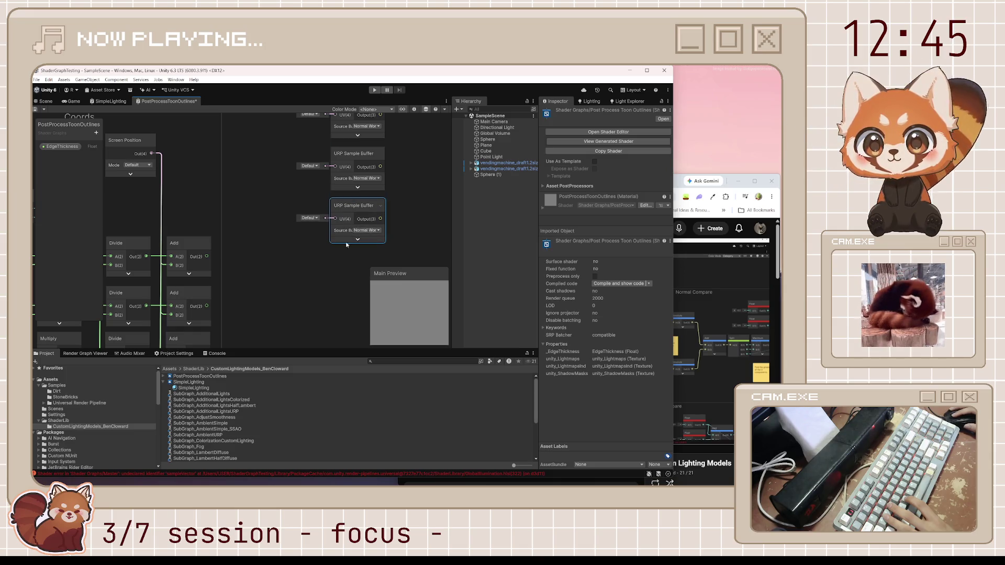
{"action": "key", "text": "ctrl+v"}
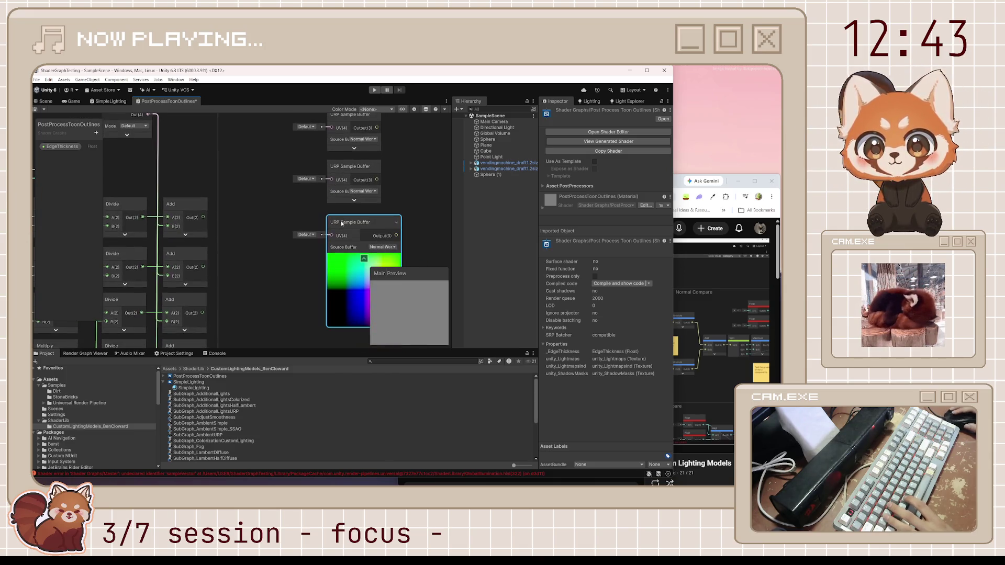
{"action": "left_click", "coordinate": [363, 258]}
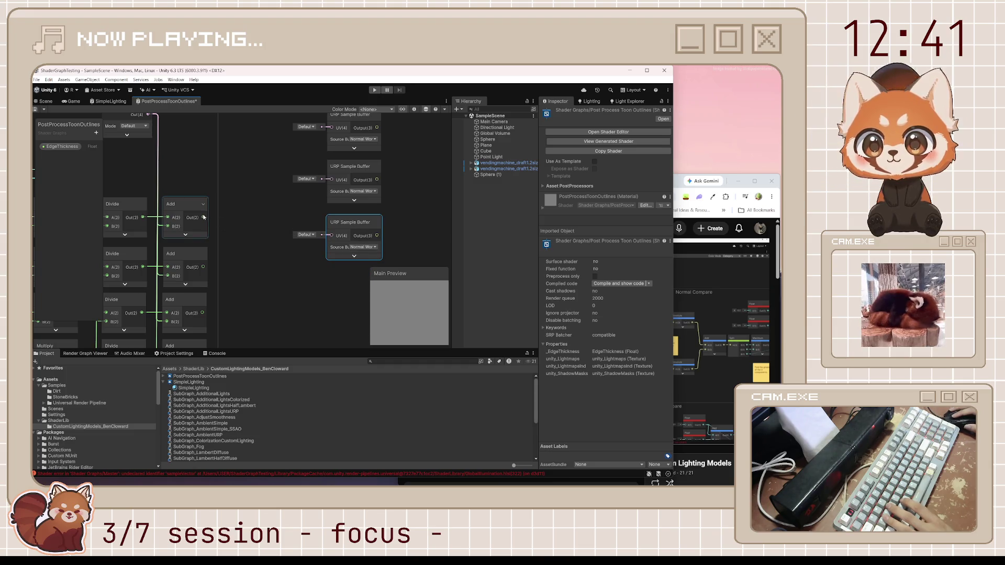
Feed each of the four Add outputs into a sample buffer's UV input and save.
{"action": "left_click_drag", "start_coordinate": [204, 216], "coordinate": [331, 168]}
{"action": "mouse_move", "coordinate": [330, 220]}
{"action": "left_mouse_down"}
{"action": "mouse_move", "coordinate": [225, 303]}
{"action": "mouse_move", "coordinate": [204, 301]}
{"action": "left_mouse_up"}
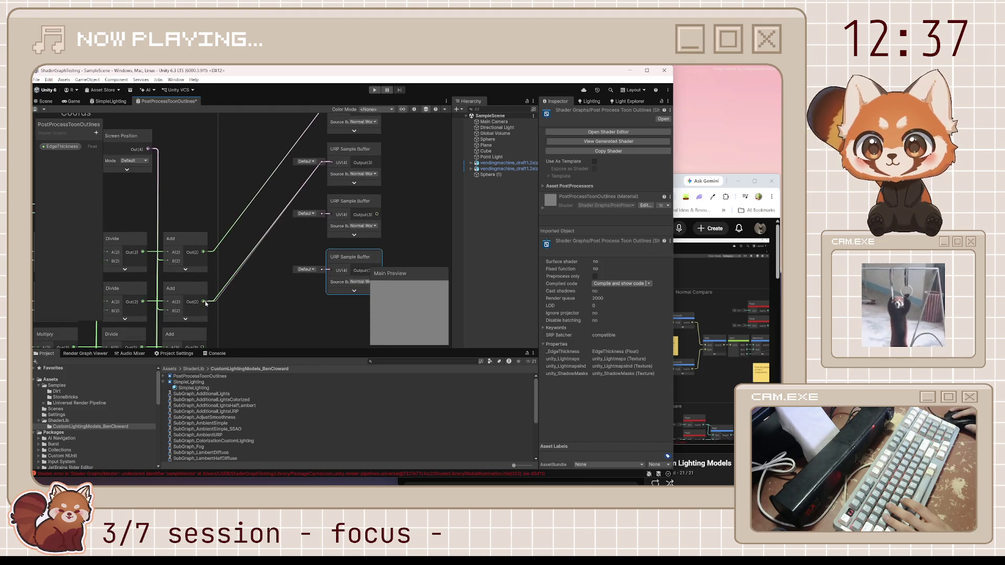
{"action": "mouse_move", "coordinate": [333, 215]}
{"action": "left_mouse_down"}
{"action": "mouse_move", "coordinate": [220, 293]}
{"action": "mouse_move", "coordinate": [203, 289]}
{"action": "left_mouse_up"}
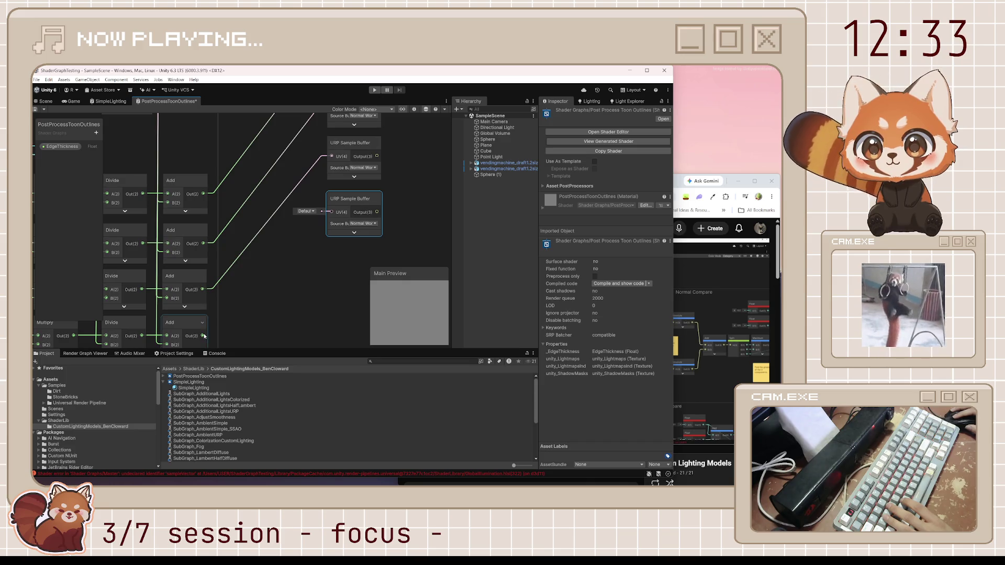
{"action": "left_click_drag", "start_coordinate": [202, 335], "coordinate": [334, 217]}
{"action": "scroll", "coordinate": [323, 243], "scroll_direction": "down", "scroll_amount": 5}
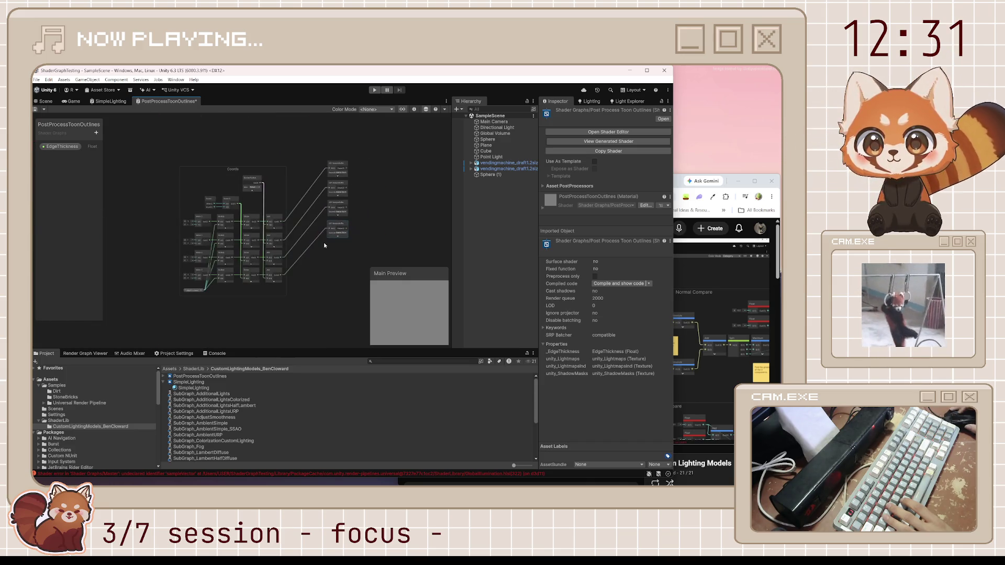
{"action": "scroll", "coordinate": [343, 201], "scroll_direction": "up", "scroll_amount": 3}
{"action": "key", "text": "ctrl+s"}
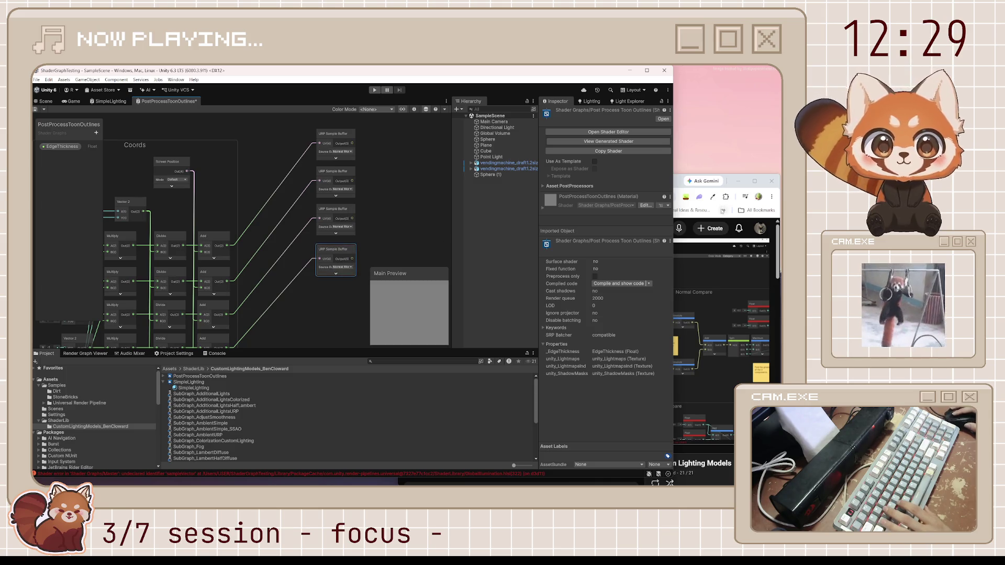
{"action": "left_click", "coordinate": [680, 186]}
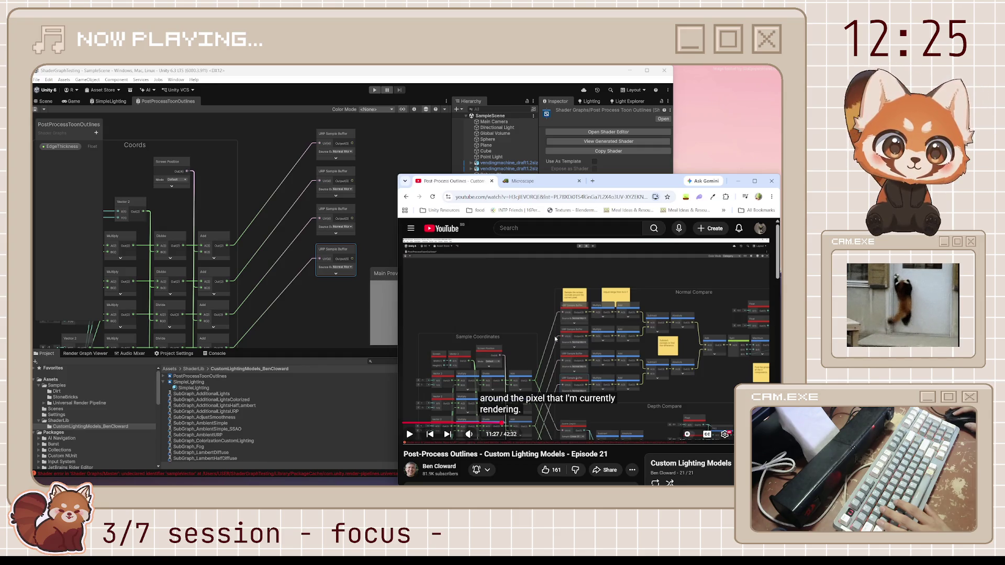
Skip the ad and play the tutorial to about 11:35, where it introduces adjusting the normals' range.
{"action": "left_click", "coordinate": [578, 341]}
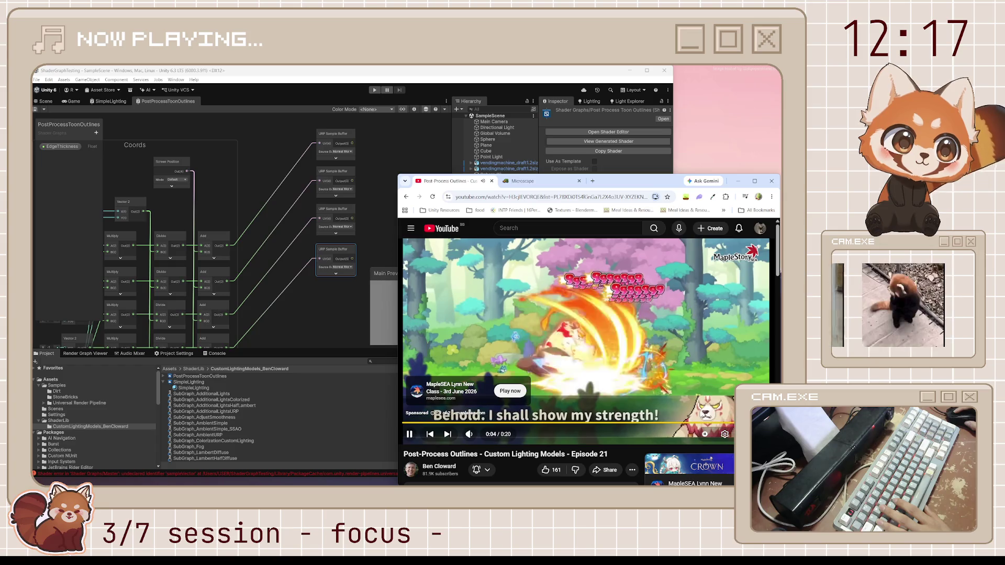
{"action": "left_click", "coordinate": [736, 411]}
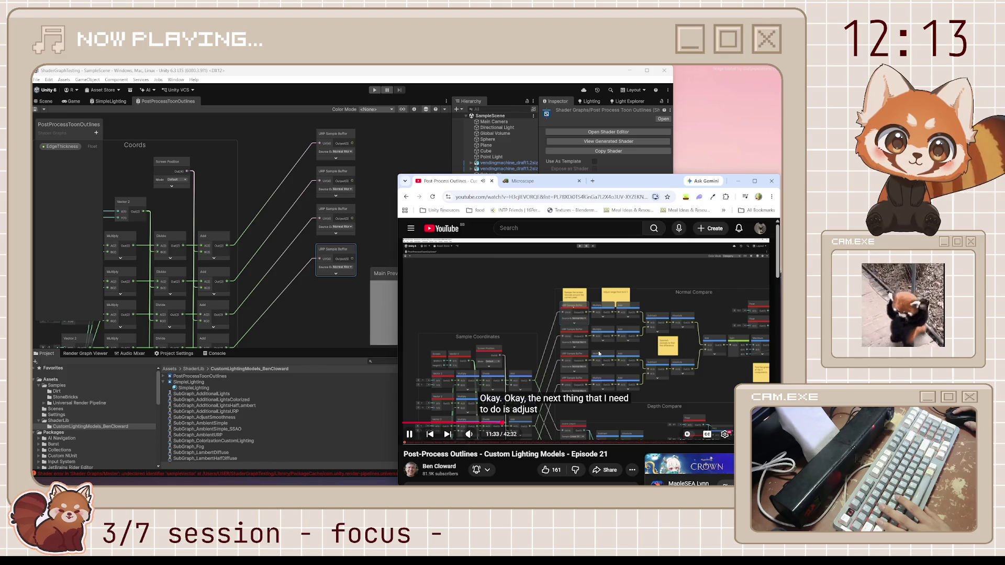
{"action": "left_click", "coordinate": [599, 333]}
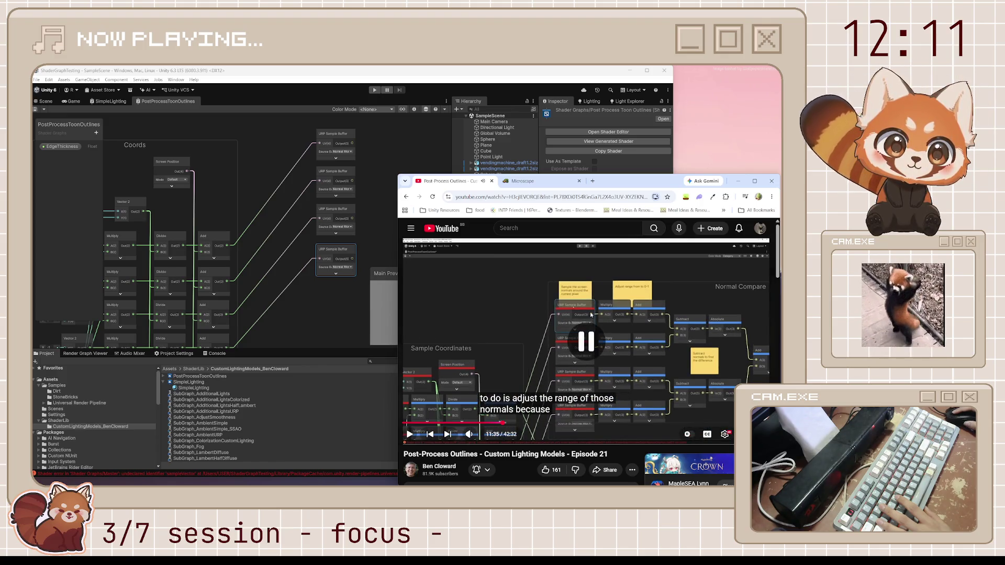
{"action": "left_click", "coordinate": [274, 214]}
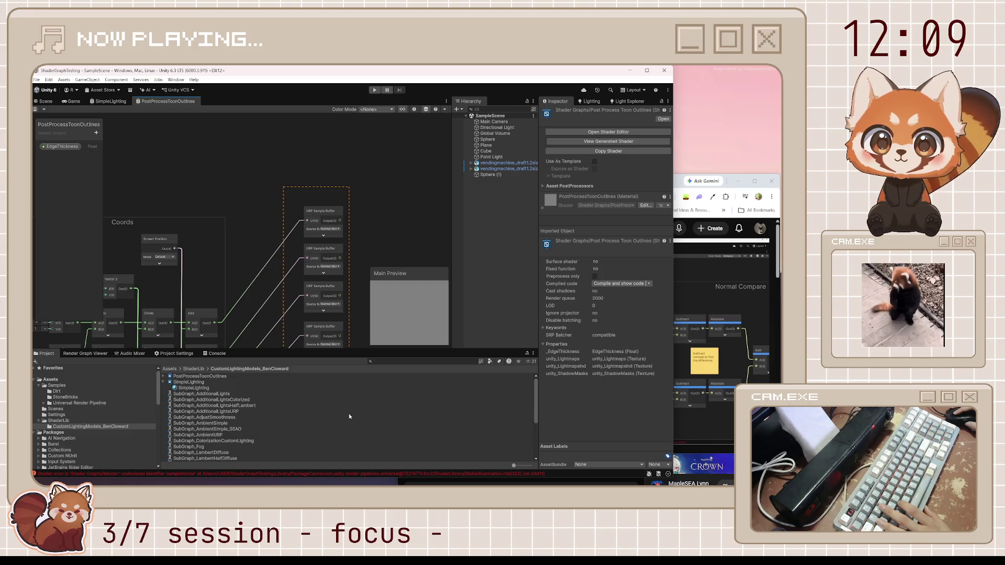
Add a small sticky note reading 'Sample normals of the pixels' above the four URP Sample Buffer nodes, then save.
{"action": "left_click_drag", "start_coordinate": [348, 413], "coordinate": [353, 230]}
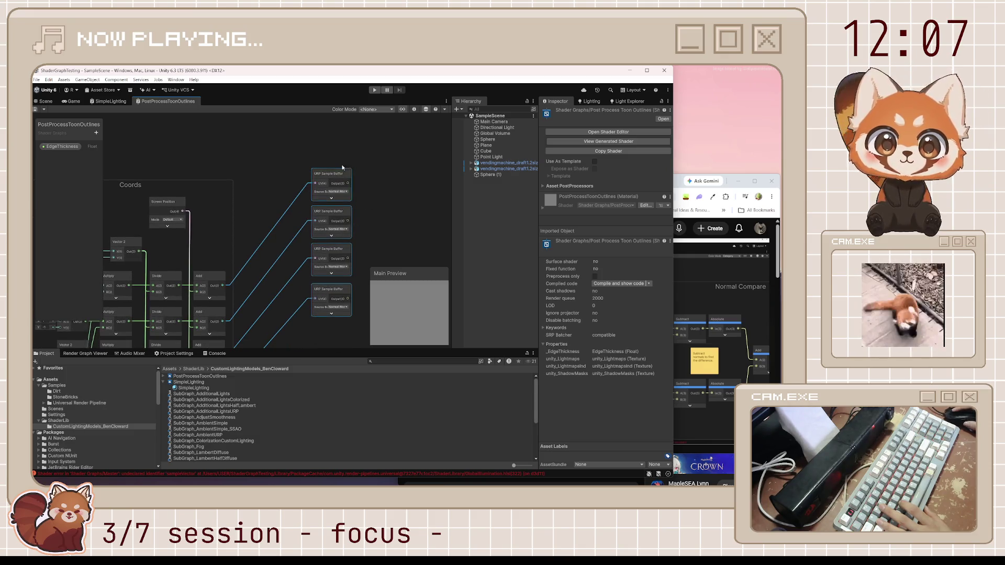
{"action": "right_click", "coordinate": [330, 152]}
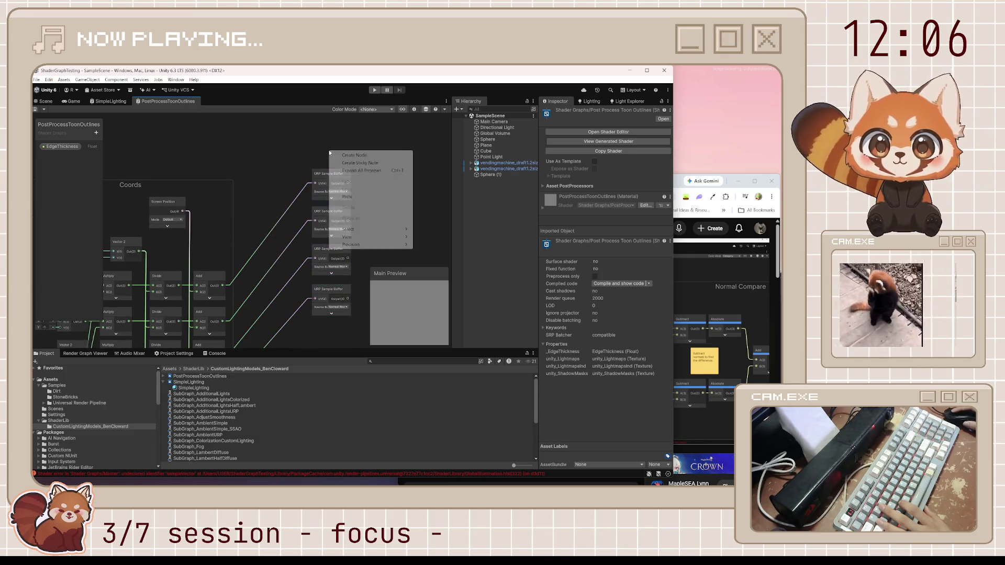
{"action": "left_click", "coordinate": [369, 162]}
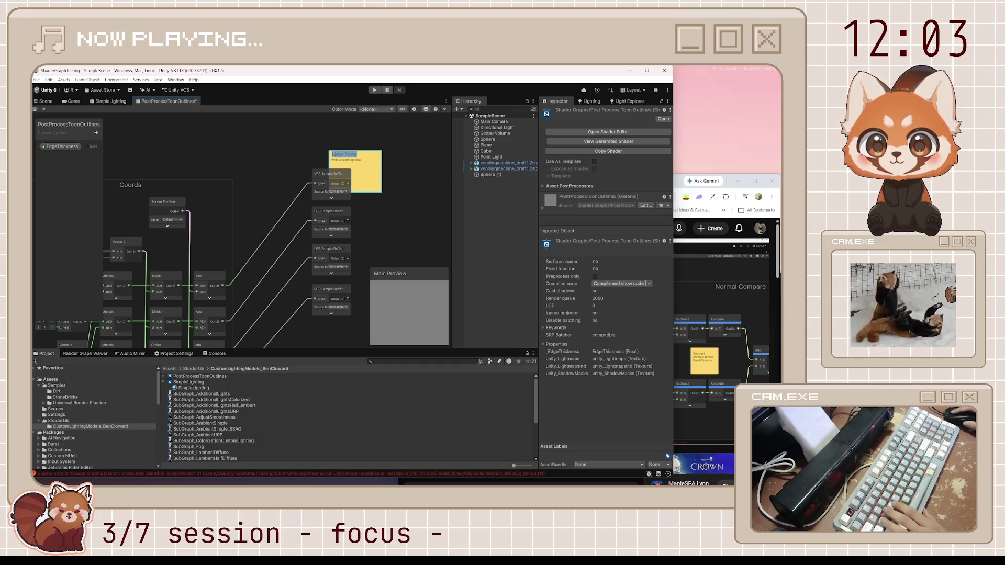
{"action": "type", "text": "Sample norma"}
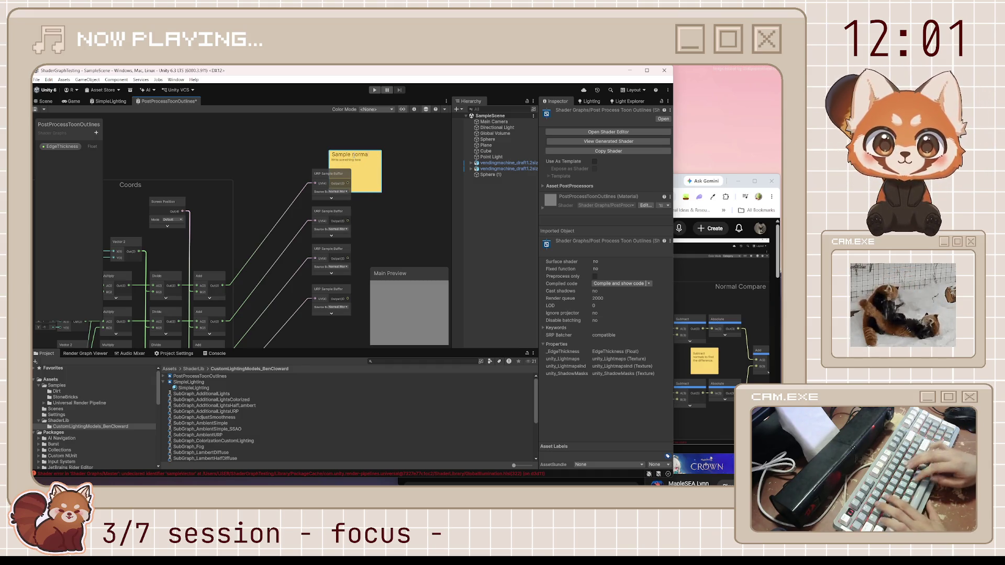
{"action": "type", "text": "ls"}
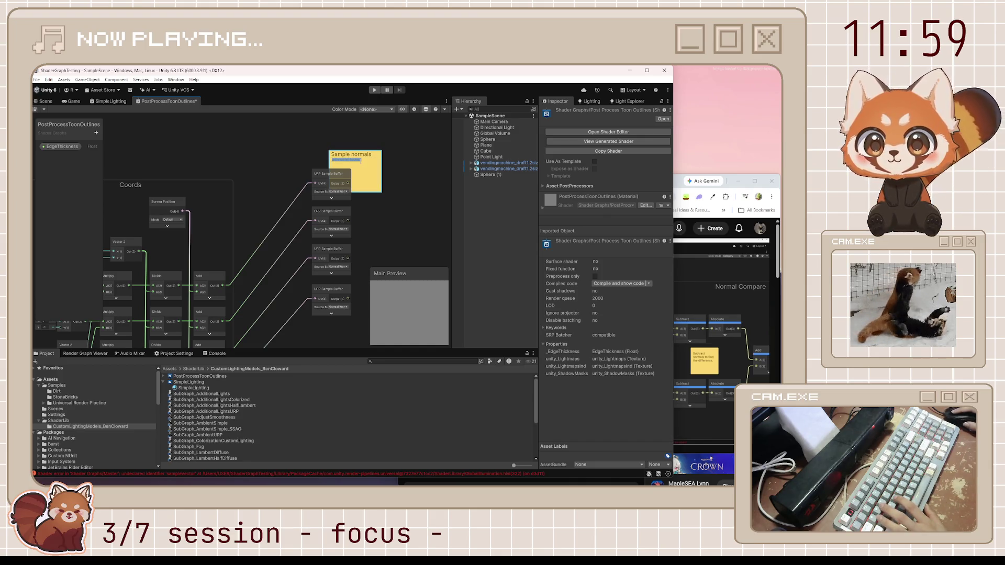
{"action": "type", "text": "of the pixels"}
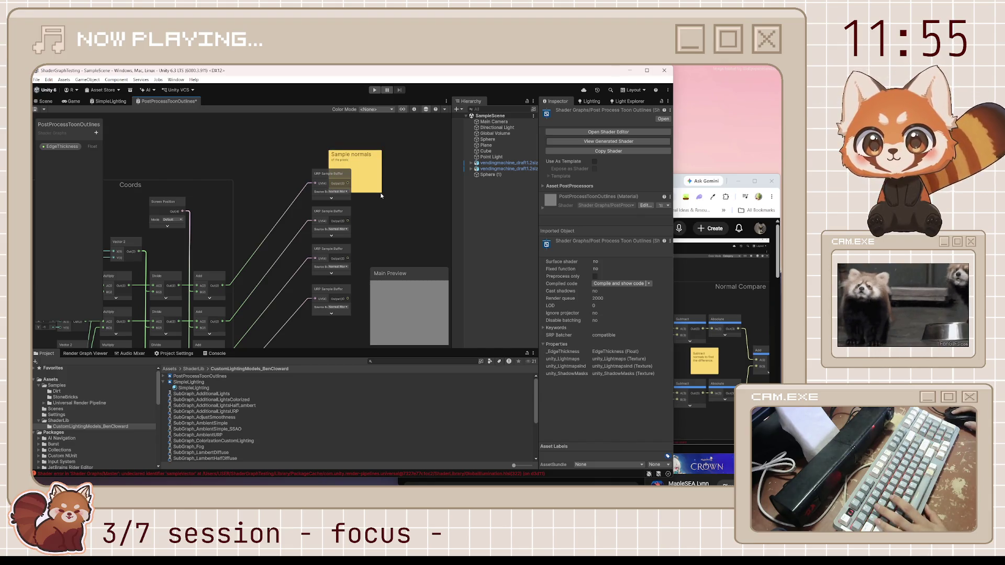
{"action": "left_click_drag", "start_coordinate": [381, 192], "coordinate": [365, 162]}
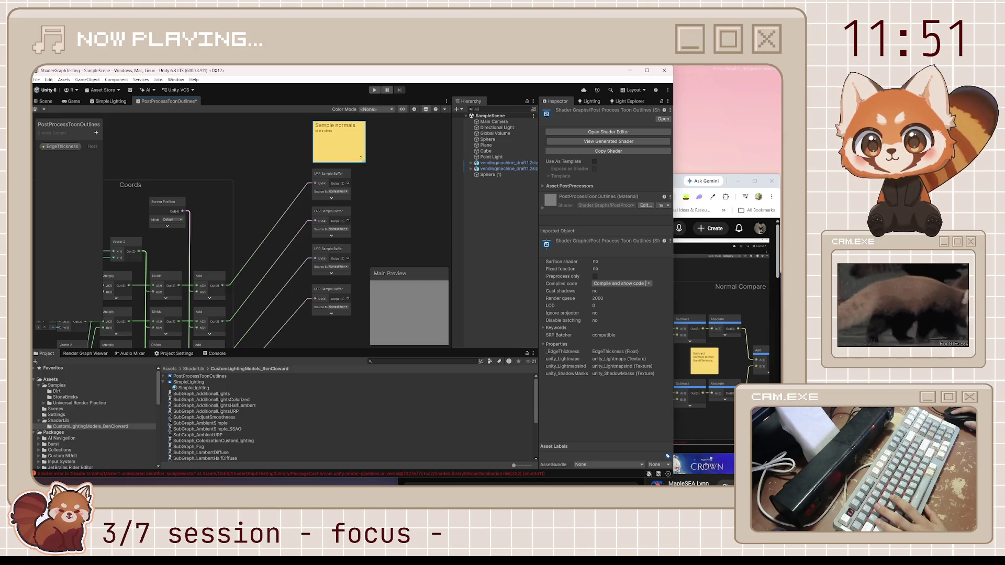
{"action": "mouse_move", "coordinate": [361, 158]}
{"action": "left_mouse_down"}
{"action": "mouse_move", "coordinate": [334, 145]}
{"action": "mouse_move", "coordinate": [332, 185]}
{"action": "mouse_move", "coordinate": [337, 176]}
{"action": "left_mouse_up"}
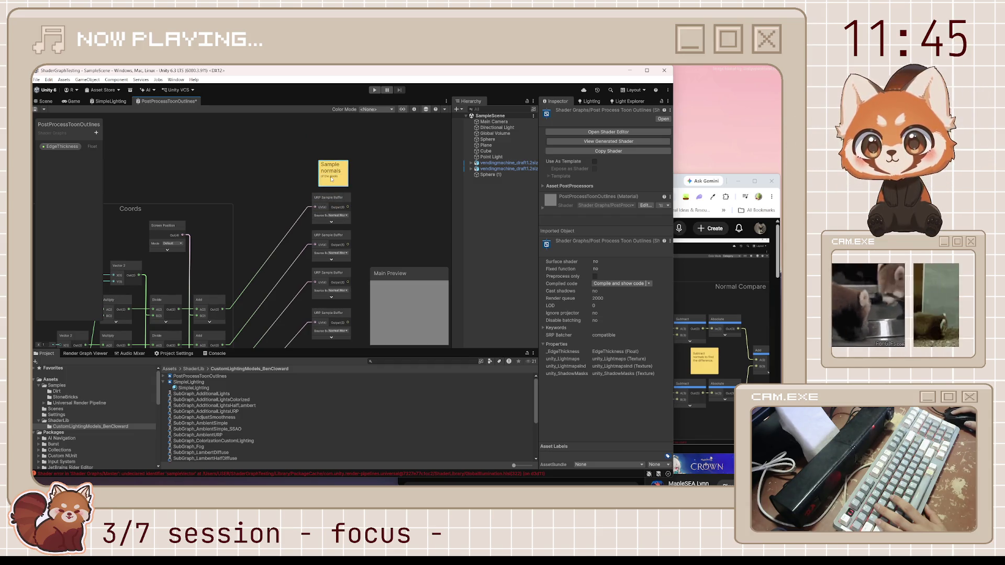
{"action": "key", "text": "ctrl+s"}
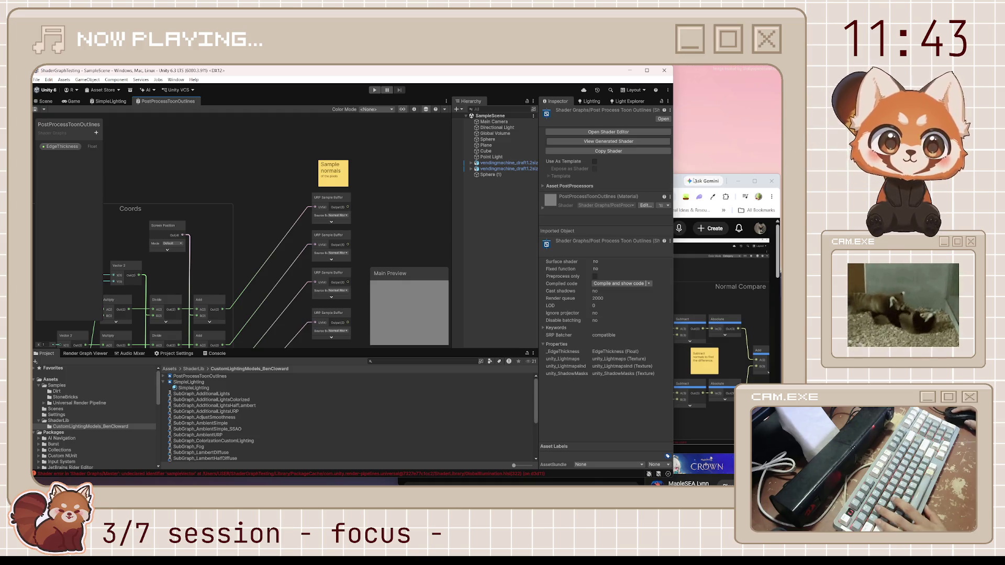
Insert 'neighbouring' into the sticky note's text to match the tutorial.
{"action": "left_click", "coordinate": [681, 178]}
{"action": "mouse_move", "coordinate": [600, 338]}
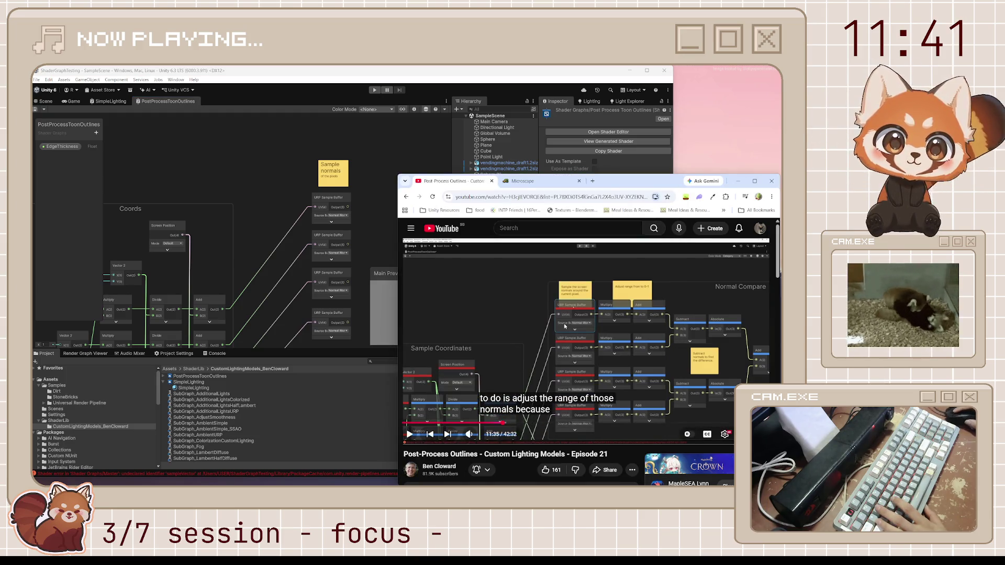
{"action": "double_click", "coordinate": [330, 176]}
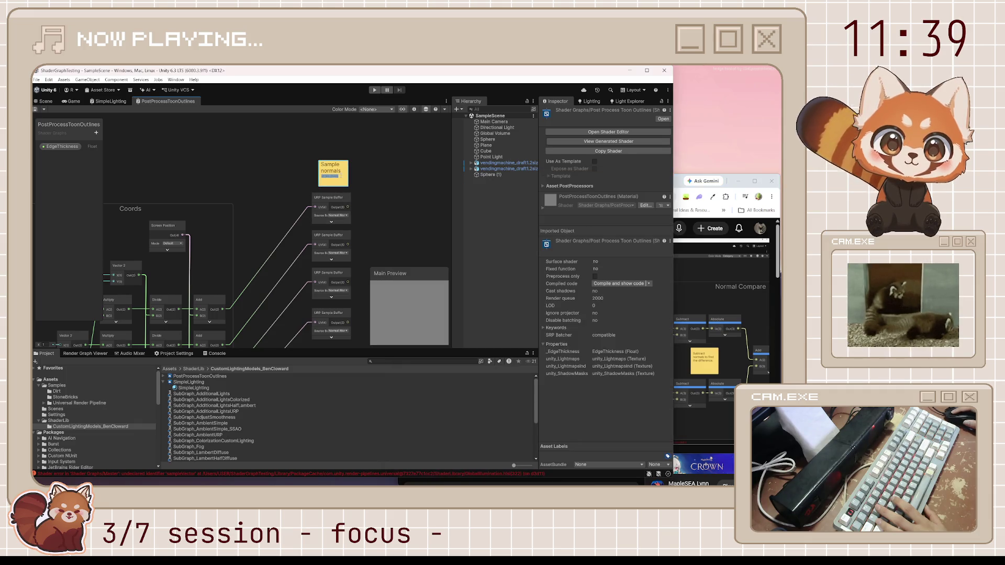
{"action": "type", "text": "neighbouring pixels"}
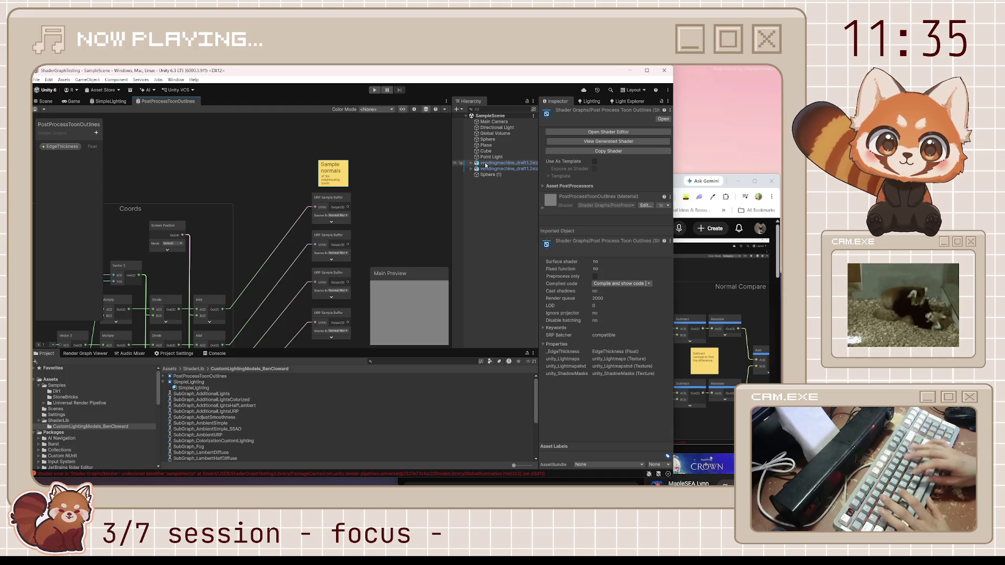
{"action": "left_click", "coordinate": [407, 209]}
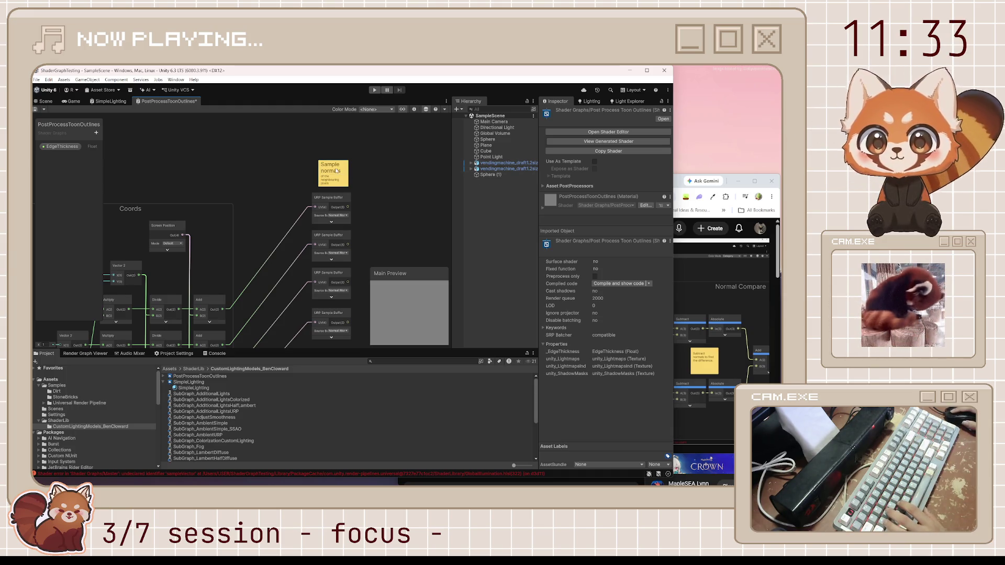
Clear the sticky note's 'Sample' title while checking the tutorial.
{"action": "left_click", "coordinate": [677, 181]}
{"action": "left_click", "coordinate": [563, 313]}
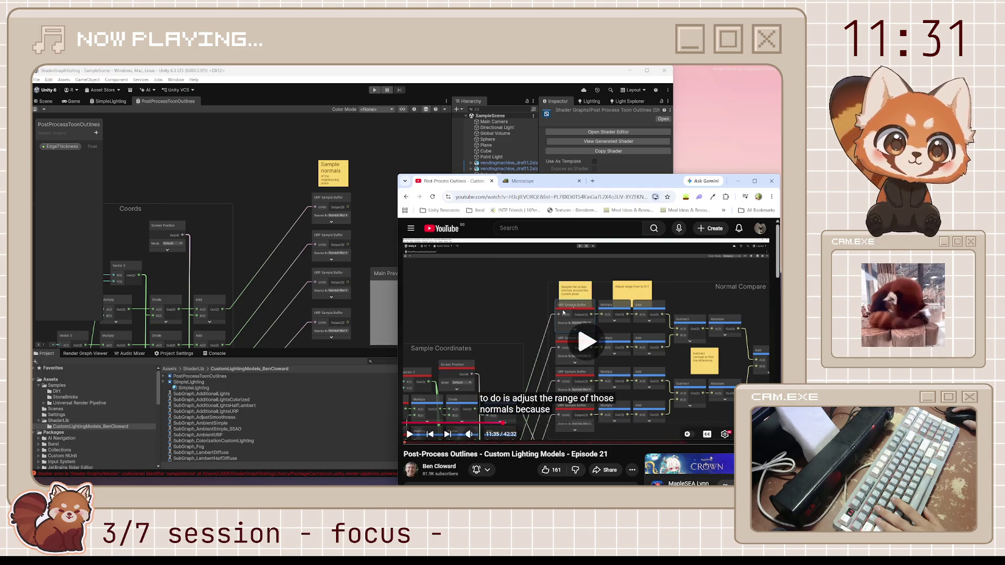
{"action": "left_click", "coordinate": [517, 310]}
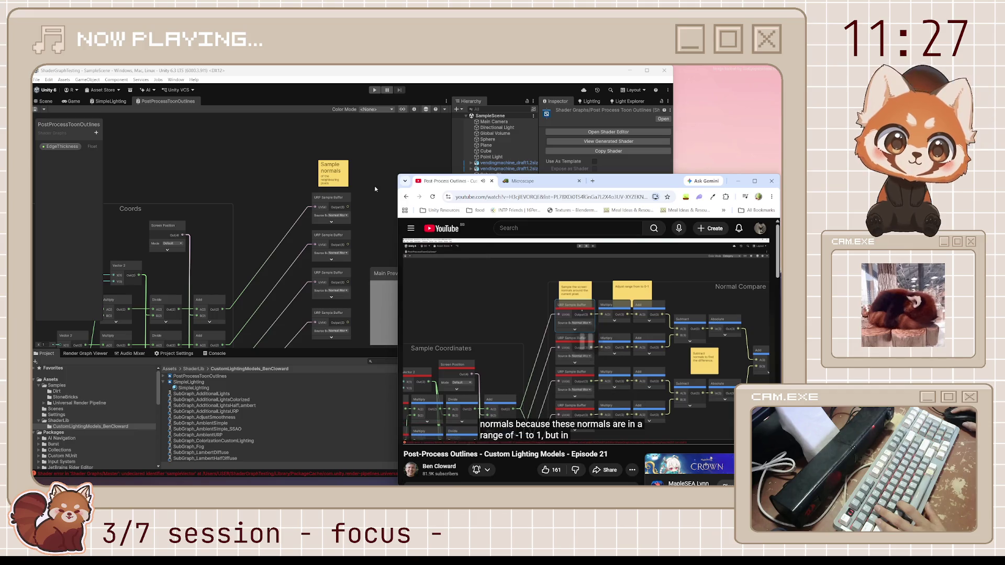
{"action": "double_click", "coordinate": [341, 171]}
{"action": "key", "text": "BackSpace"}
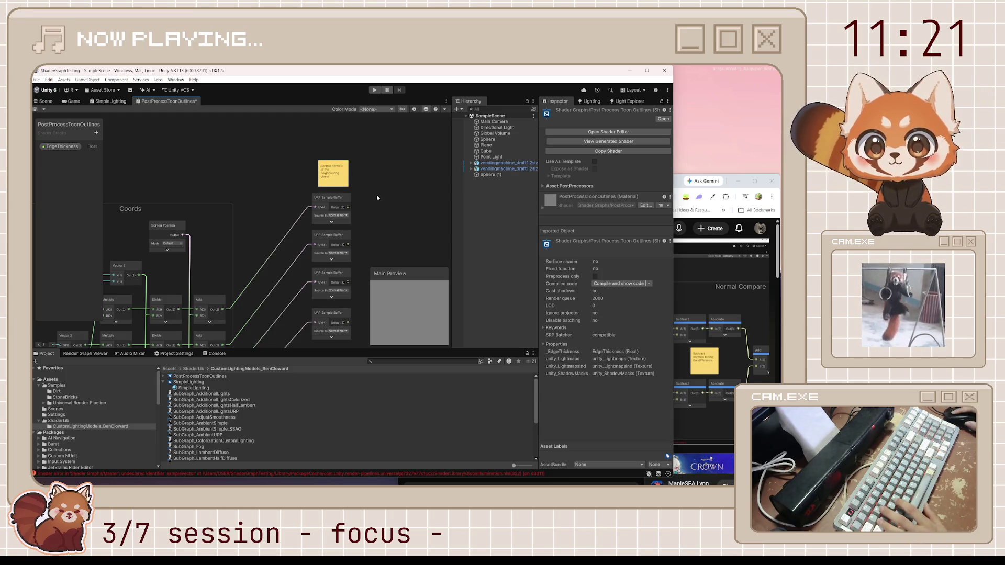
{"action": "left_click_drag", "start_coordinate": [389, 195], "coordinate": [337, 195]}
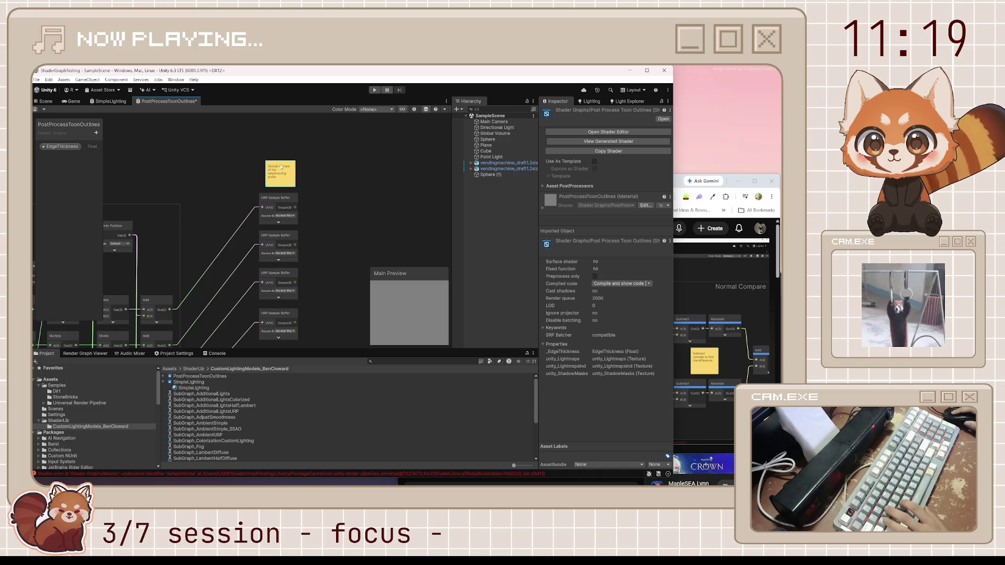
Duplicate the sticky note, retype it as 'Adjust range from 0 - 1', and widen it to one line.
{"action": "key", "text": "alt+Tab"}
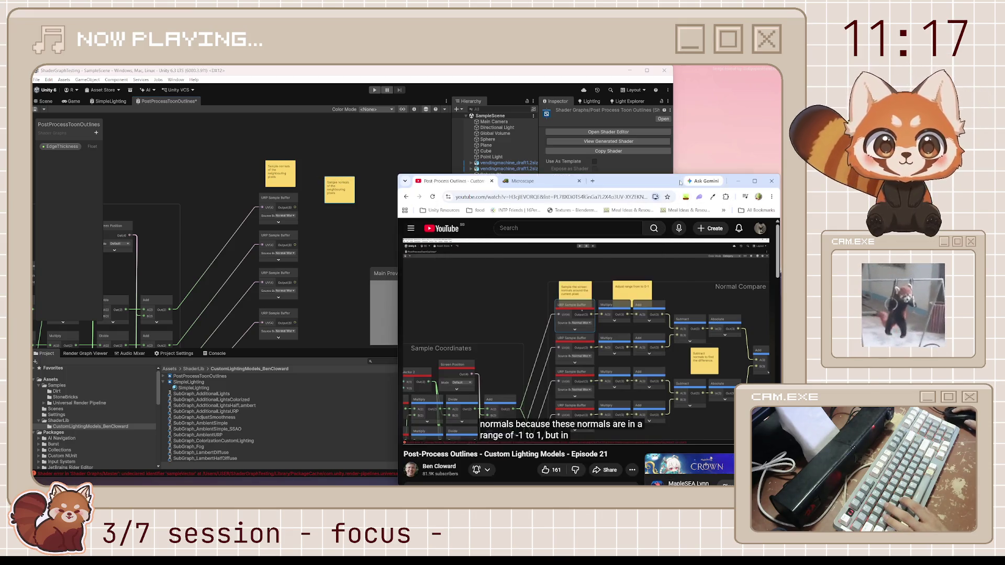
{"action": "left_click", "coordinate": [349, 189]}
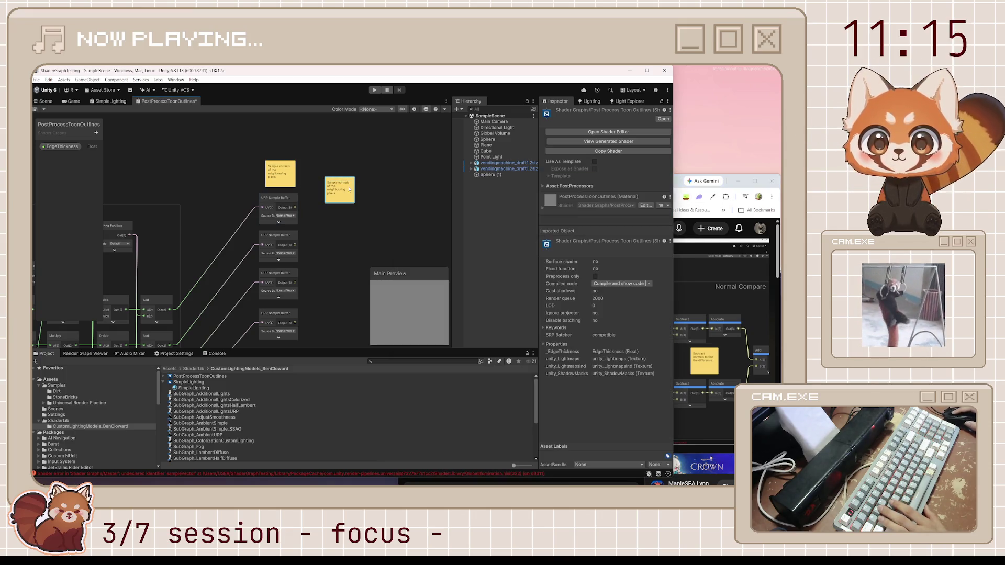
{"action": "type", "text": "Adjust range from 0 - 1"}
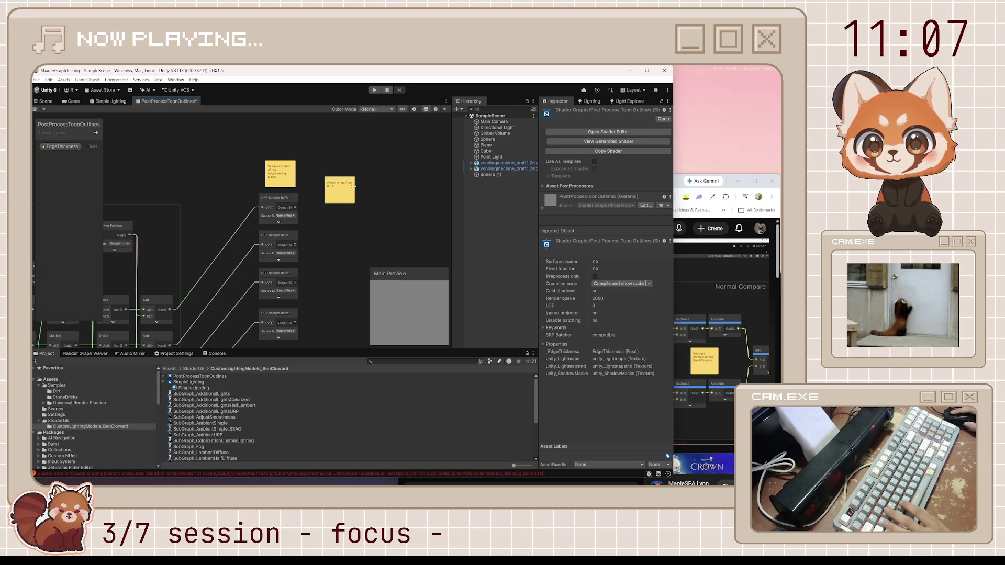
{"action": "mouse_move", "coordinate": [355, 189]}
{"action": "left_mouse_down"}
{"action": "mouse_move", "coordinate": [375, 184]}
{"action": "mouse_move", "coordinate": [341, 188]}
{"action": "mouse_move", "coordinate": [331, 203]}
{"action": "left_mouse_up"}
{"action": "left_click", "coordinate": [682, 186]}
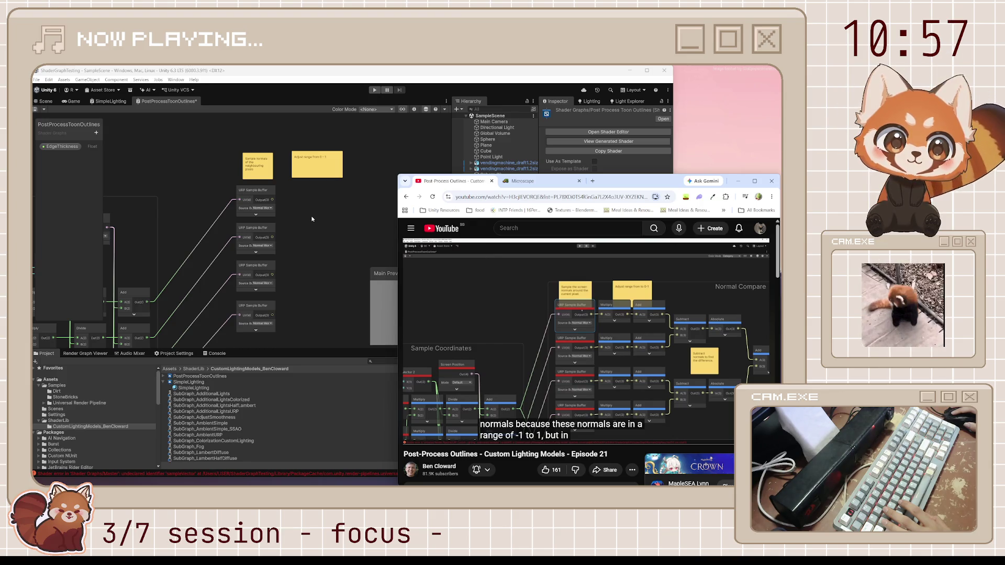
{"action": "left_click", "coordinate": [294, 215]}
{"action": "key", "text": "space"}
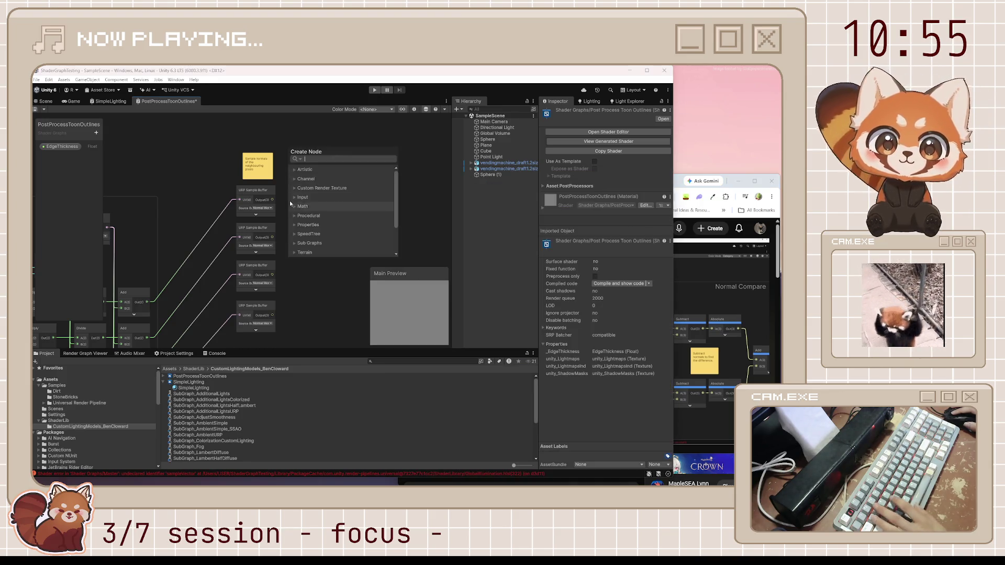
Add a Multiply node and an Add node, both with previews collapsed.
{"action": "type", "text": "multi"}
{"action": "key", "text": "Return"}
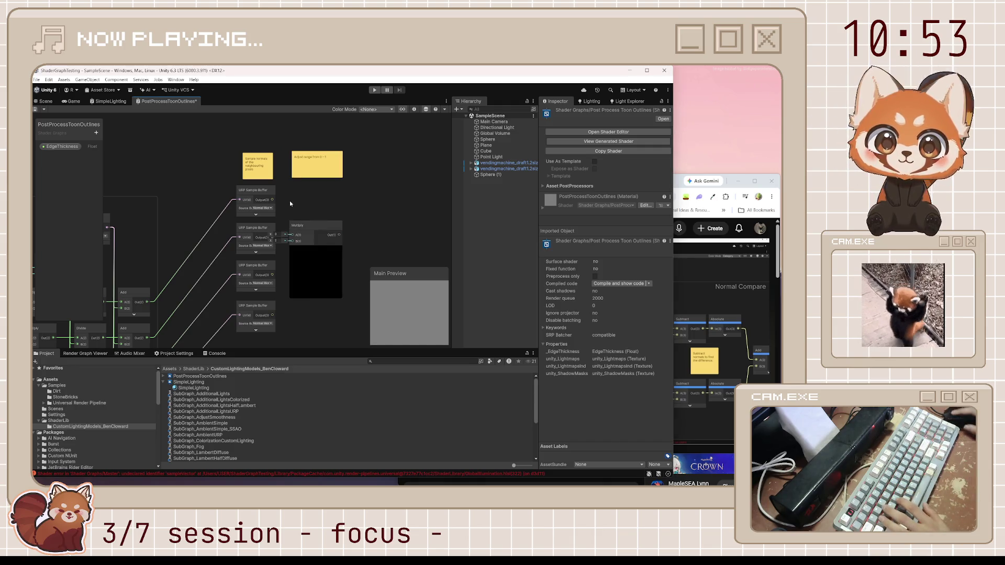
{"action": "left_click", "coordinate": [304, 295]}
{"action": "key", "text": "space"}
{"action": "type", "text": "add"}
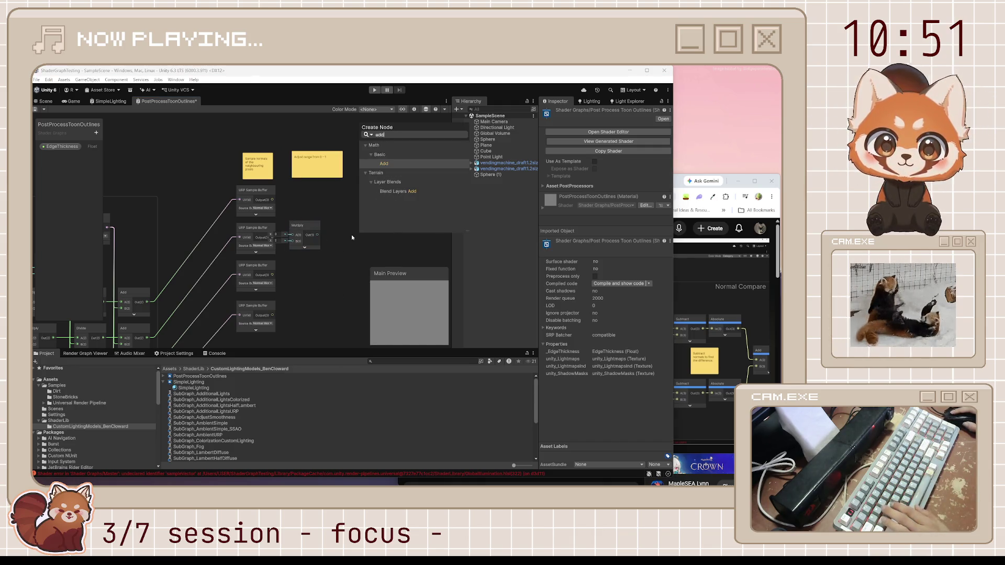
{"action": "key", "text": "Return"}
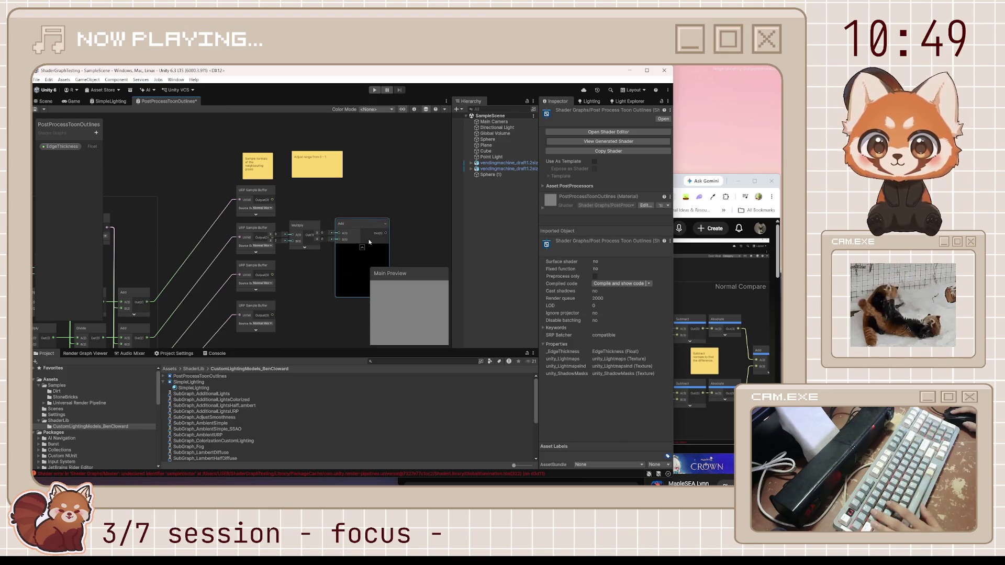
{"action": "left_click", "coordinate": [358, 248]}
Line the Multiply and Add nodes up side by side next to the top URP Sample Buffer.
{"action": "left_click_drag", "start_coordinate": [351, 230], "coordinate": [359, 232]}
{"action": "mouse_move", "coordinate": [300, 213]}
{"action": "left_mouse_down"}
{"action": "mouse_move", "coordinate": [369, 246]}
{"action": "mouse_move", "coordinate": [371, 193]}
{"action": "mouse_move", "coordinate": [365, 202]}
{"action": "left_mouse_up"}
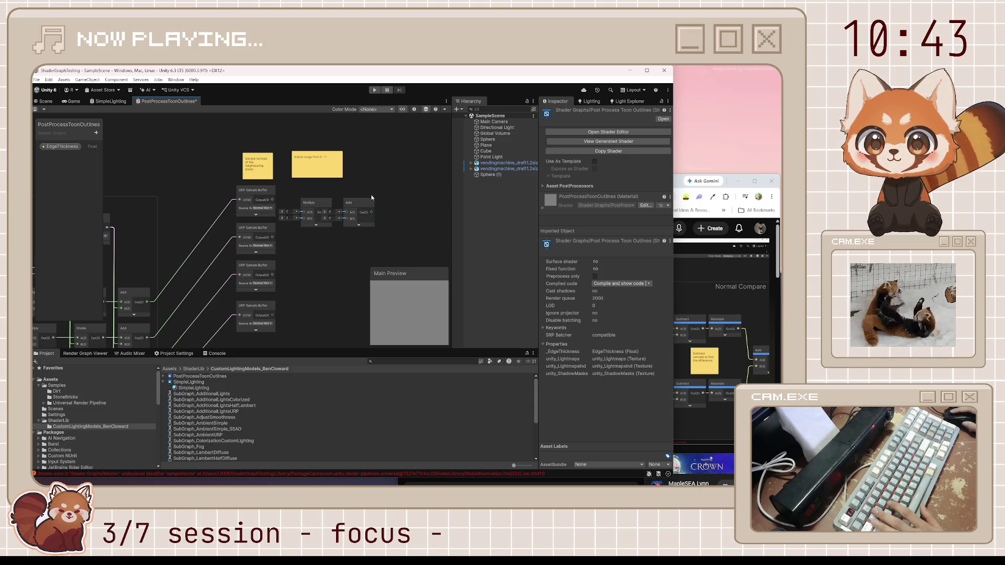
{"action": "left_click_drag", "start_coordinate": [306, 187], "coordinate": [406, 256]}
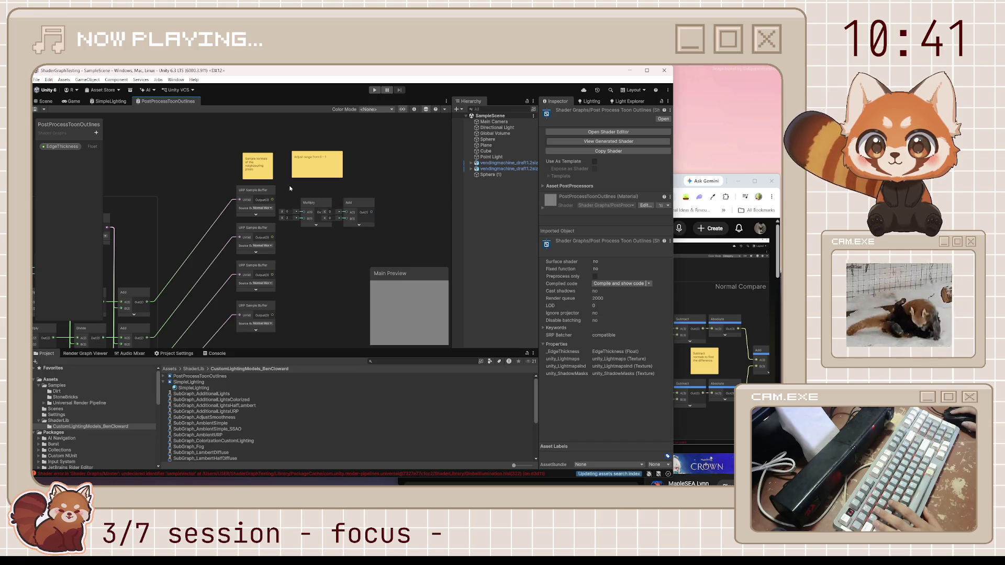
{"action": "left_click_drag", "start_coordinate": [287, 189], "coordinate": [394, 259]}
{"action": "left_click_drag", "start_coordinate": [356, 207], "coordinate": [352, 195]}
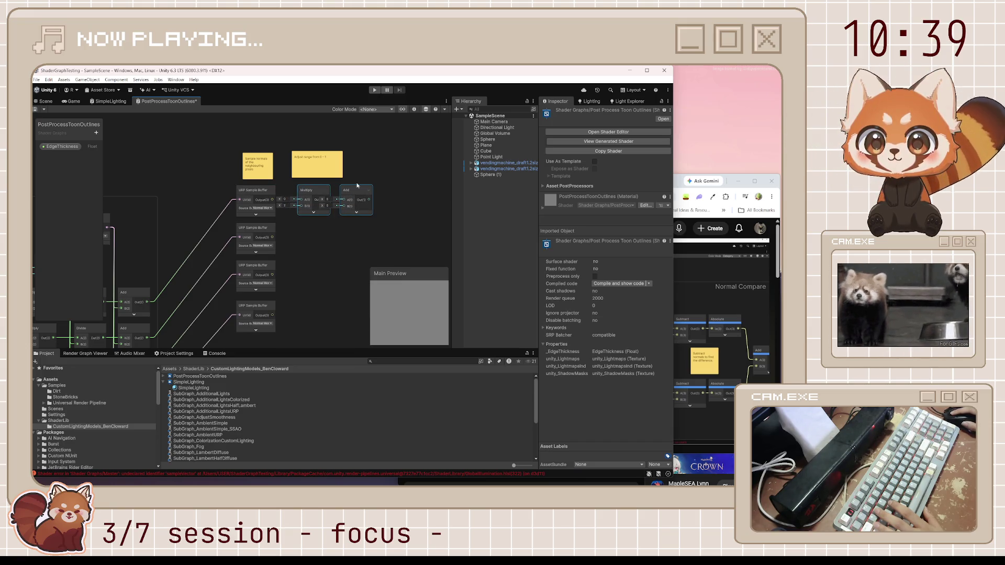
{"action": "left_click", "coordinate": [357, 185]}
{"action": "left_click", "coordinate": [679, 186]}
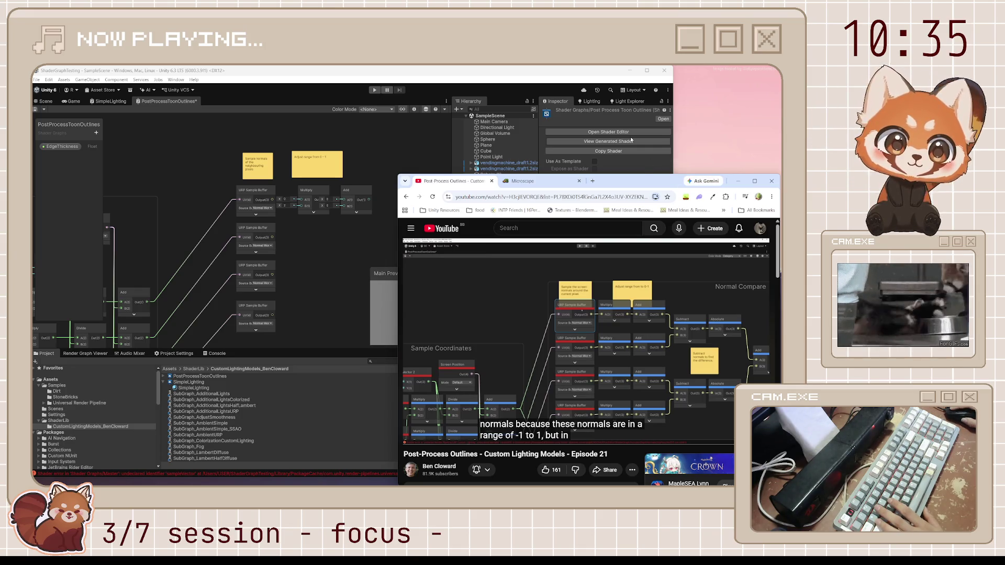
Play the tutorial to about 11:51, where normals are remapped by multiplying by 0.5 and adding 0.5.
{"action": "left_click", "coordinate": [624, 317]}
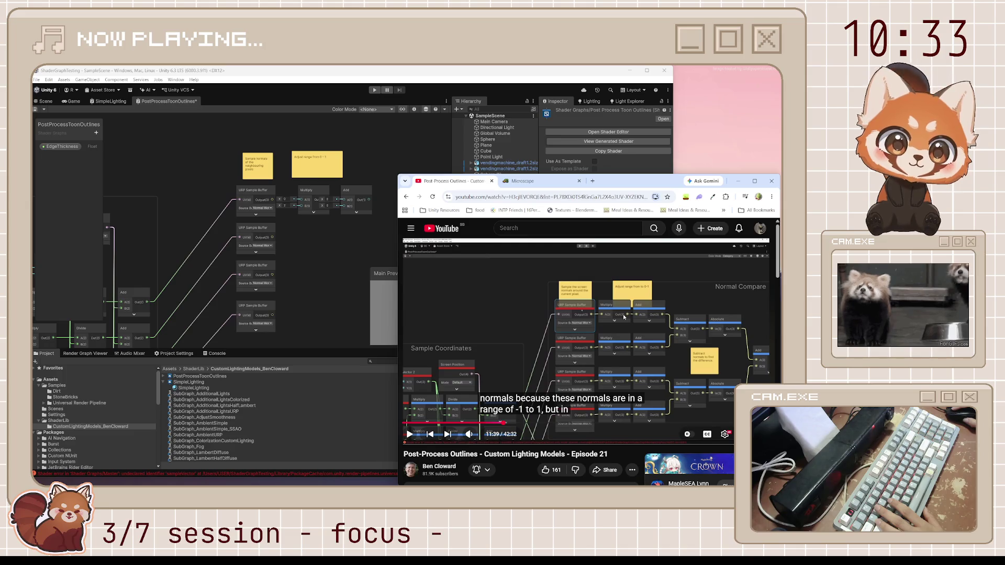
{"action": "left_click", "coordinate": [618, 339]}
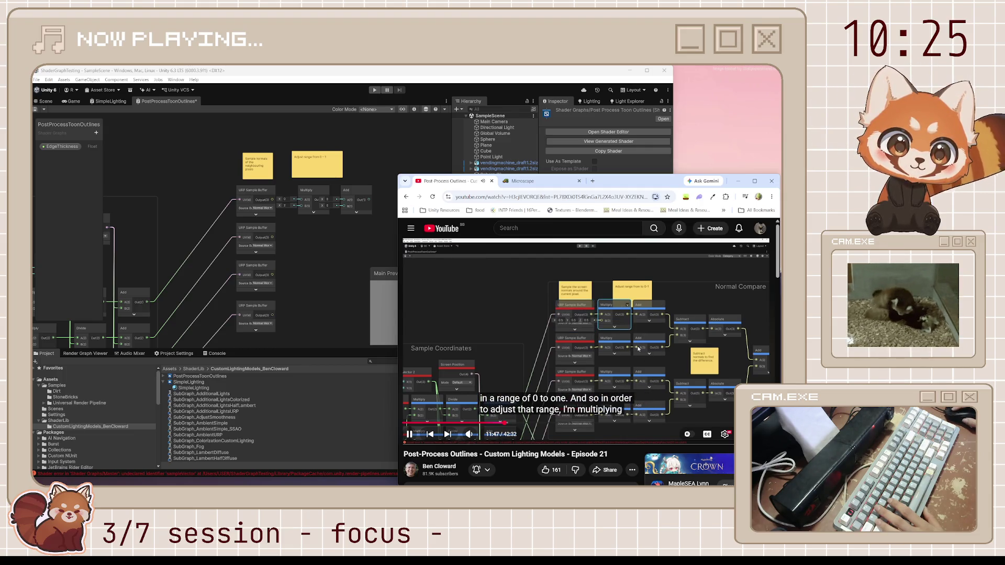
{"action": "left_click", "coordinate": [606, 339]}
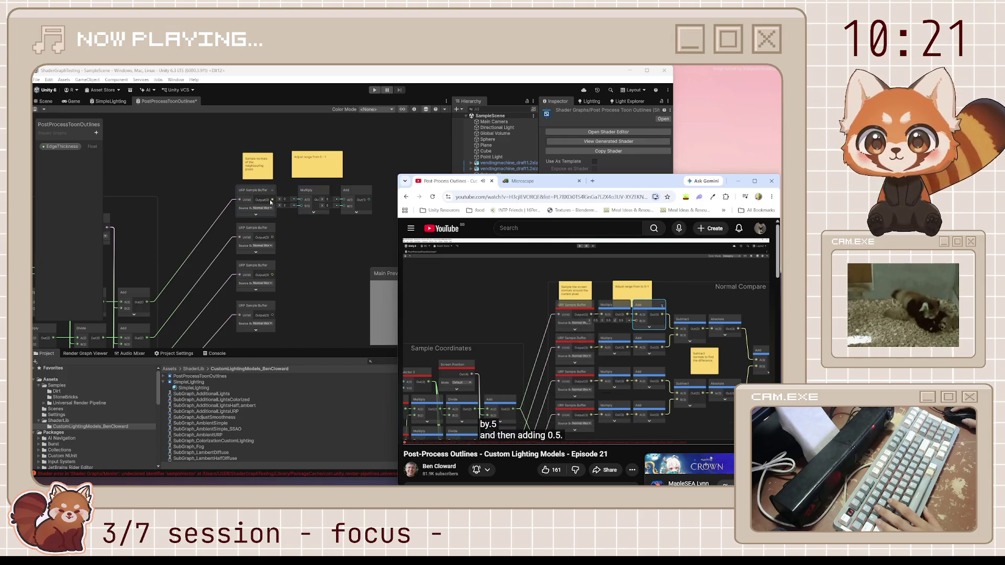
{"action": "left_click", "coordinate": [271, 202]}
{"action": "key", "text": "space"}
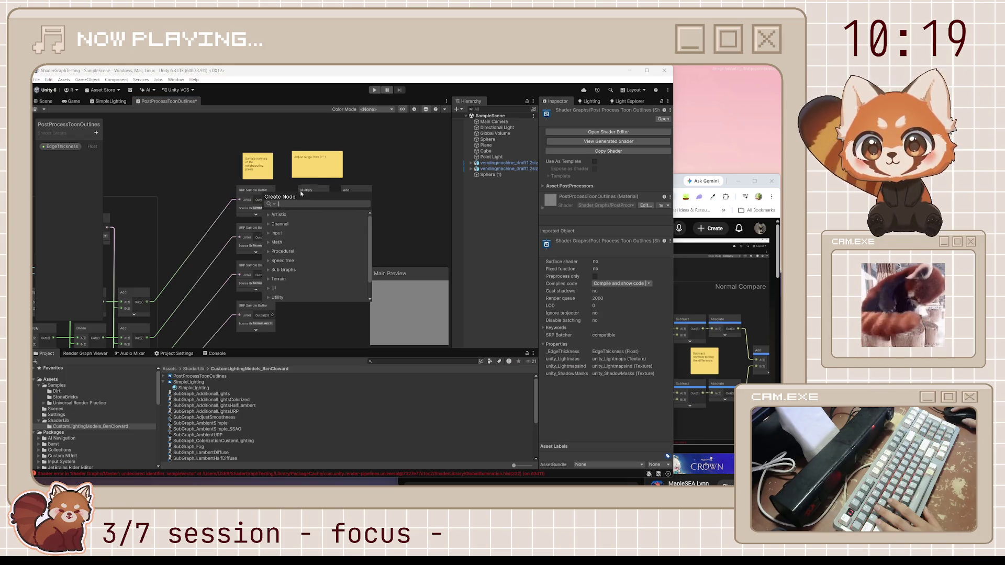
Enter 0.5 in Multiply's B and duplicate the Multiply/Add pair down beside the lower sample buffers.
{"action": "left_click", "coordinate": [301, 193]}
{"action": "type", "text": "0.5"}
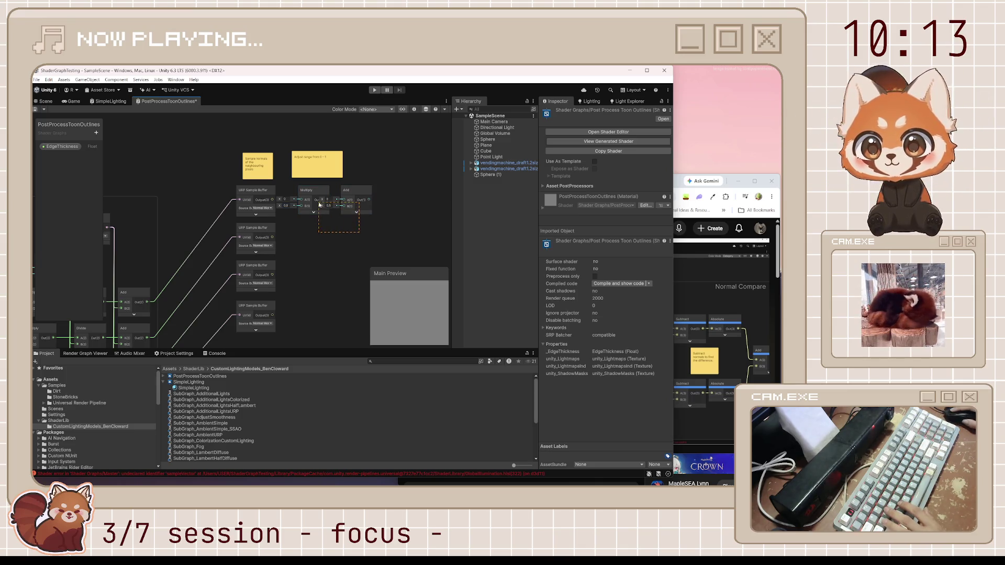
{"action": "left_click_drag", "start_coordinate": [320, 204], "coordinate": [319, 204]}
{"action": "key", "text": "ctrl+d"}
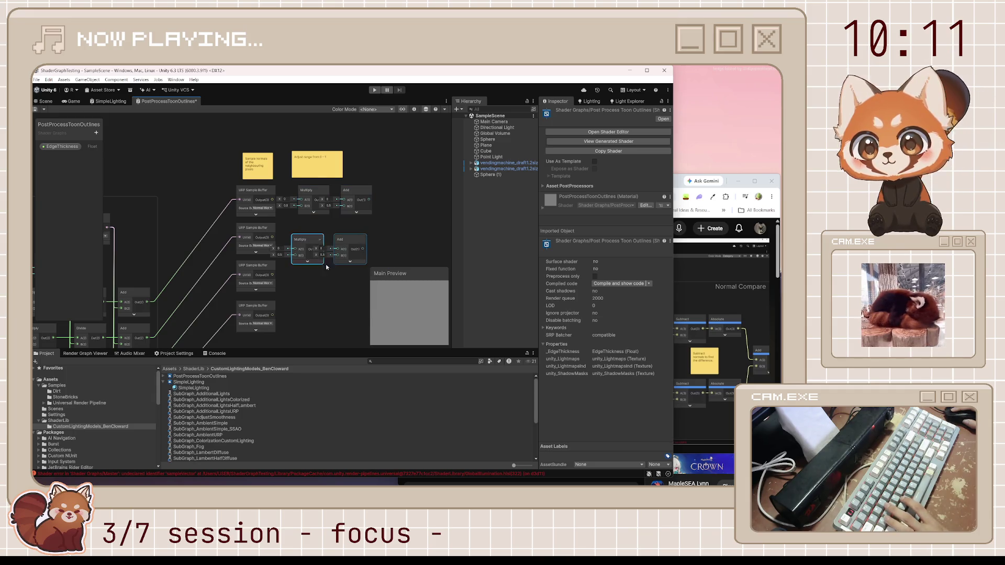
{"action": "left_click_drag", "start_coordinate": [319, 262], "coordinate": [320, 347]}
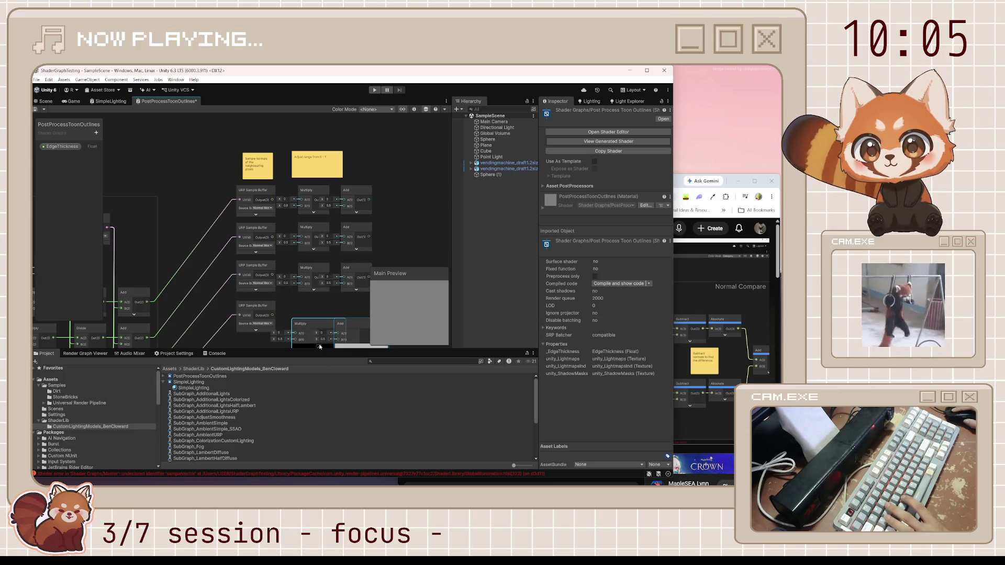
{"action": "left_click_drag", "start_coordinate": [311, 331], "coordinate": [316, 307]}
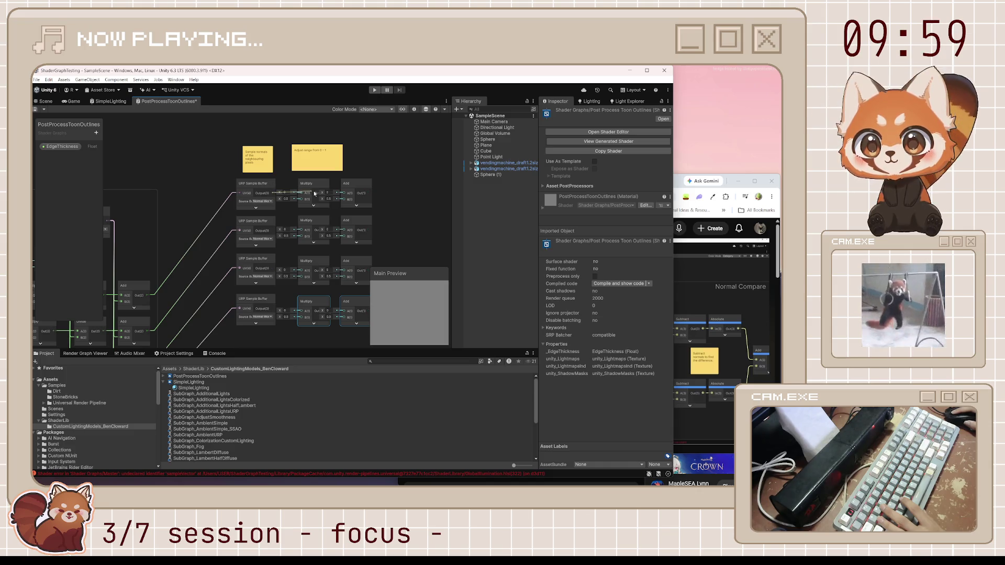
Set the top Multiply's B to 0.5 on every component.
{"action": "left_click", "coordinate": [272, 199]}
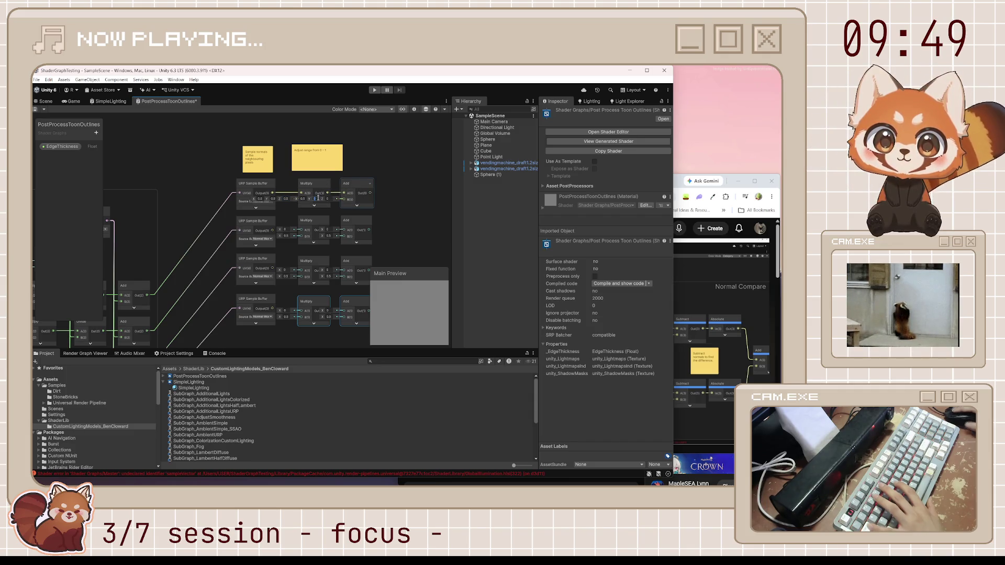
{"action": "type", "text": "0.5"}
{"action": "key", "text": "Tab"}
{"action": "type", "text": "0.5"}
{"action": "key", "text": "Return"}
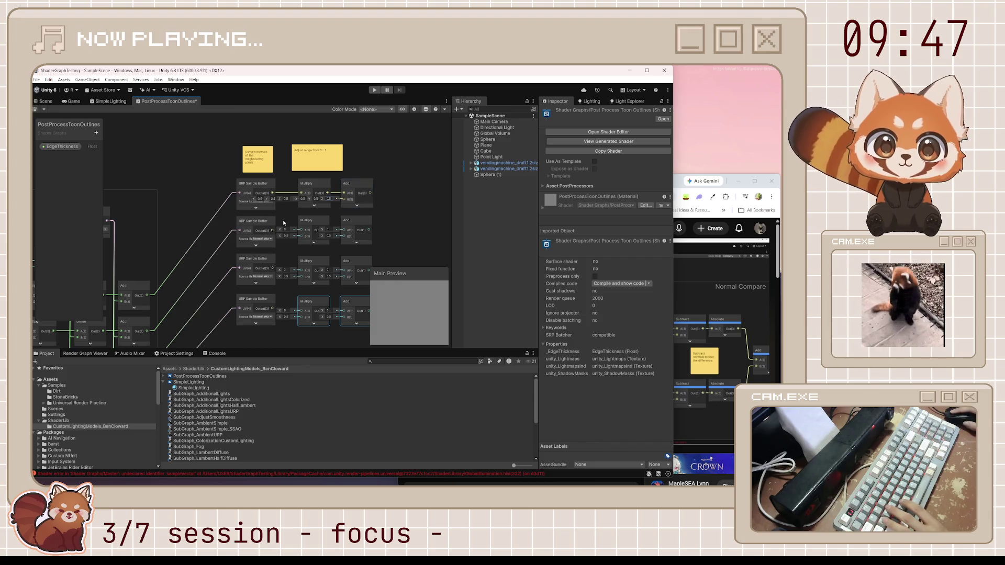
Delete the rows 2–4 copies and duplicate the top remap pair, feeding it from the second sample buffer.
{"action": "left_click_drag", "start_coordinate": [284, 222], "coordinate": [413, 322]}
{"action": "key", "text": "Delete"}
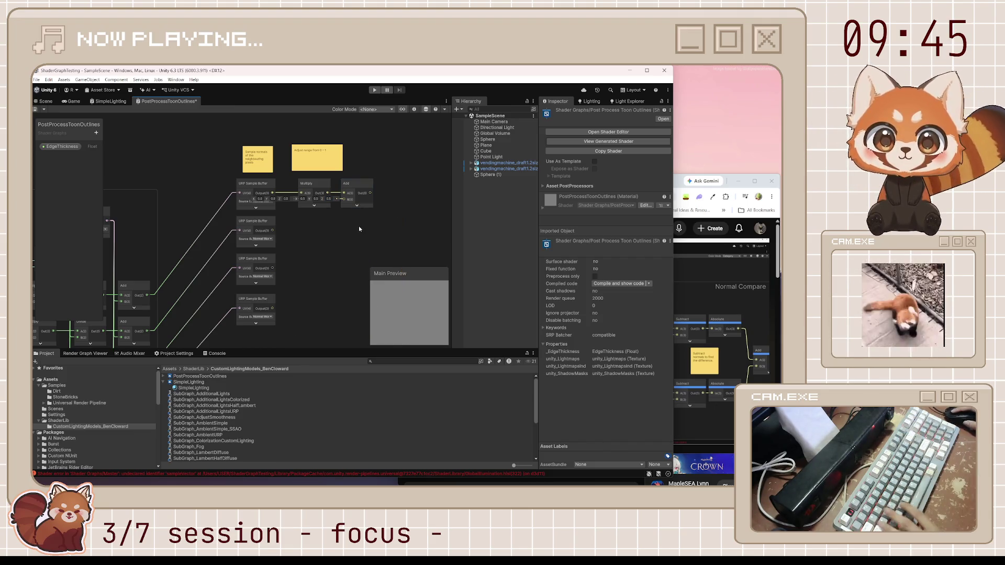
{"action": "scroll", "coordinate": [335, 209], "scroll_direction": "up", "scroll_amount": 2}
{"action": "left_click", "coordinate": [361, 173], "text": "shift"}
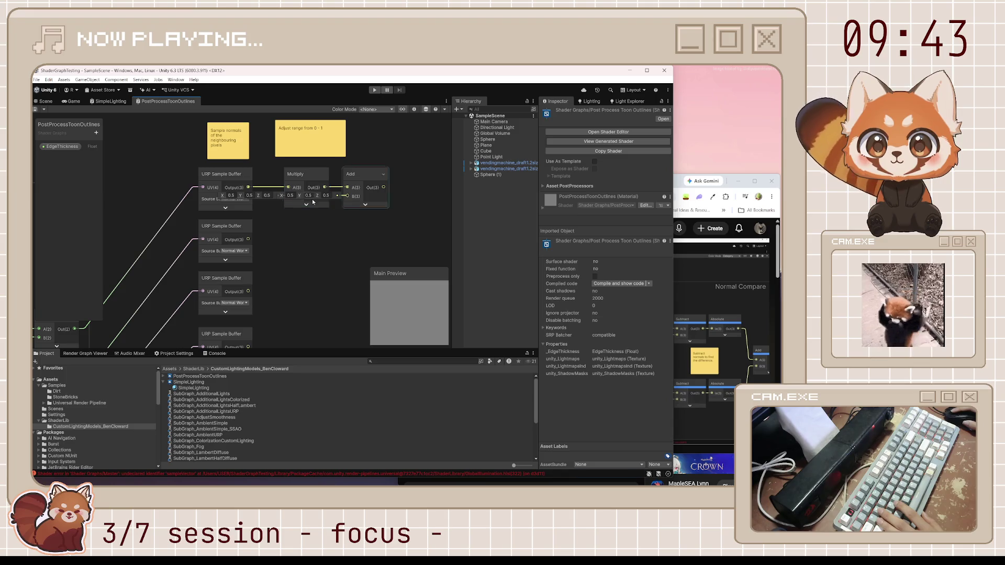
{"action": "key", "text": "ctrl+d"}
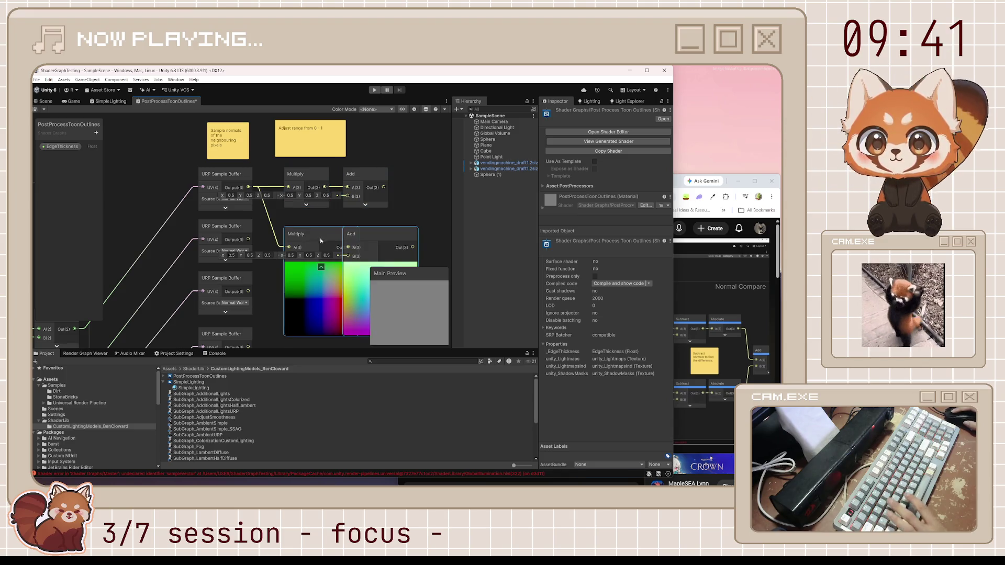
{"action": "left_click", "coordinate": [285, 249]}
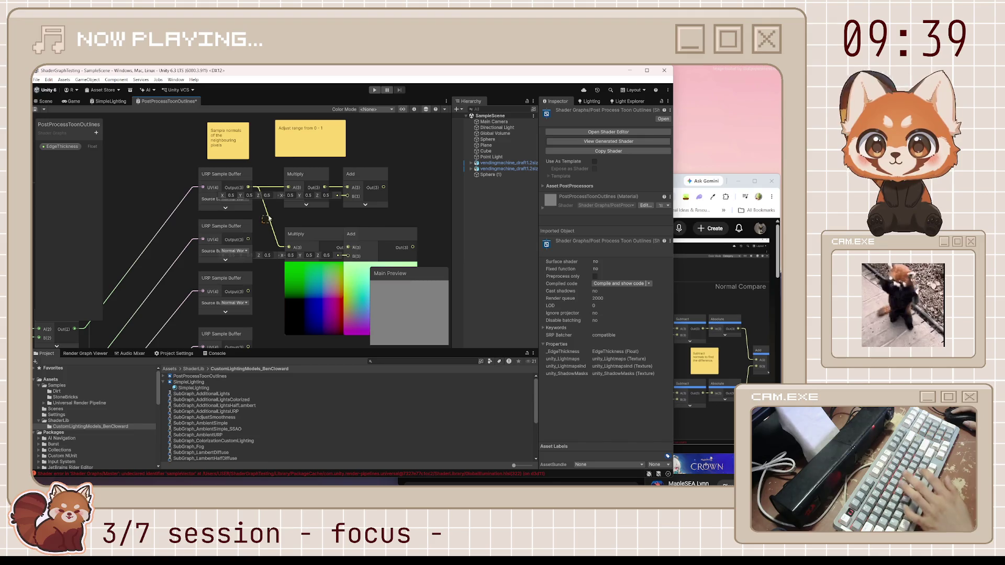
{"action": "key", "text": "Delete"}
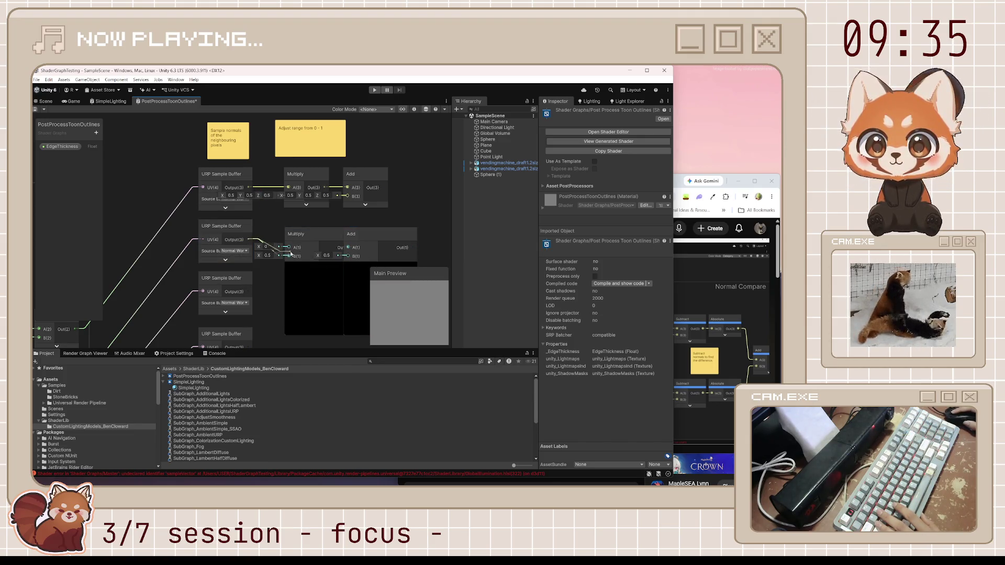
{"action": "left_click_drag", "start_coordinate": [291, 254], "coordinate": [289, 247]}
{"action": "left_click_drag", "start_coordinate": [389, 235], "coordinate": [408, 227]}
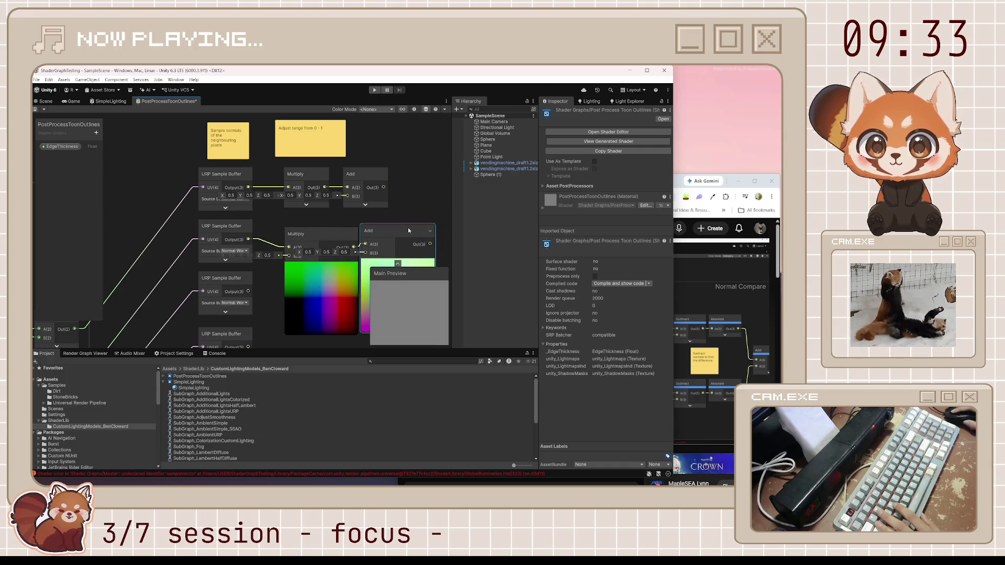
{"action": "scroll", "coordinate": [407, 227], "scroll_direction": "down", "scroll_amount": 2}
{"action": "left_click", "coordinate": [343, 261]}
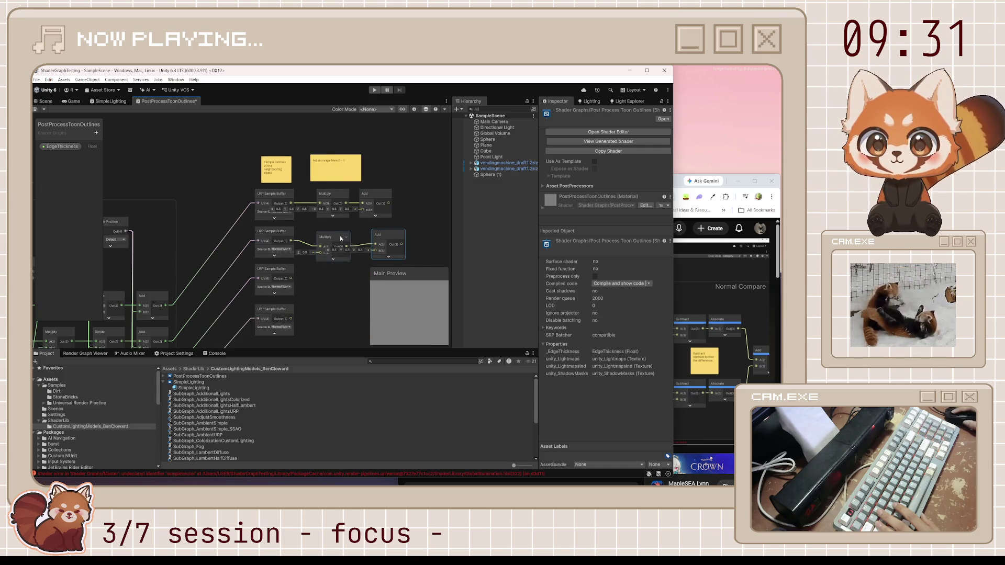
Place the second row's Add beside its Multiply and duplicate the pair toward the third sample buffer.
{"action": "left_click_drag", "start_coordinate": [382, 234], "coordinate": [374, 235]}
{"action": "left_click", "coordinate": [335, 233]}
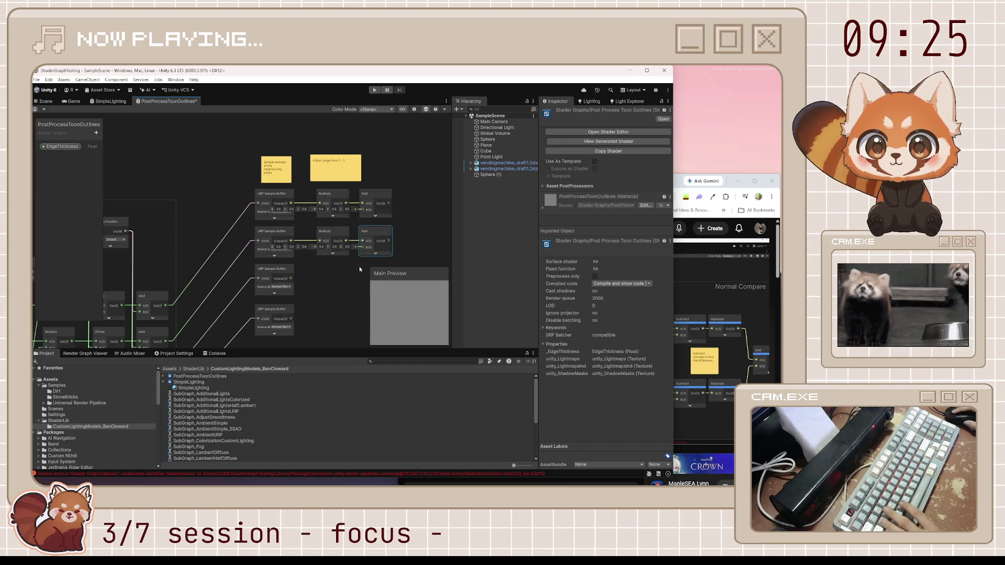
{"action": "scroll", "coordinate": [326, 231], "scroll_direction": "up", "scroll_amount": 3}
{"action": "left_click_drag", "start_coordinate": [283, 215], "coordinate": [314, 189]}
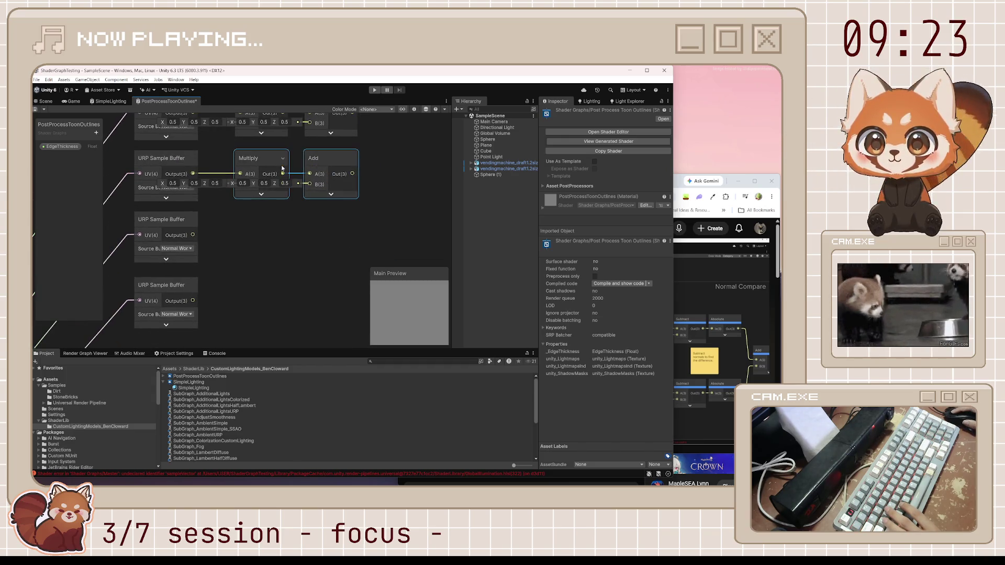
{"action": "key", "text": "ctrl+d"}
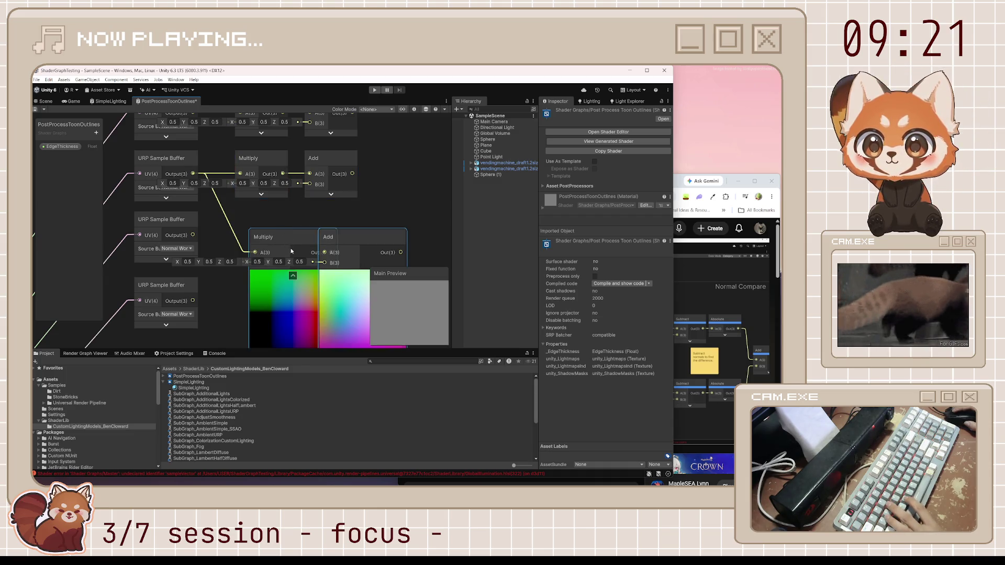
{"action": "left_click_drag", "start_coordinate": [281, 234], "coordinate": [266, 217]}
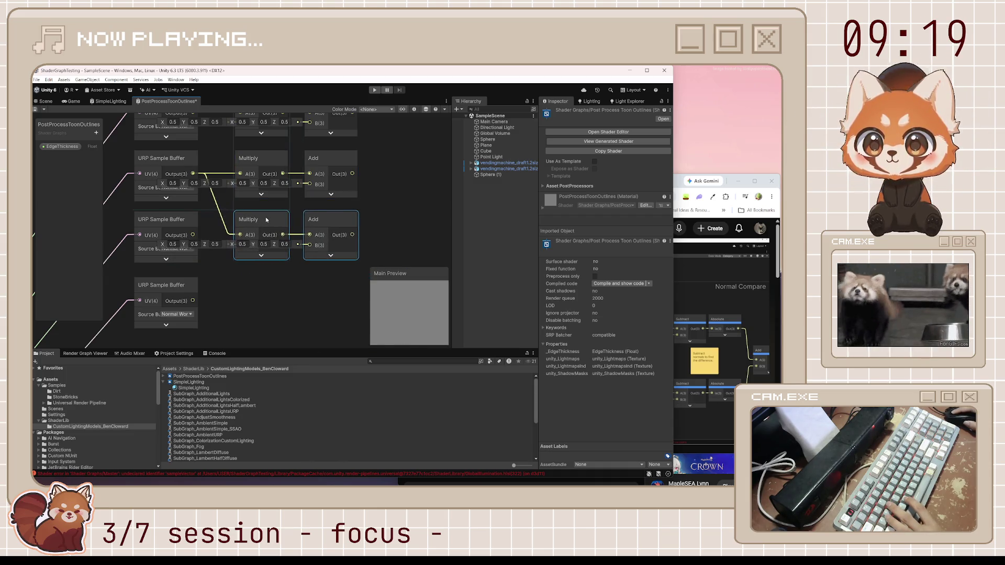
{"action": "key", "text": "ctrl+z"}
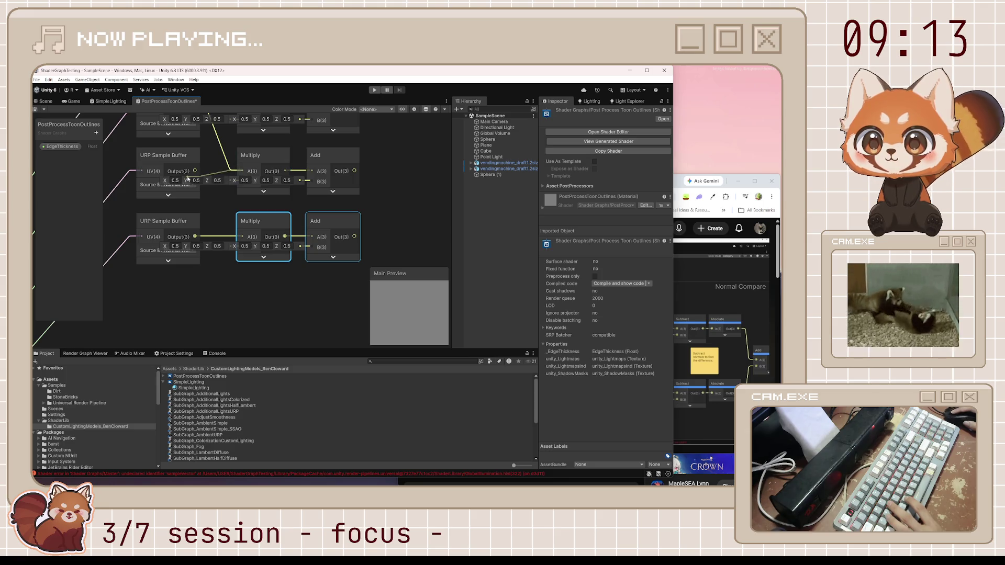
Shift the range sticky note above the remap nodes and save the graph.
{"action": "scroll", "coordinate": [192, 174], "scroll_direction": "down", "scroll_amount": 3}
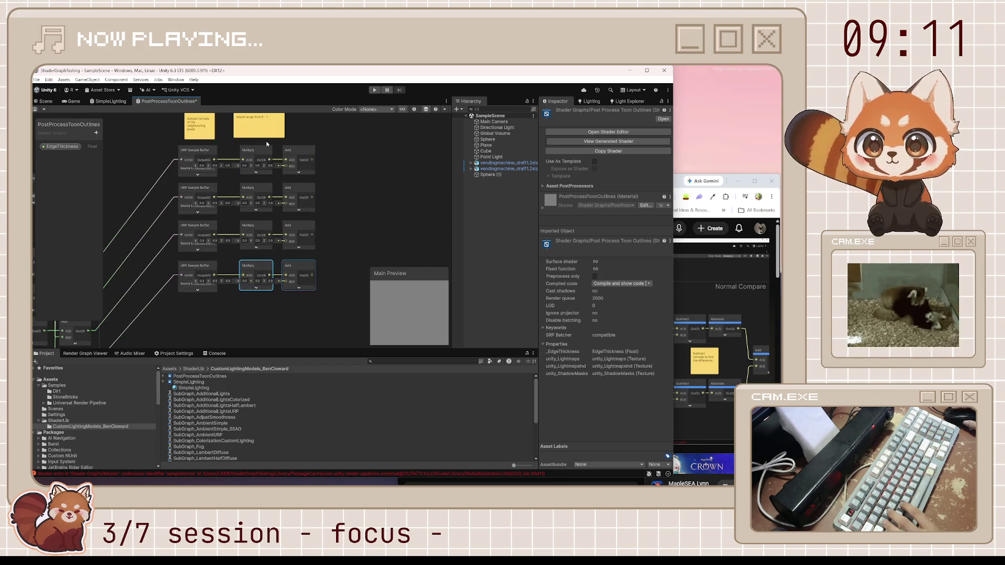
{"action": "left_click", "coordinate": [271, 166]}
{"action": "mouse_move", "coordinate": [271, 166]}
{"action": "left_mouse_down"}
{"action": "mouse_move", "coordinate": [280, 188]}
{"action": "mouse_move", "coordinate": [287, 177]}
{"action": "left_mouse_up"}
{"action": "key", "text": "ctrl+s"}
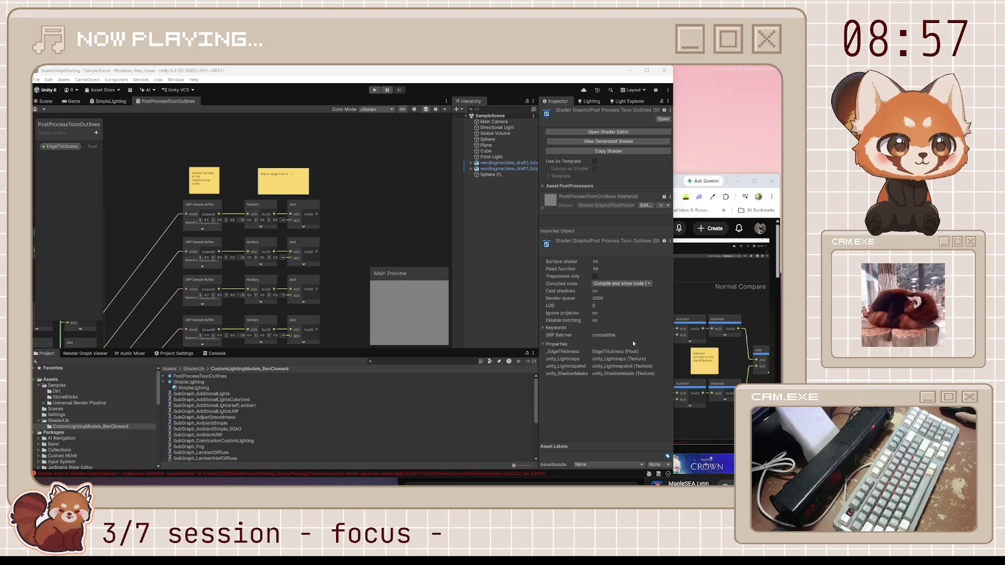
Play the tutorial to about 12:27, where neighbouring normals are subtracted and made absolute.
{"action": "left_click", "coordinate": [683, 182]}
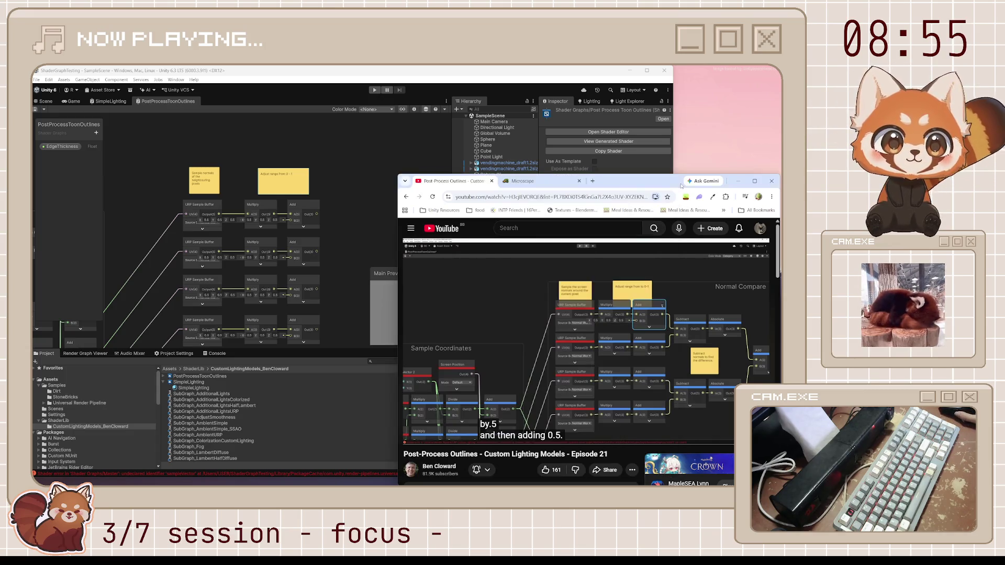
{"action": "left_click", "coordinate": [581, 327]}
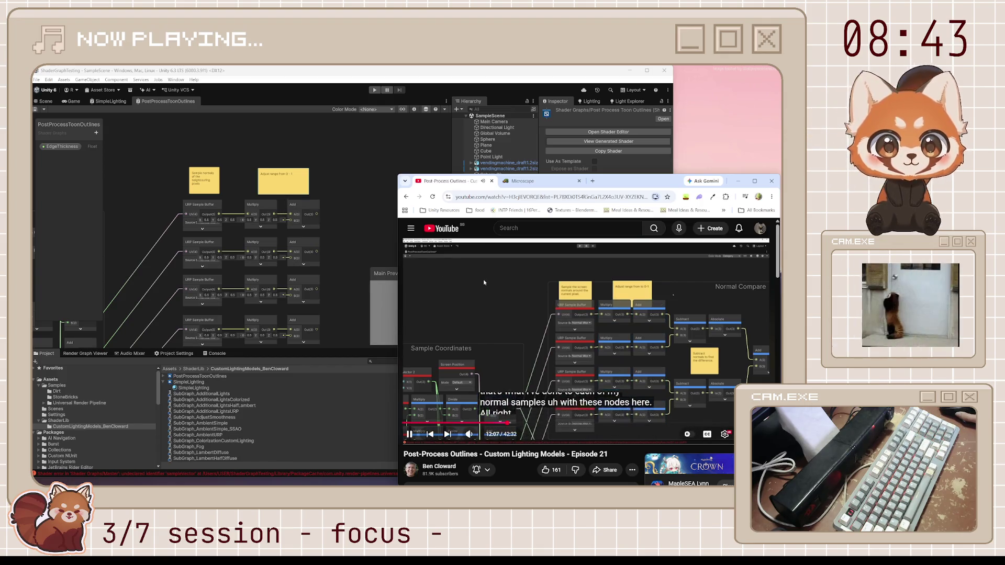
{"action": "key", "text": "alt+Tab"}
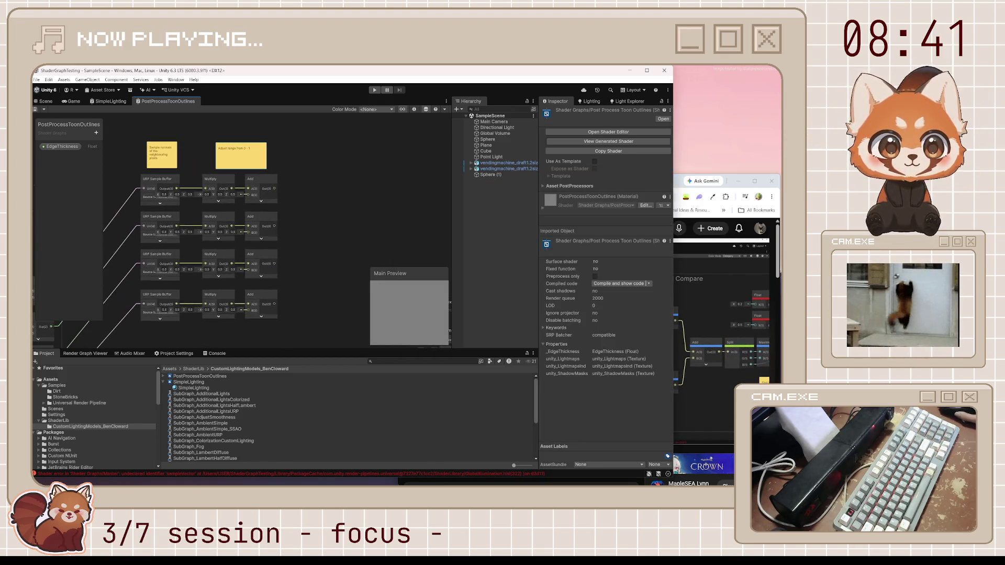
{"action": "left_click", "coordinate": [679, 182]}
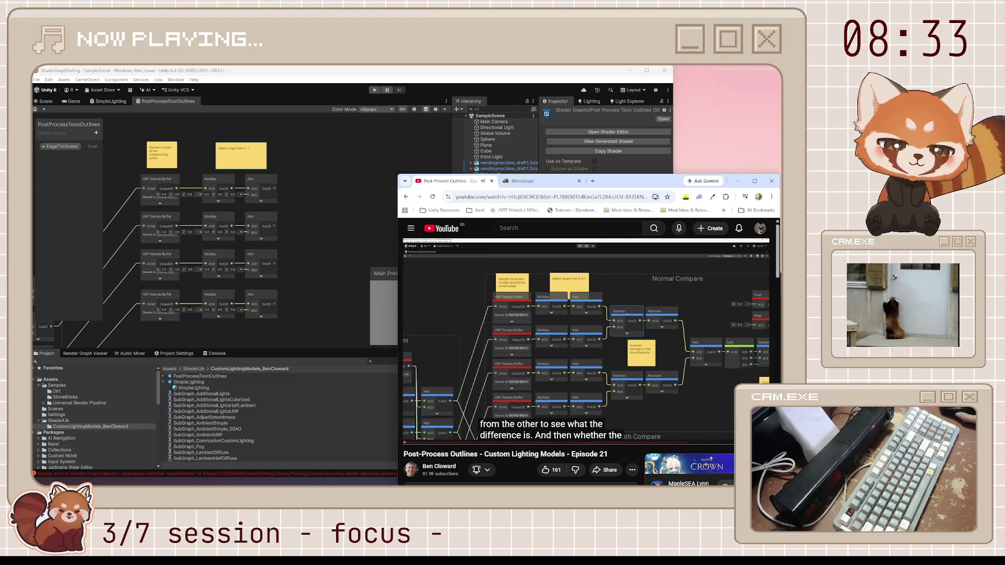
{"action": "mouse_move", "coordinate": [628, 309]}
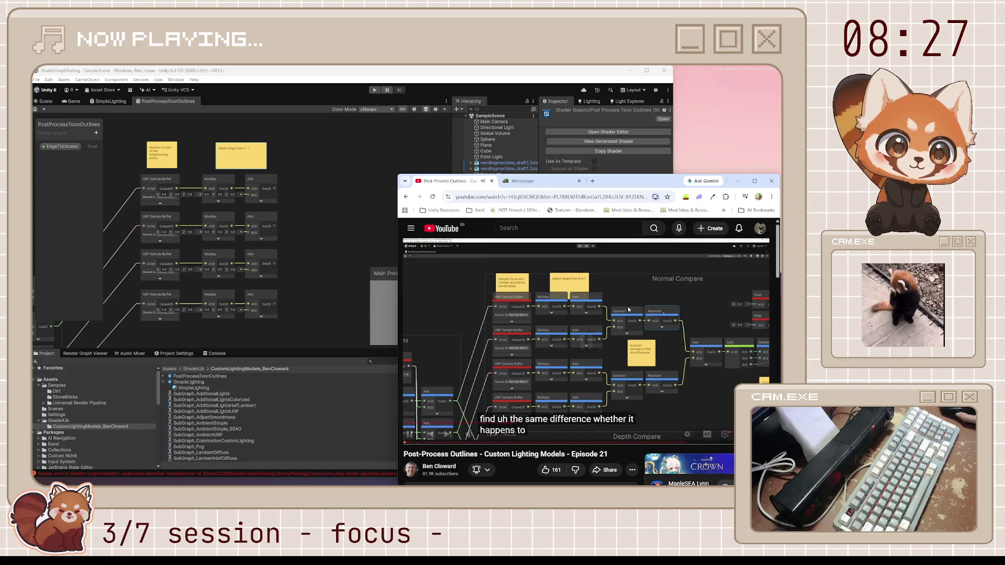
{"action": "left_click", "coordinate": [627, 306]}
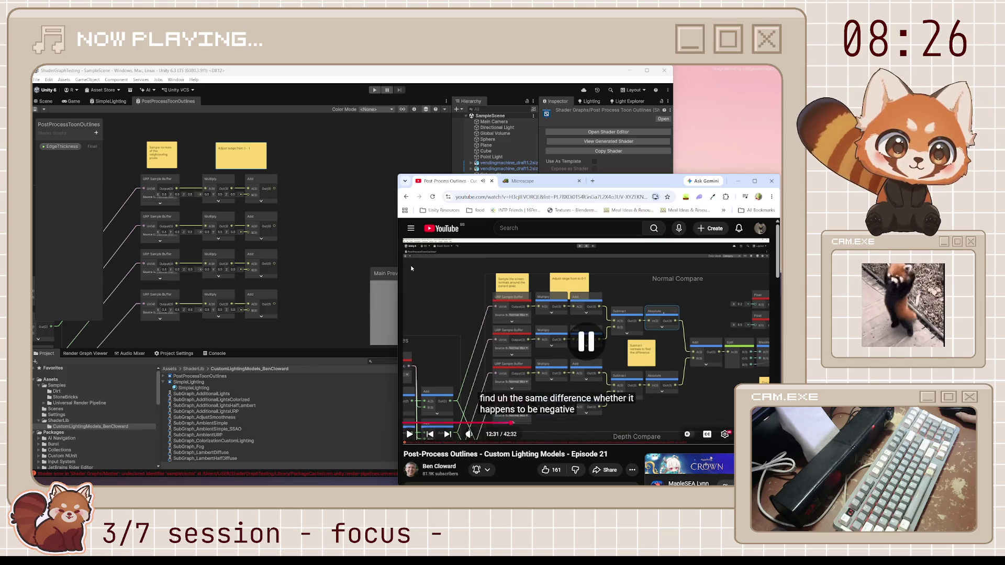
{"action": "left_click", "coordinate": [320, 209]}
Add a Subtract node next to the Add nodes, feeding a new Absolute node.
{"action": "key", "text": "space"}
{"action": "type", "text": "sub"}
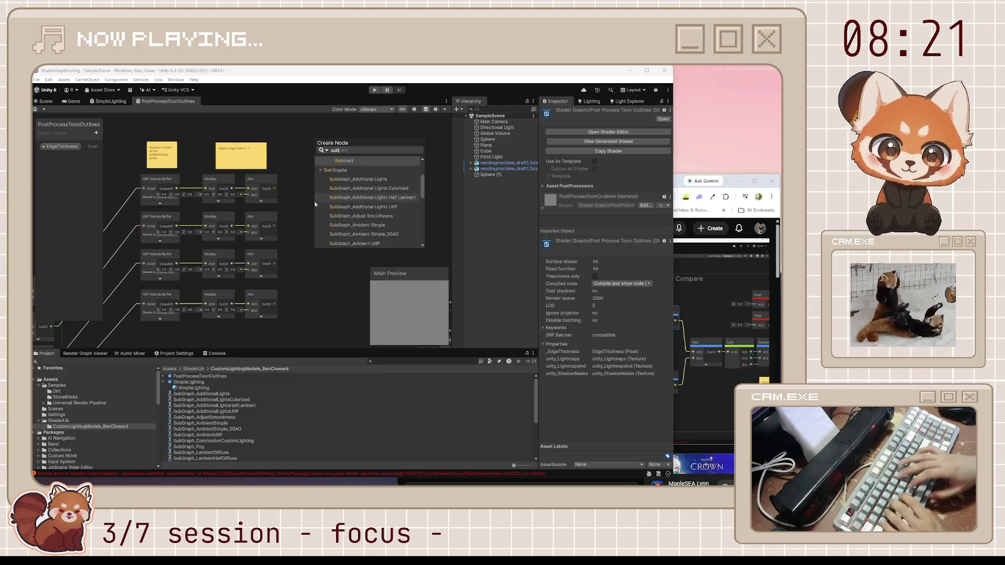
{"action": "type", "text": "trac"}
{"action": "key", "text": "Return"}
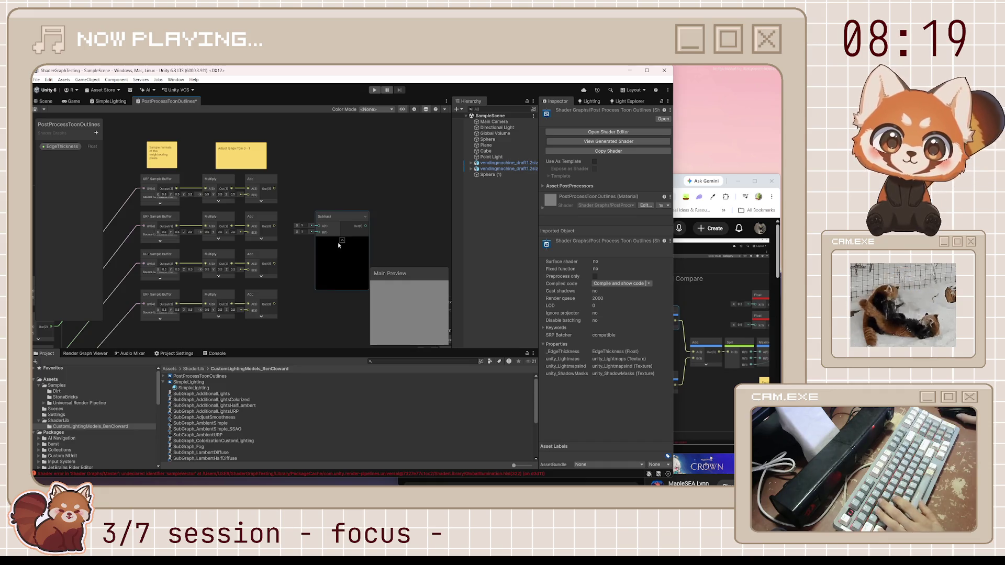
{"action": "left_click", "coordinate": [342, 240]}
{"action": "left_click_drag", "start_coordinate": [325, 217], "coordinate": [317, 196]}
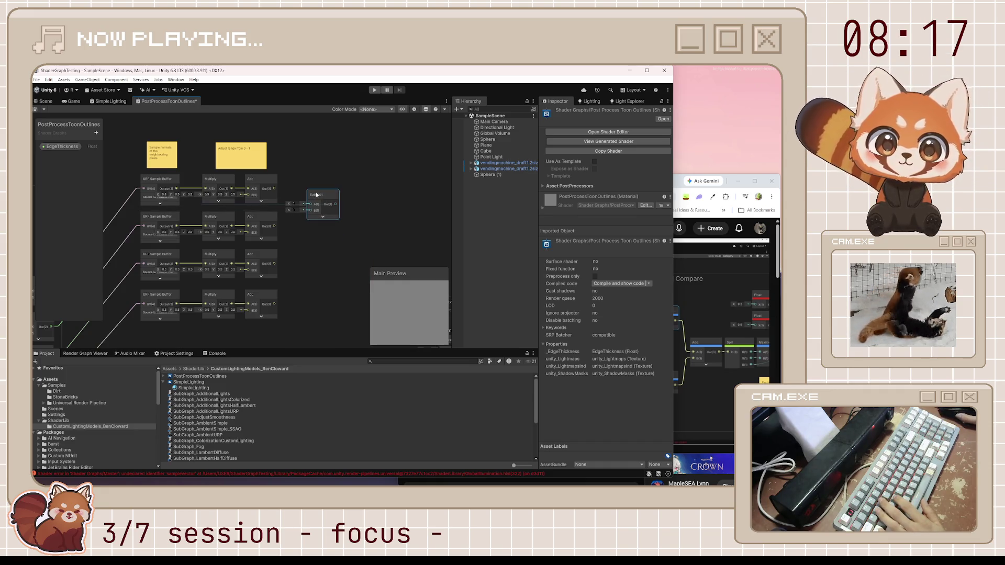
{"action": "key", "text": "space"}
{"action": "type", "text": "ad"}
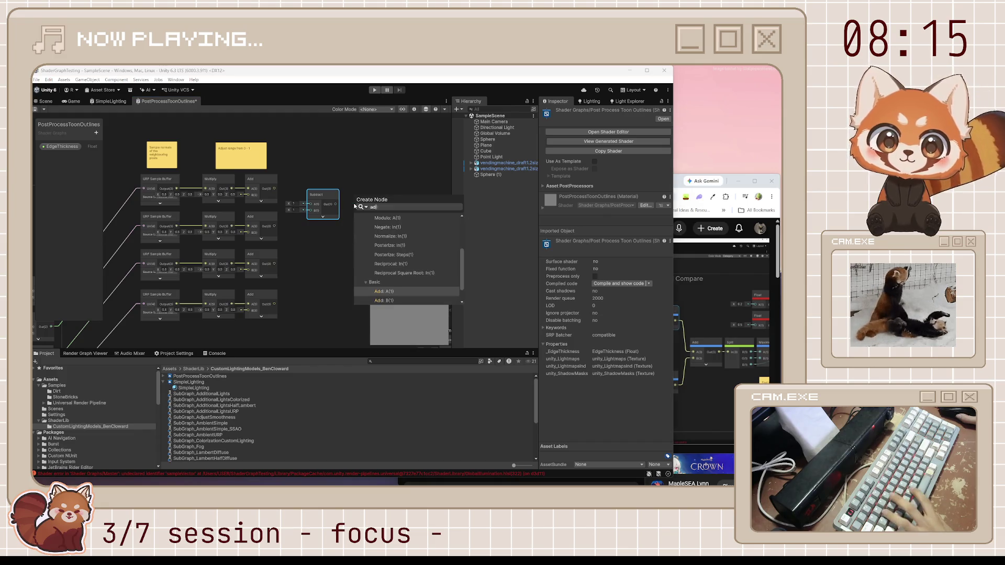
{"action": "type", "text": "s"}
{"action": "left_click", "coordinate": [376, 222]}
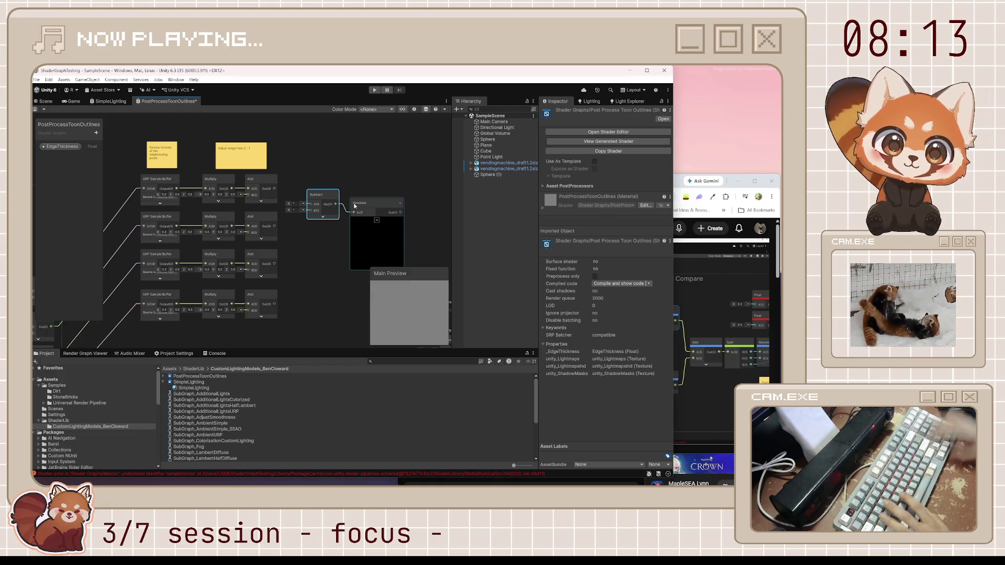
{"action": "left_click", "coordinate": [376, 222]}
Copy and paste the Subtract/Absolute pair to make a second one below.
{"action": "left_click_drag", "start_coordinate": [301, 185], "coordinate": [386, 230]}
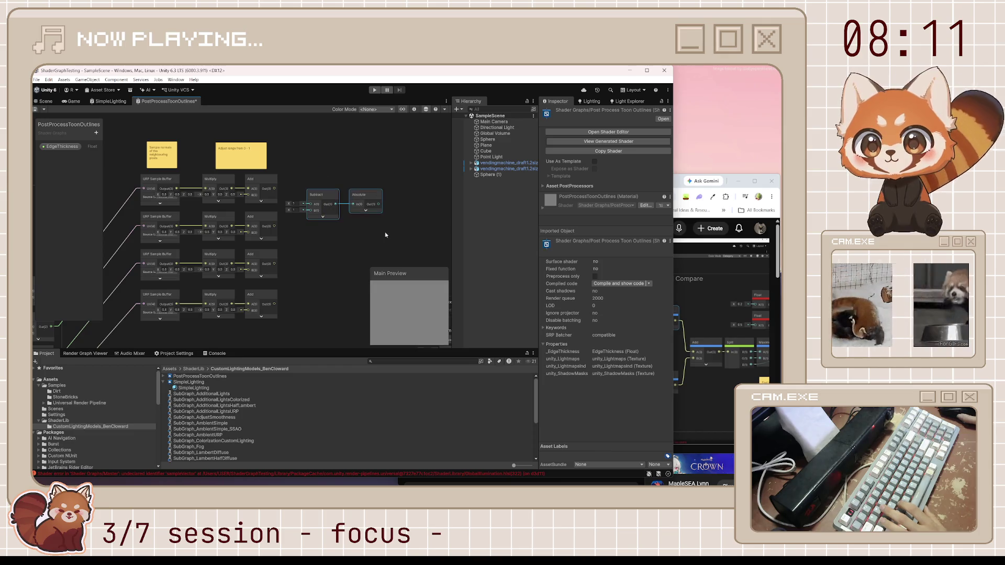
{"action": "key", "text": "ctrl+c"}
{"action": "key", "text": "ctrl+v"}
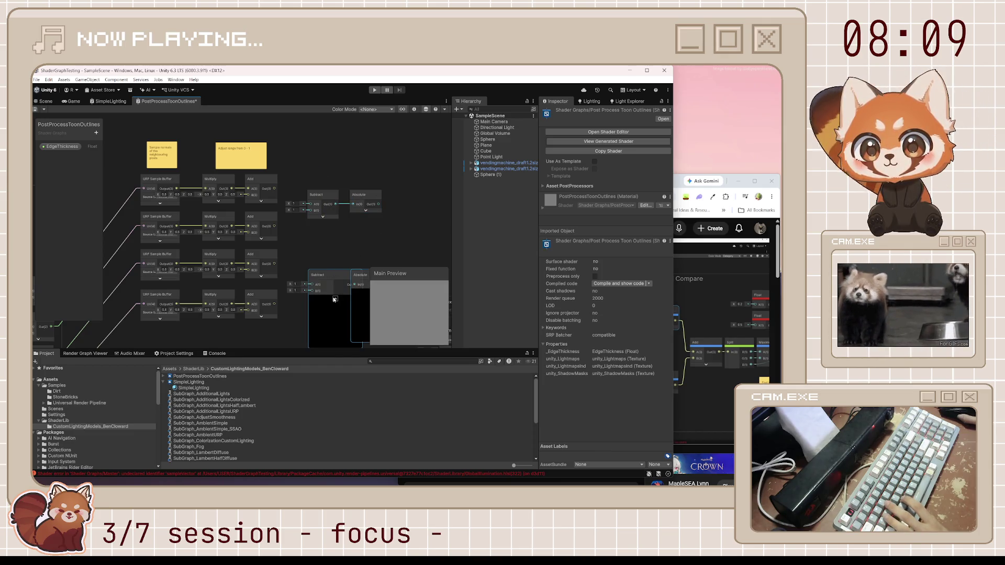
{"action": "left_click", "coordinate": [334, 299]}
{"action": "scroll", "coordinate": [324, 283], "scroll_direction": "up", "scroll_amount": 3}
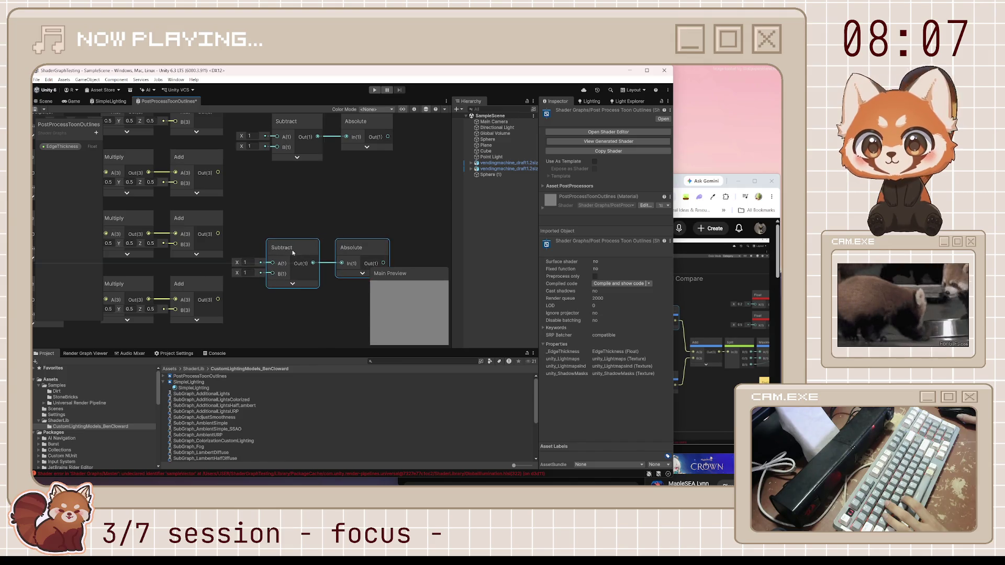
{"action": "left_click_drag", "start_coordinate": [292, 253], "coordinate": [294, 255]}
{"action": "left_click_drag", "start_coordinate": [248, 178], "coordinate": [256, 208]}
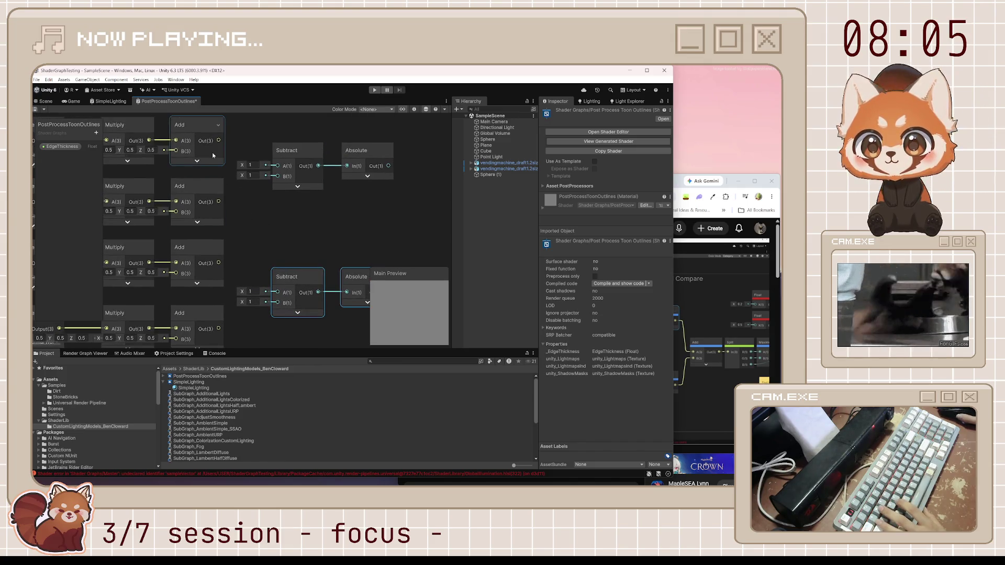
Wire the first/second Add outputs into the top Subtract and the third/fourth into the lower one, then save.
{"action": "mouse_move", "coordinate": [218, 141]}
{"action": "left_mouse_down"}
{"action": "mouse_move", "coordinate": [278, 166]}
{"action": "mouse_move", "coordinate": [219, 201]}
{"action": "left_mouse_up"}
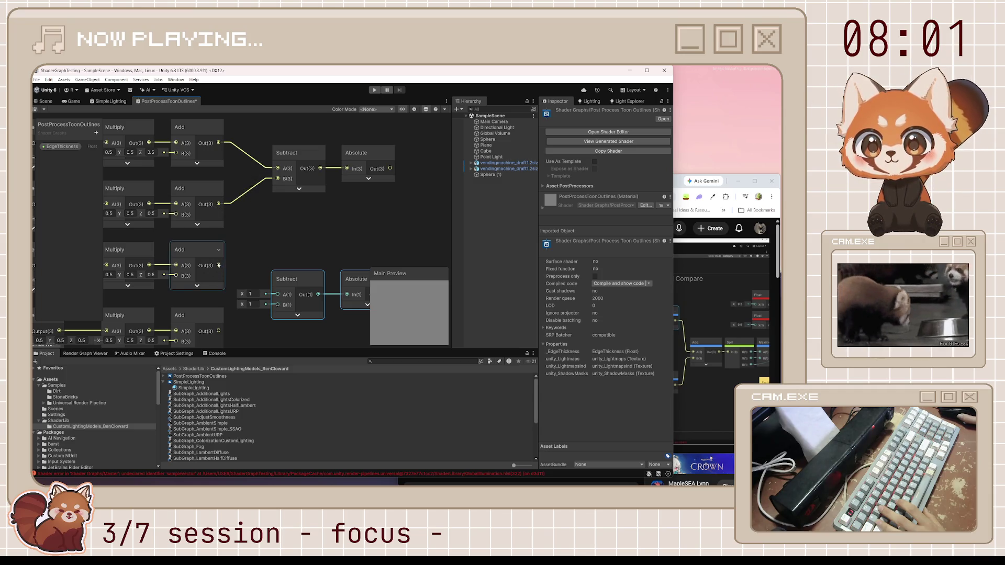
{"action": "left_click_drag", "start_coordinate": [294, 292], "coordinate": [277, 294]}
{"action": "left_click_drag", "start_coordinate": [218, 331], "coordinate": [278, 305]}
{"action": "left_click_drag", "start_coordinate": [299, 266], "coordinate": [300, 231]}
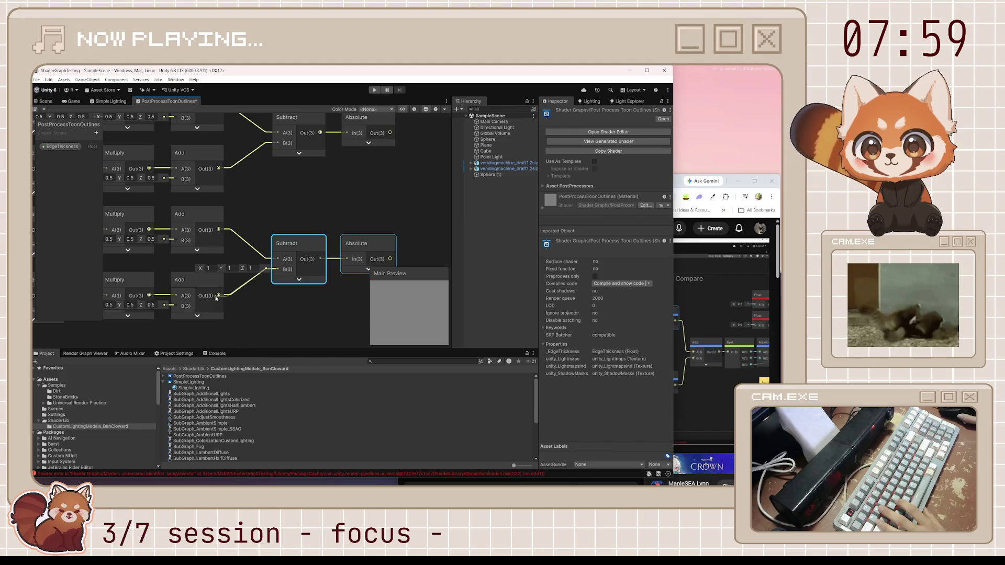
{"action": "key", "text": "ctrl+s"}
{"action": "scroll", "coordinate": [299, 231], "scroll_direction": "down", "scroll_amount": 4}
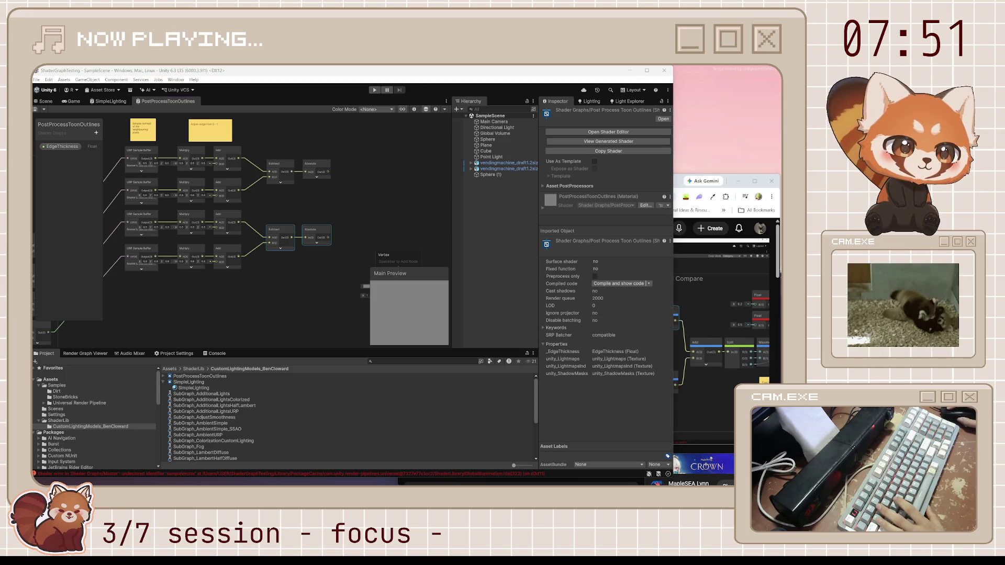
Paste a copy of the sticky note, start its text with 'subtract no', and place it between the Subtract/Absolute pairs.
{"action": "left_click", "coordinate": [313, 208]}
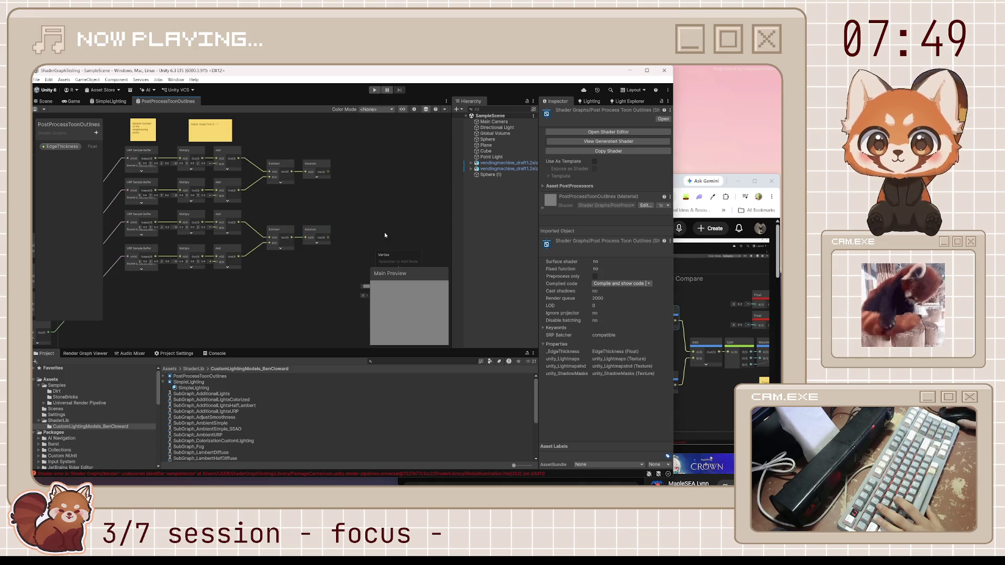
{"action": "key", "text": "ctrl+v"}
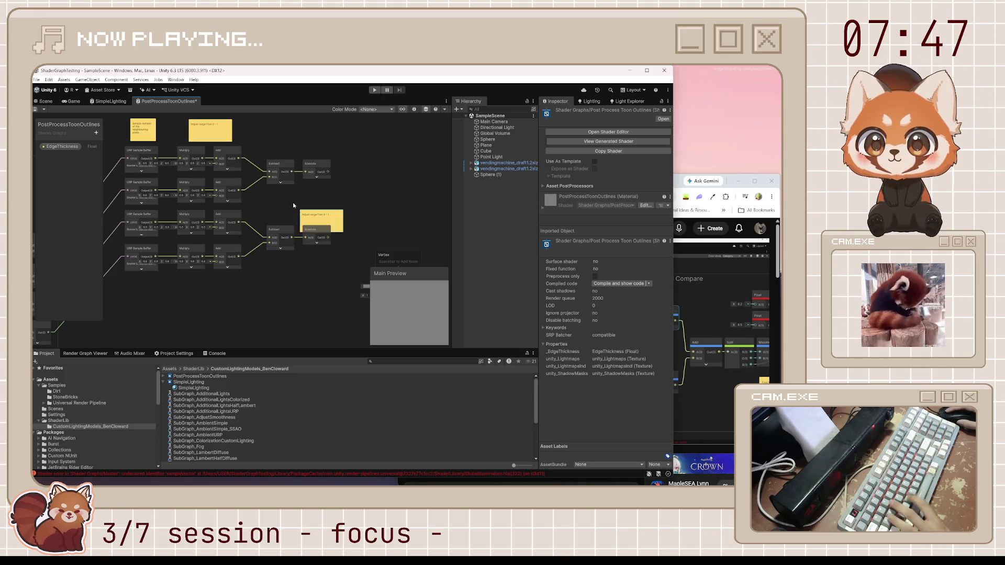
{"action": "left_click_drag", "start_coordinate": [324, 221], "coordinate": [305, 201]}
{"action": "left_click", "coordinate": [346, 203]}
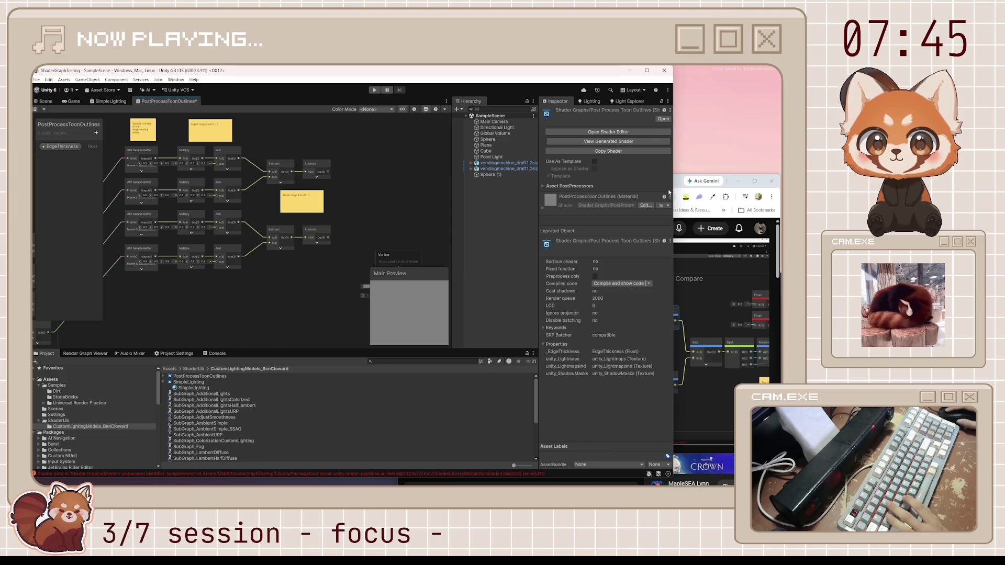
{"action": "type", "text": "subtract no"}
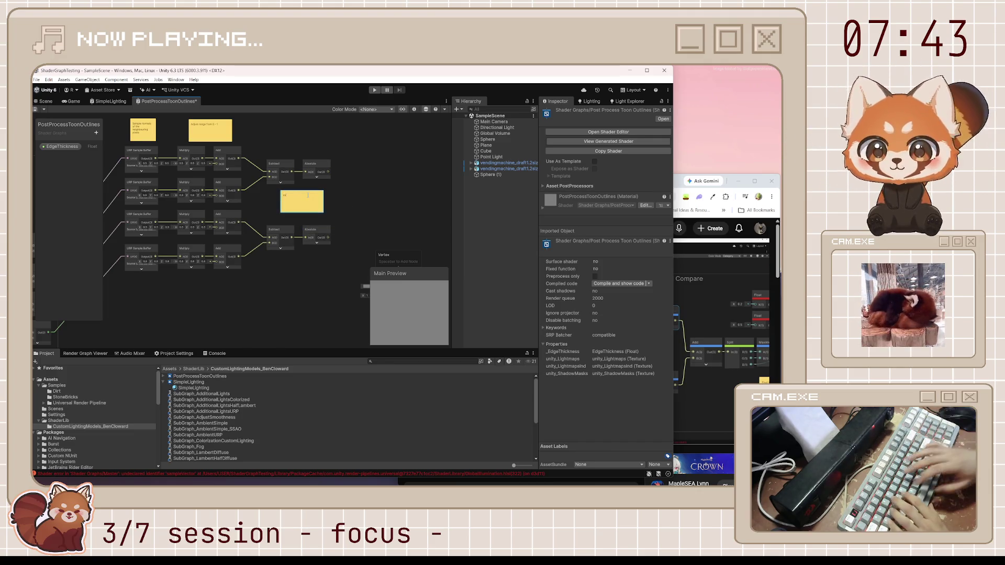
{"action": "key", "text": "BackSpace"}
{"action": "key", "text": "BackSpace"}
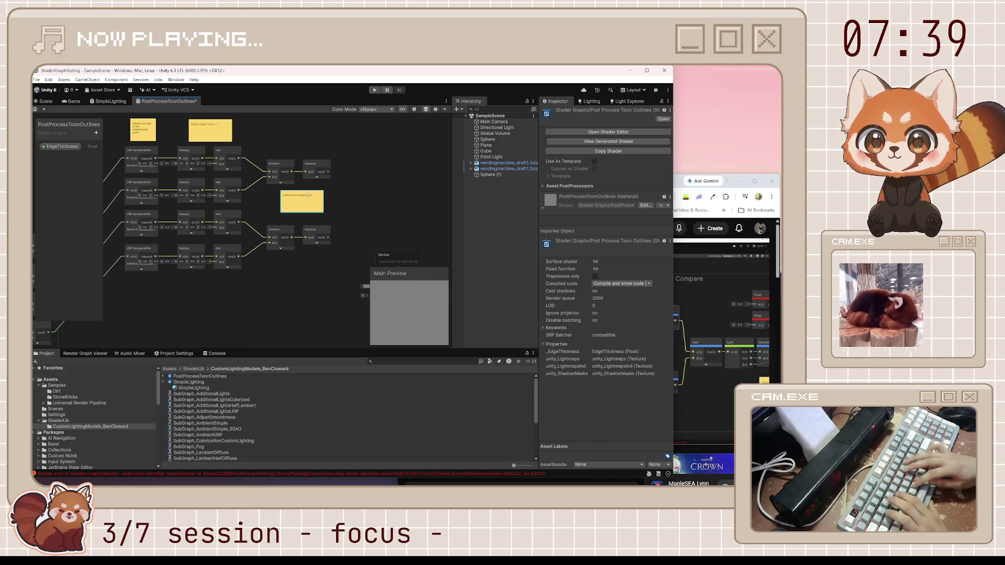
{"action": "scroll", "coordinate": [338, 207], "scroll_direction": "up", "scroll_amount": 3}
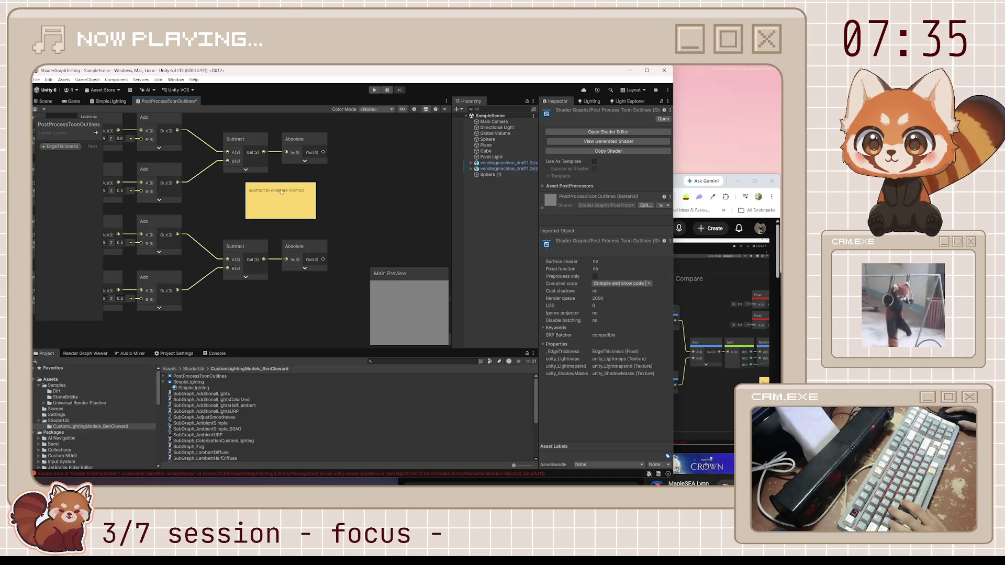
{"action": "left_click_drag", "start_coordinate": [282, 192], "coordinate": [278, 197]}
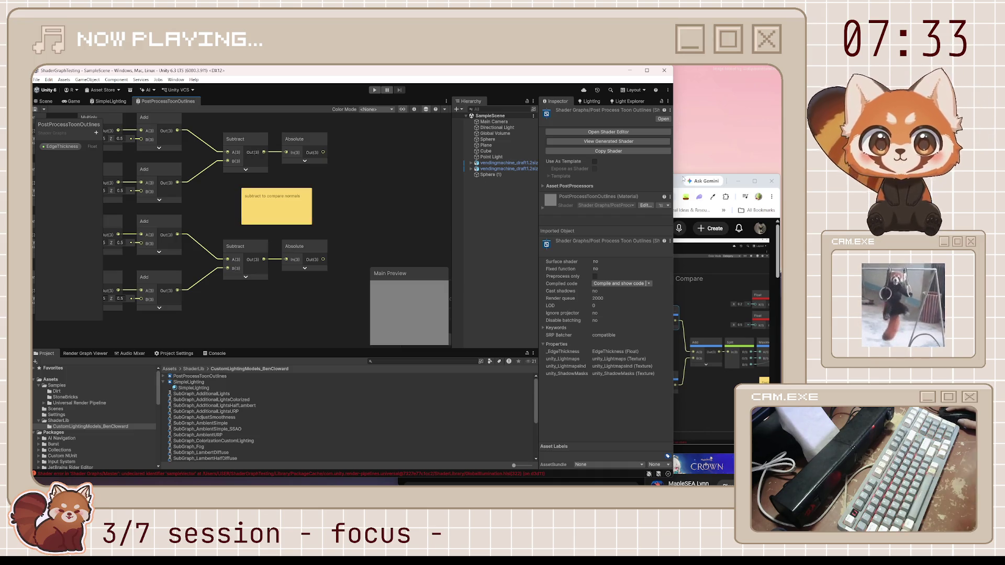
Check the video's wording, reword the note to 'subtract normals to find the difference', and resume the tutorial.
{"action": "left_click", "coordinate": [679, 184]}
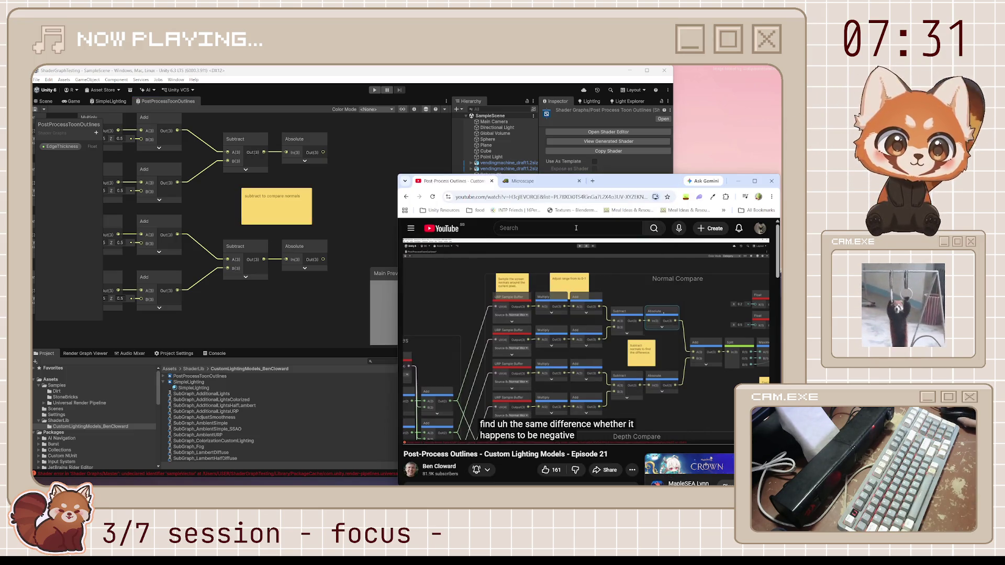
{"action": "left_click", "coordinate": [292, 200]}
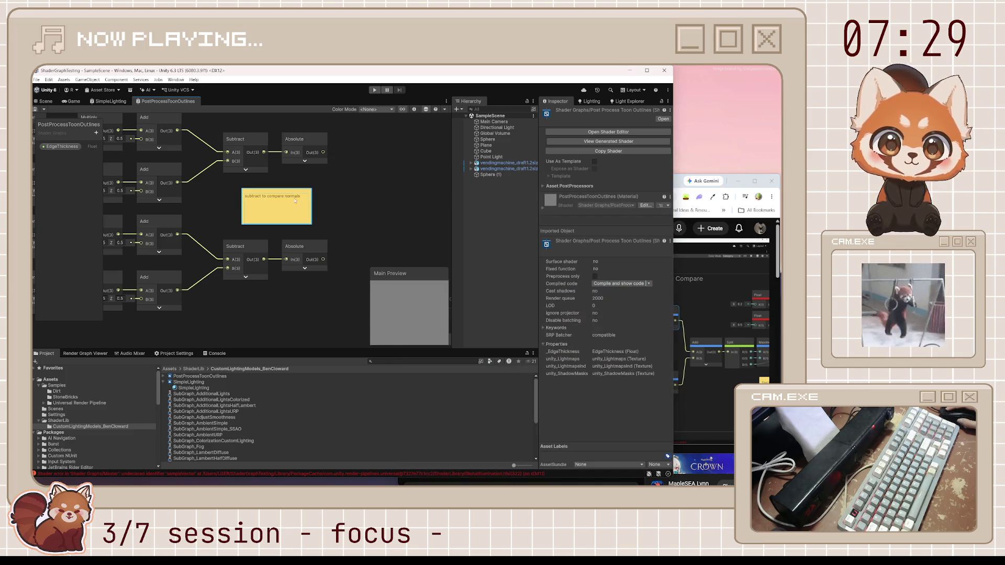
{"action": "left_click", "coordinate": [682, 186]}
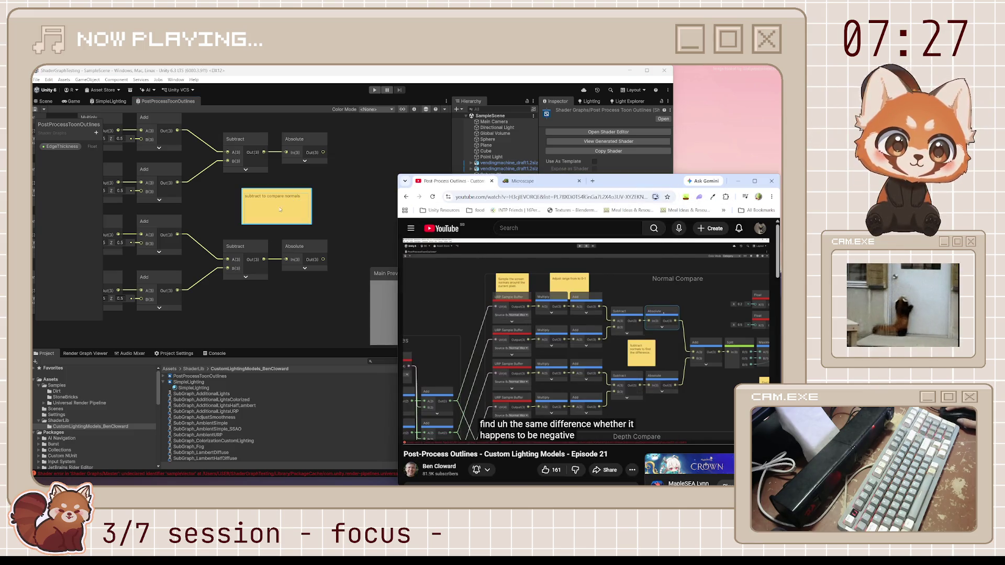
{"action": "left_click", "coordinate": [280, 209]}
{"action": "double_click", "coordinate": [280, 209]}
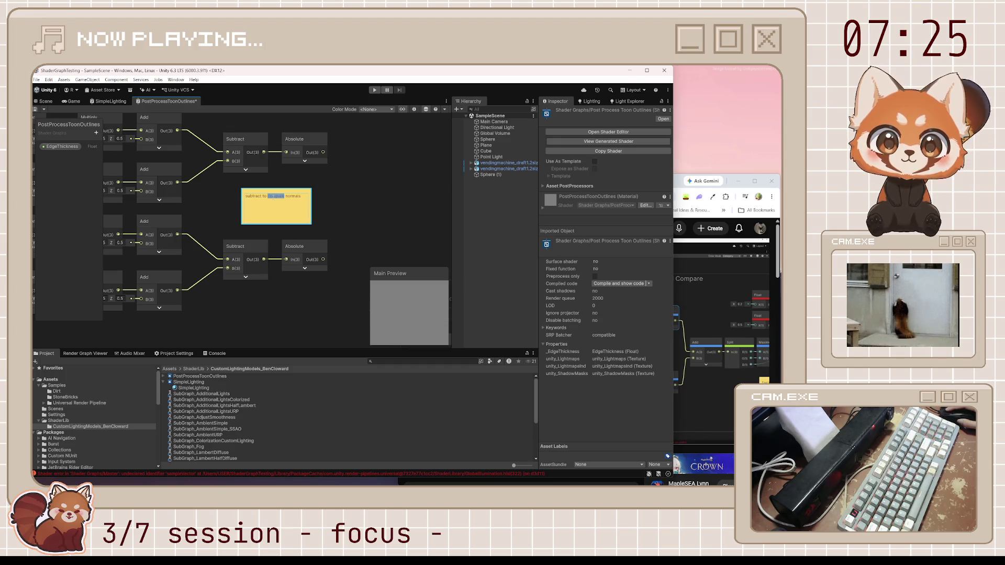
{"action": "key", "text": "BackSpace"}
{"action": "key", "text": "End"}
{"action": "type", "text": "t"}
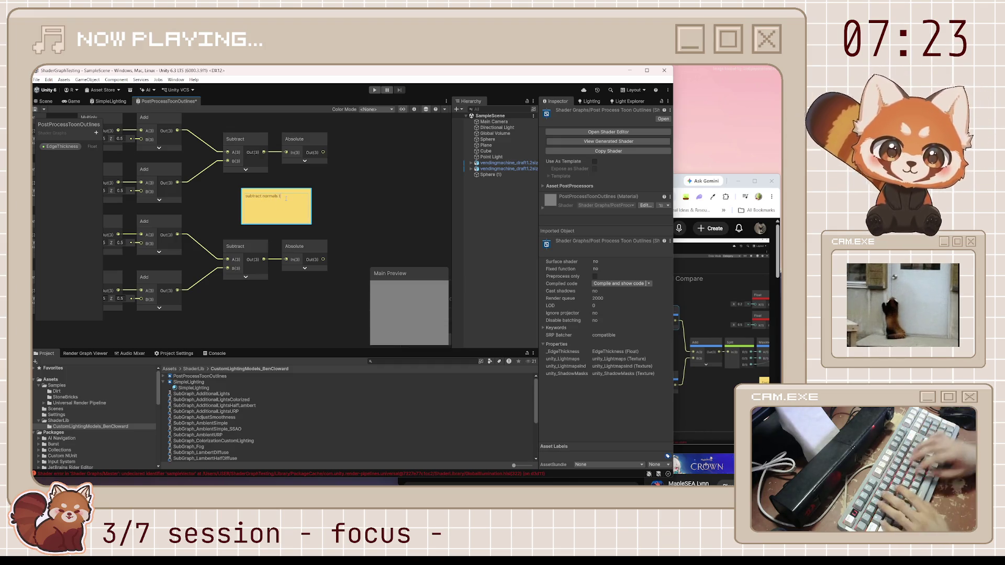
{"action": "type", "text": "o find the difference"}
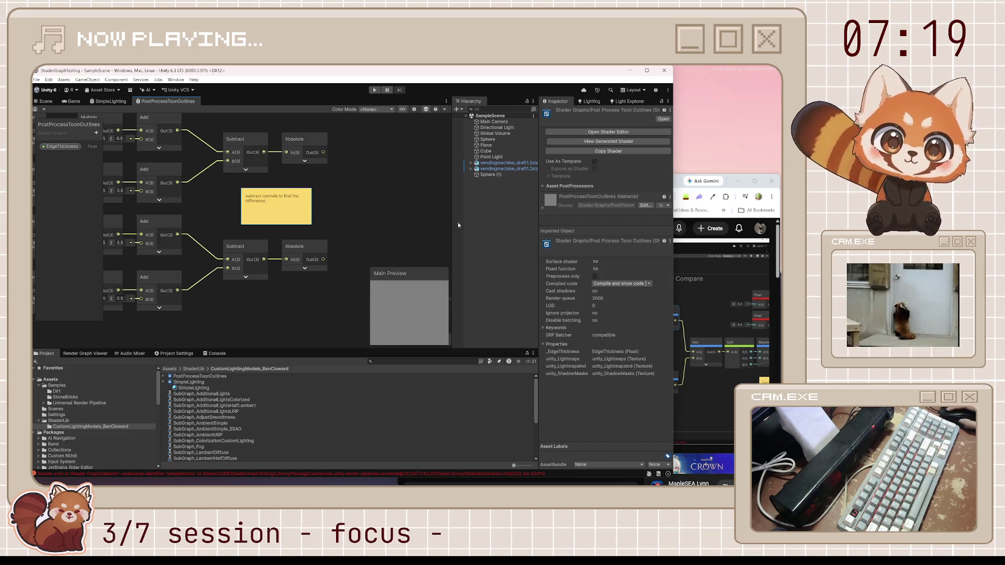
{"action": "key", "text": "alt+Tab"}
{"action": "left_click", "coordinate": [607, 325]}
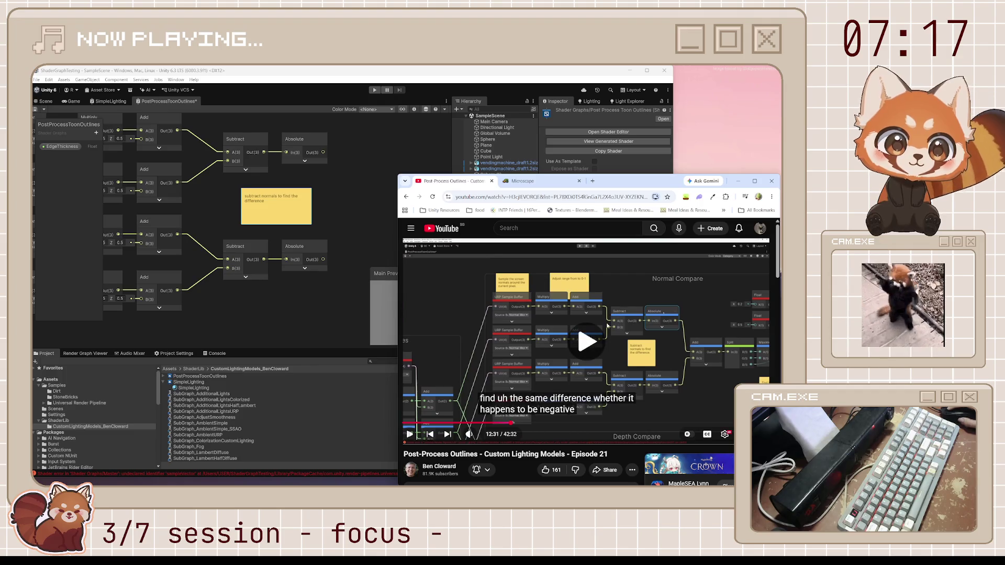
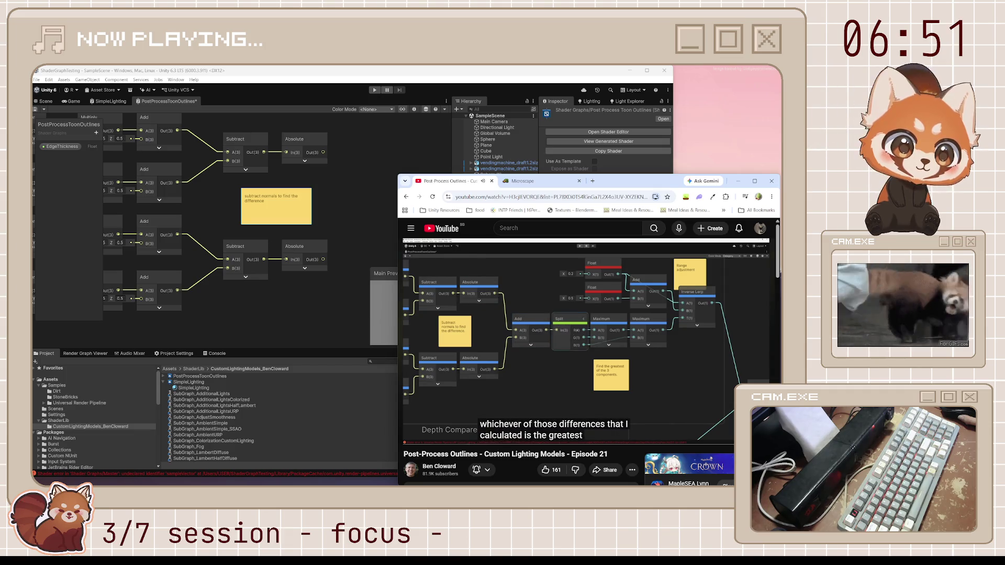
Pause the tutorial and add an Add node and a Split node to the graph.
{"action": "left_click", "coordinate": [645, 351]}
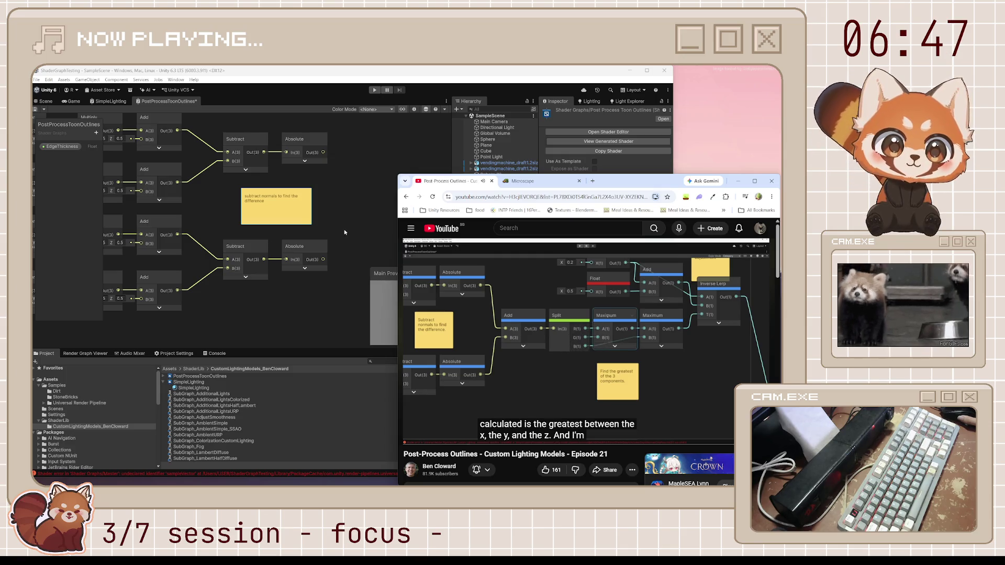
{"action": "left_click", "coordinate": [257, 244]}
{"action": "key", "text": "space"}
{"action": "type", "text": "add"}
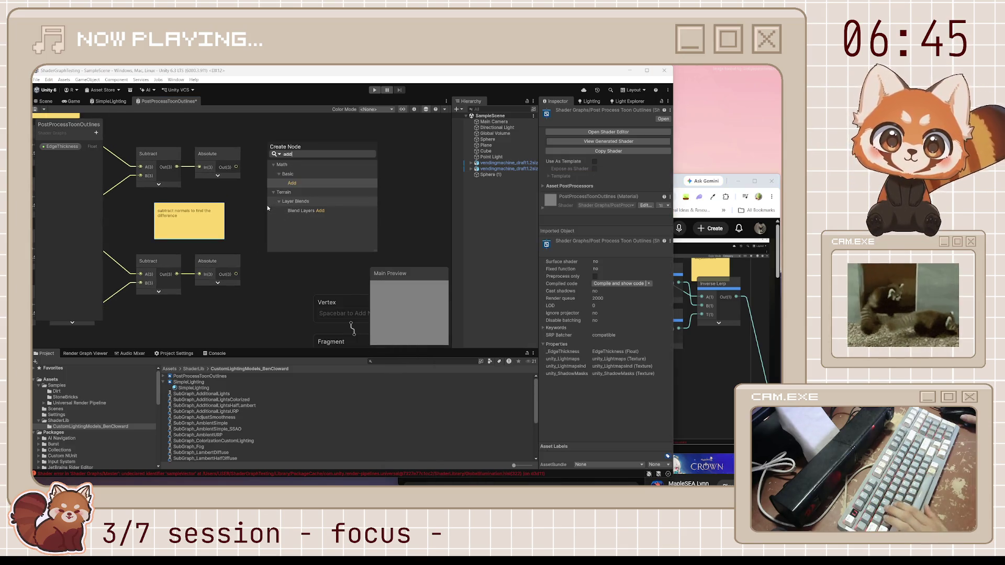
{"action": "key", "text": "Return"}
{"action": "key", "text": "space"}
{"action": "type", "text": "split"}
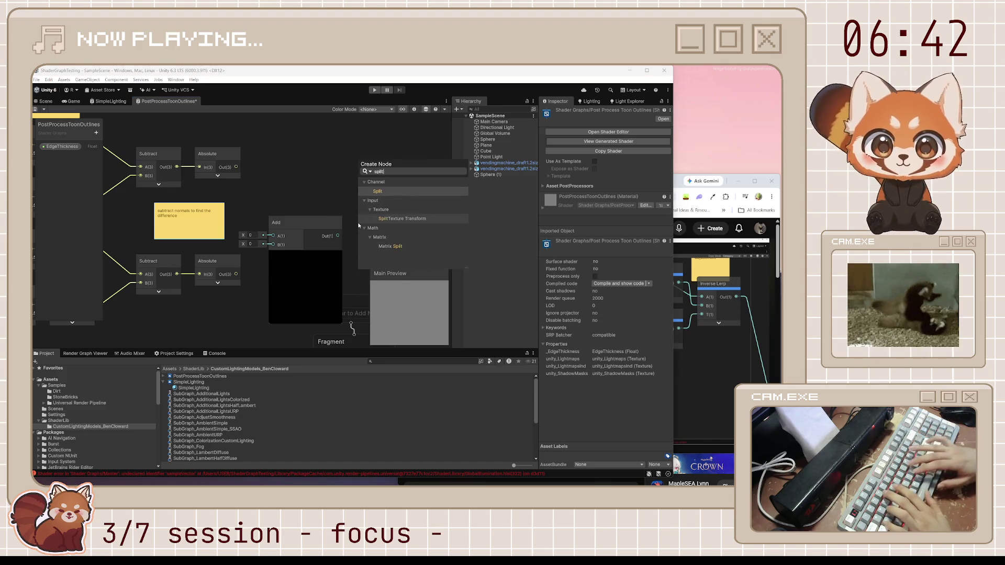
{"action": "key", "text": "Return"}
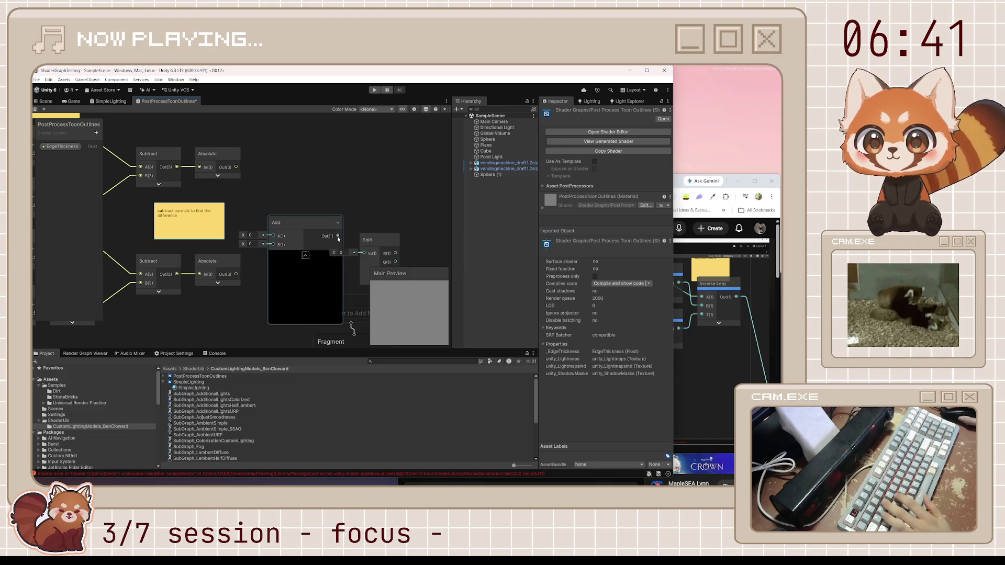
Wire both Absolute results into Add's A and B, and Add's output into Split.
{"action": "mouse_move", "coordinate": [338, 237]}
{"action": "left_mouse_down"}
{"action": "mouse_move", "coordinate": [363, 257]}
{"action": "mouse_move", "coordinate": [360, 220]}
{"action": "mouse_move", "coordinate": [345, 221]}
{"action": "left_mouse_up"}
{"action": "left_click", "coordinate": [305, 255]}
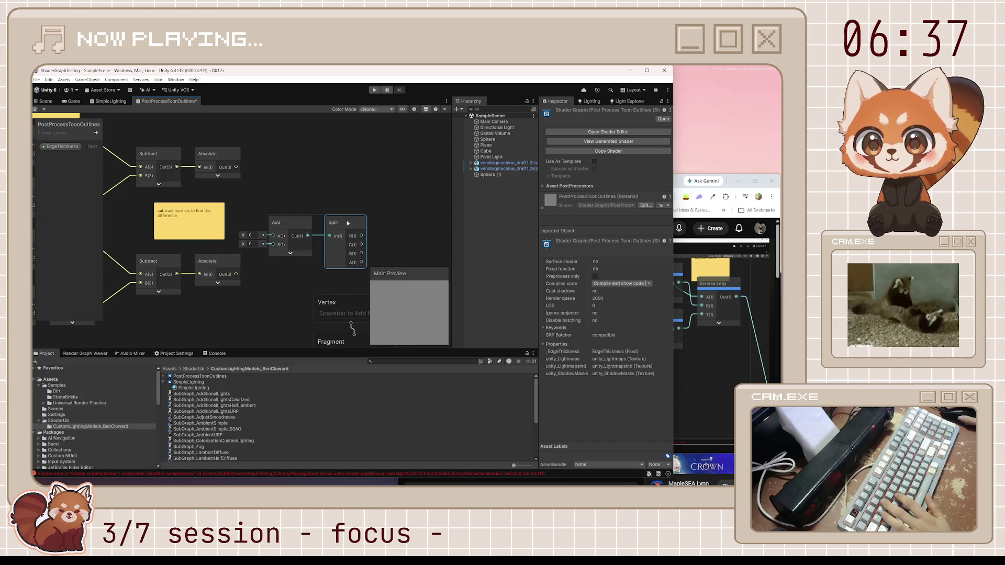
{"action": "left_click_drag", "start_coordinate": [272, 236], "coordinate": [236, 167]}
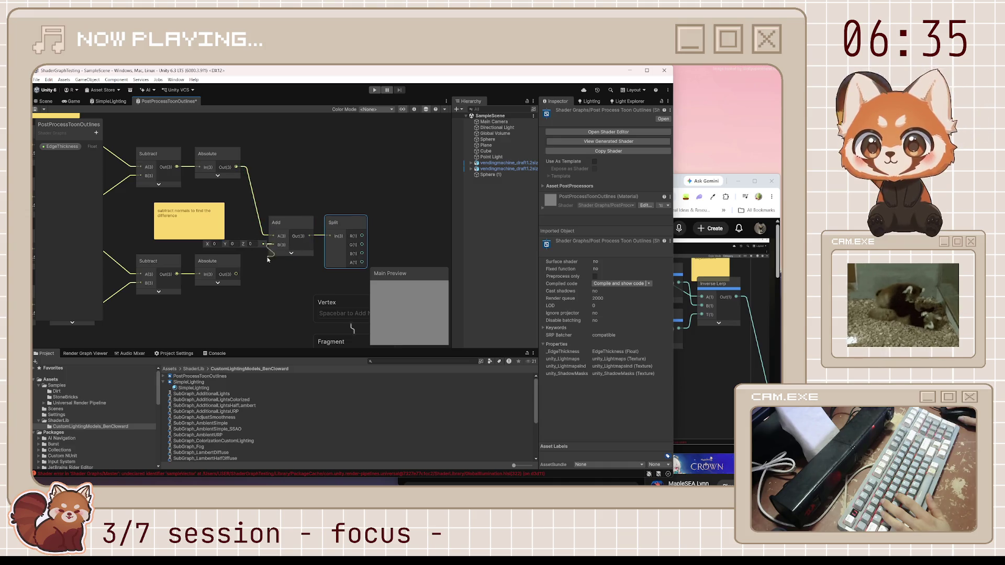
{"action": "left_click_drag", "start_coordinate": [268, 259], "coordinate": [236, 274]}
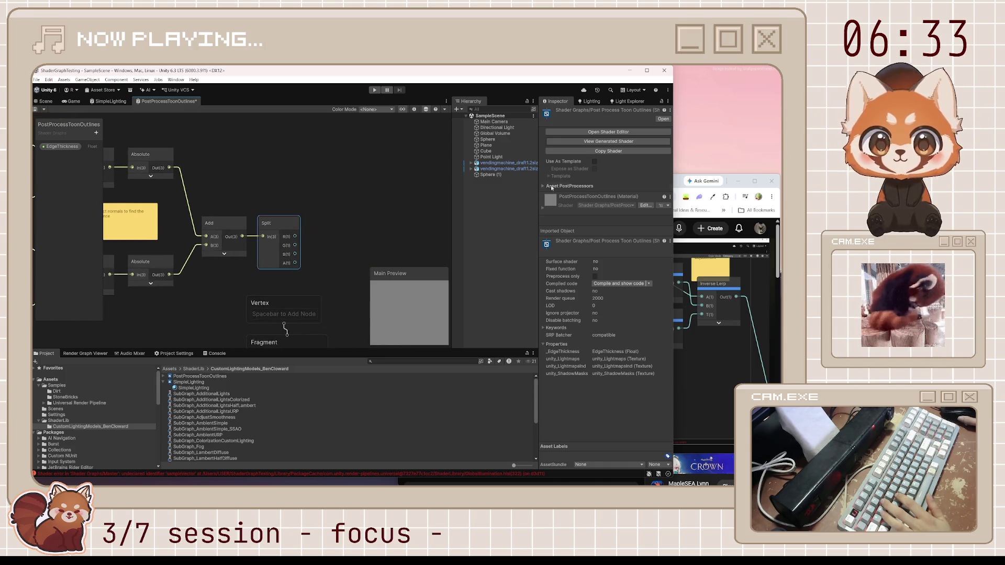
{"action": "left_click", "coordinate": [676, 182]}
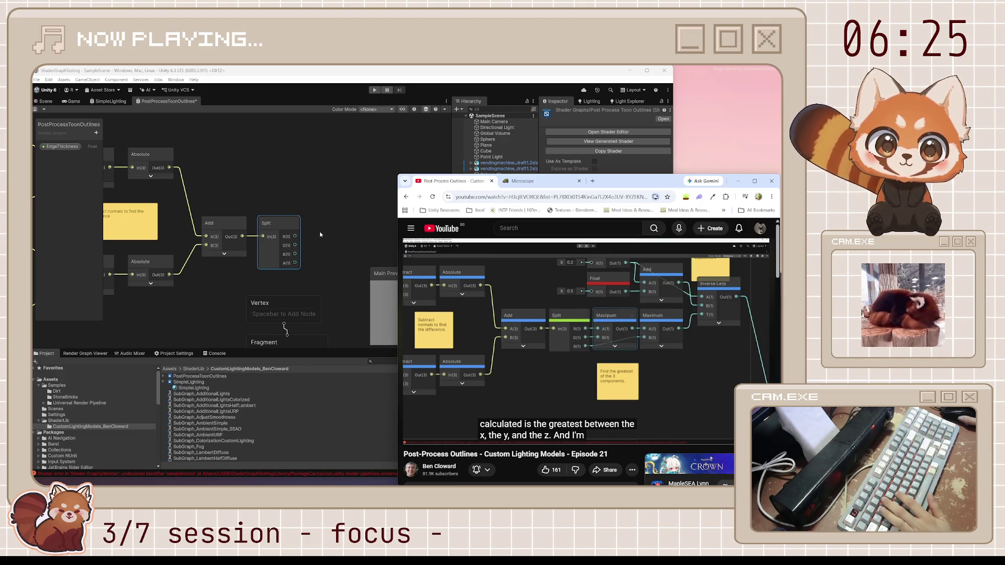
Create a Maximum node fed by Split's R channel and align it with Split.
{"action": "left_click", "coordinate": [284, 229]}
{"action": "left_click_drag", "start_coordinate": [301, 234], "coordinate": [301, 234]}
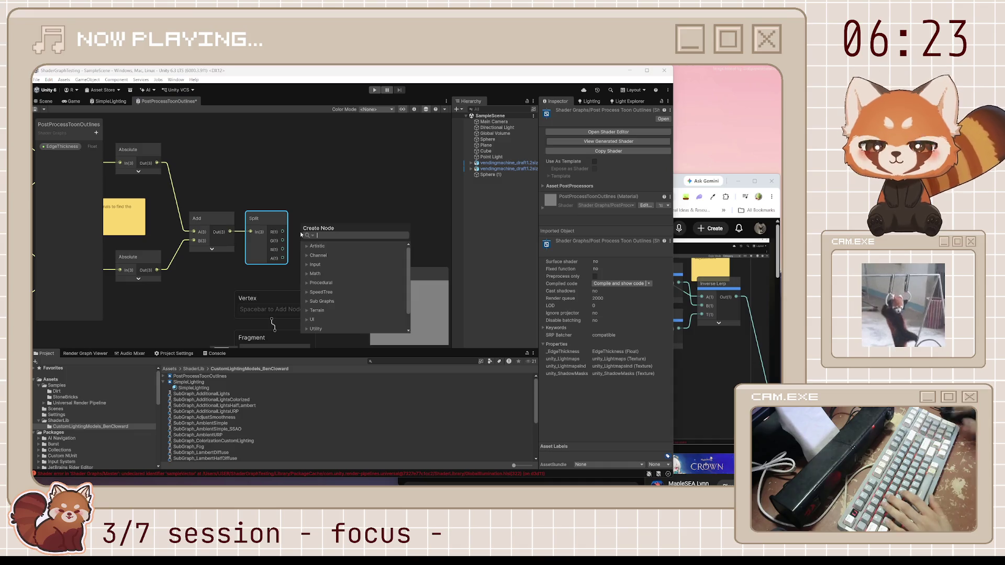
{"action": "type", "text": "max"}
{"action": "key", "text": "Return"}
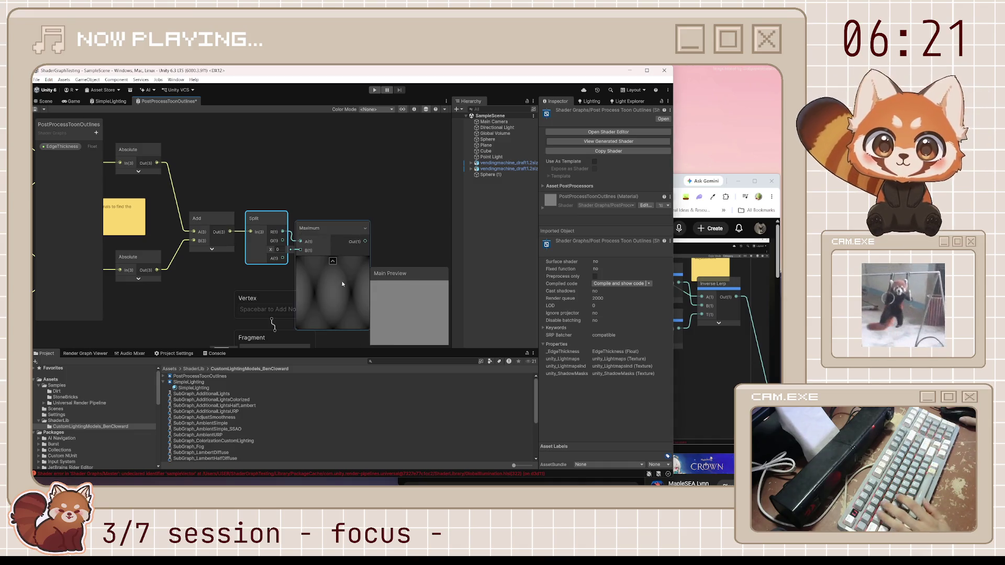
{"action": "left_click", "coordinate": [342, 284]}
{"action": "left_click", "coordinate": [332, 260]}
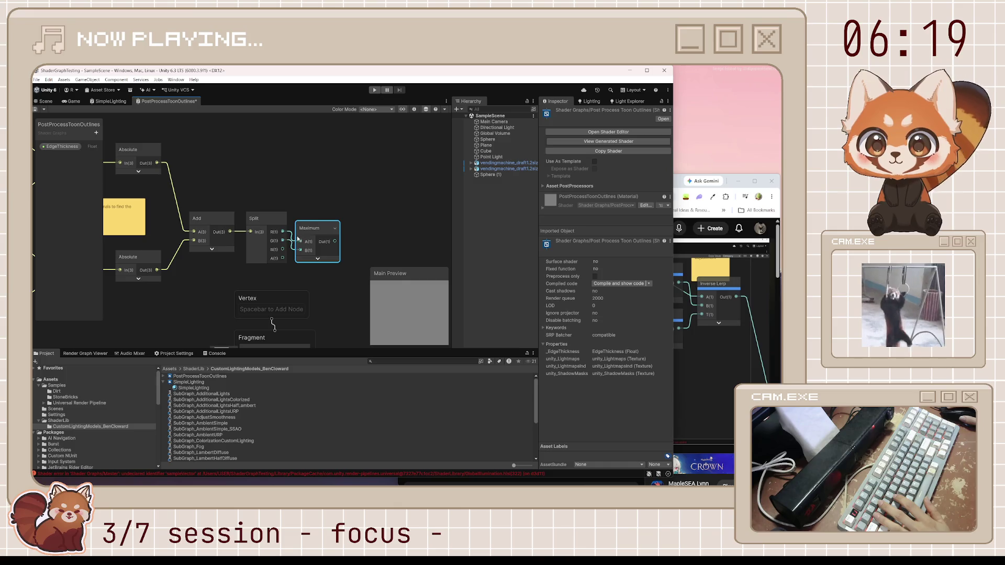
{"action": "mouse_move", "coordinate": [313, 233]}
{"action": "left_mouse_down"}
{"action": "mouse_move", "coordinate": [310, 224]}
{"action": "mouse_move", "coordinate": [350, 221]}
{"action": "left_mouse_up"}
Chain a second Maximum node off the first, hide Split's alpha output, and save.
{"action": "type", "text": "max"}
{"action": "key", "text": "Return"}
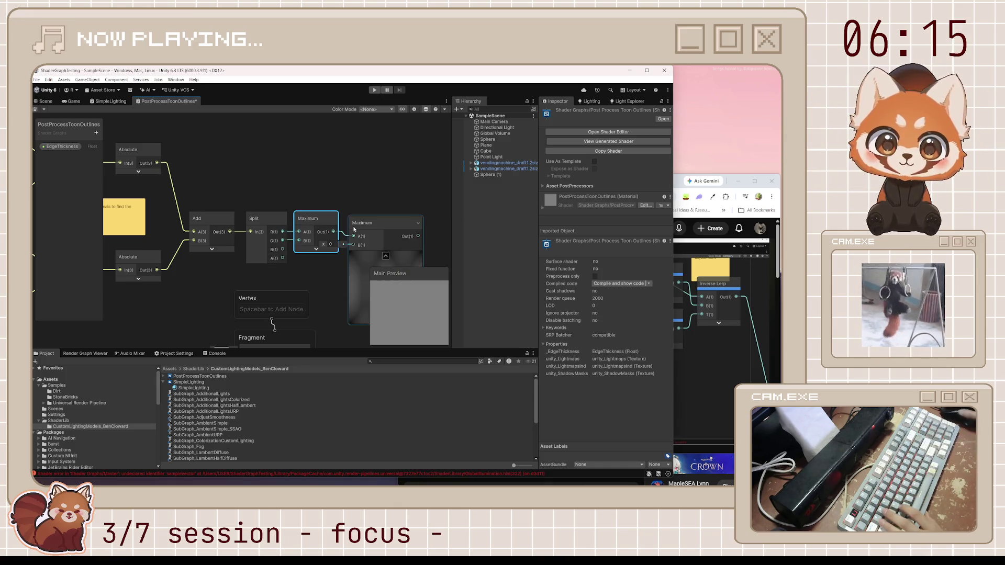
{"action": "left_click", "coordinate": [386, 255]}
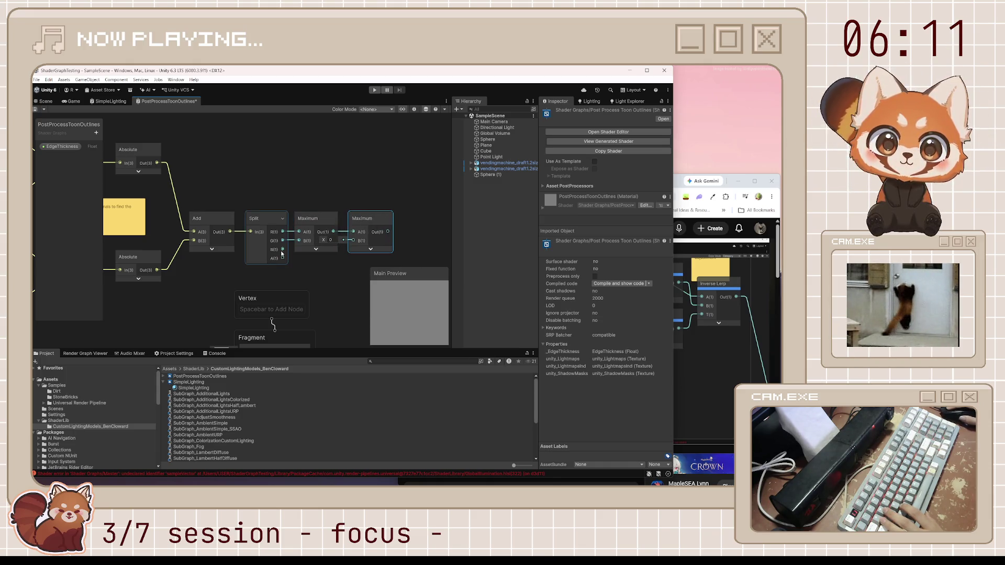
{"action": "left_click", "coordinate": [282, 222]}
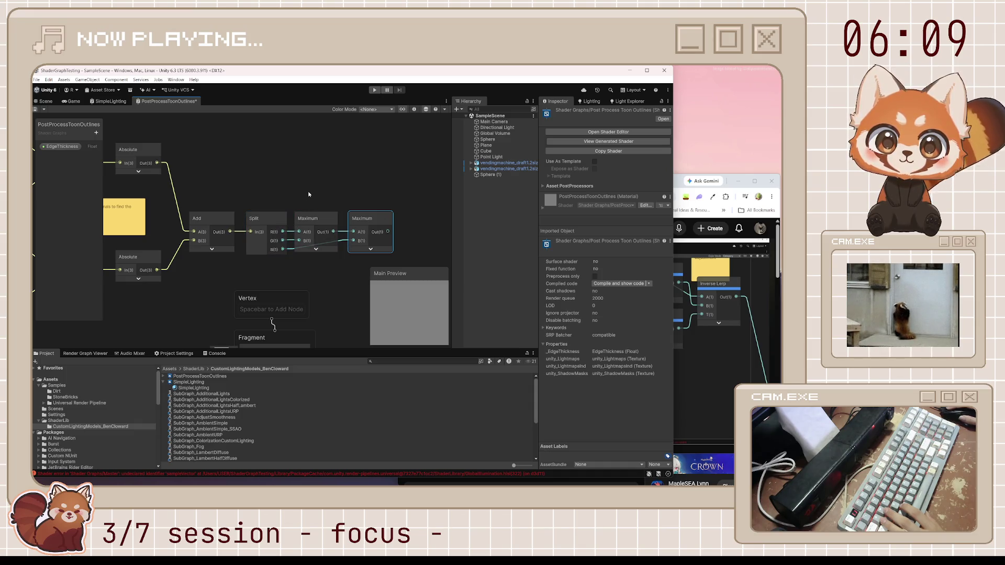
{"action": "left_click_drag", "start_coordinate": [366, 230], "coordinate": [364, 229]}
{"action": "key", "text": "ctrl+s"}
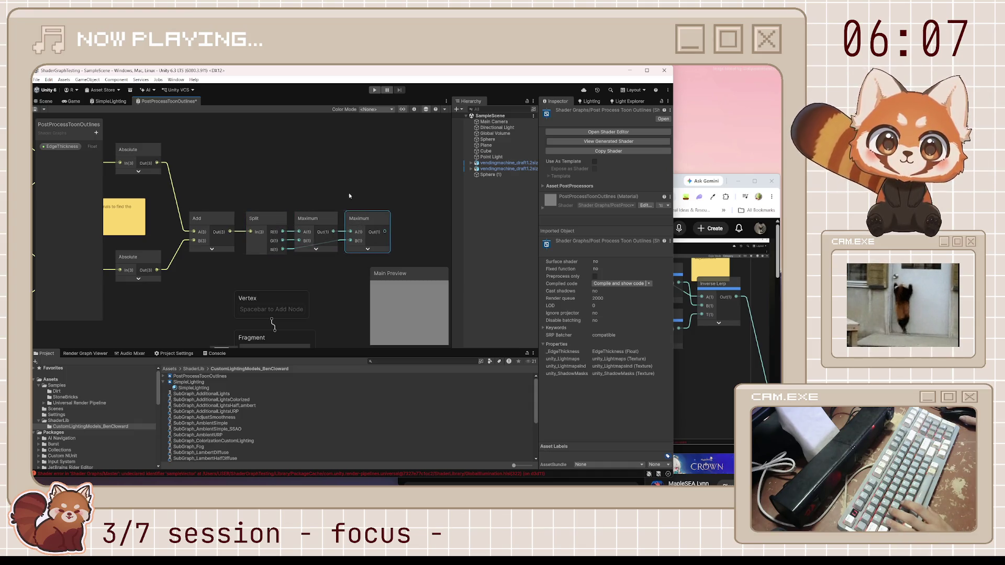
{"action": "left_click", "coordinate": [681, 182]}
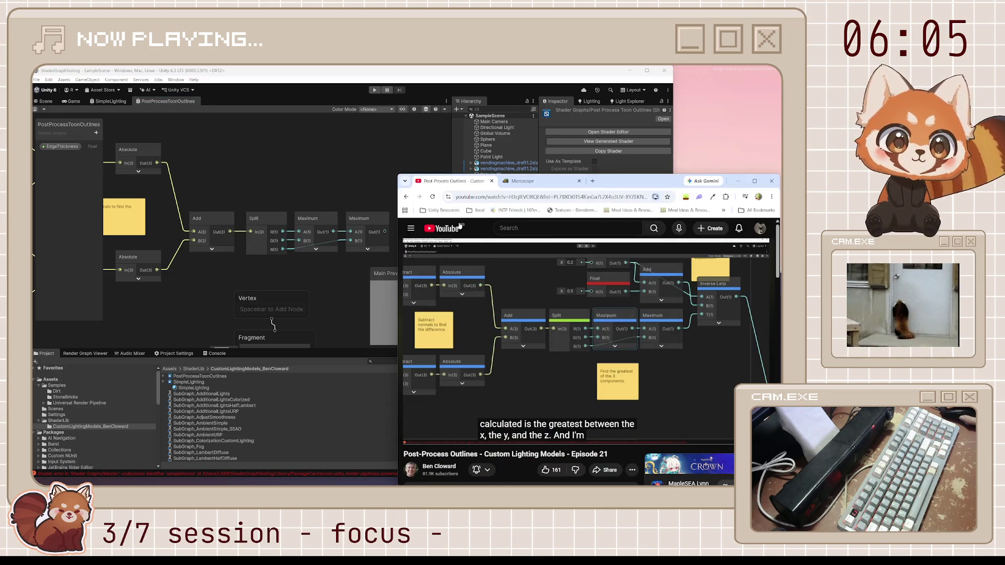
Move the Vertex/Fragment master stack up out of the way.
{"action": "mouse_move", "coordinate": [623, 379]}
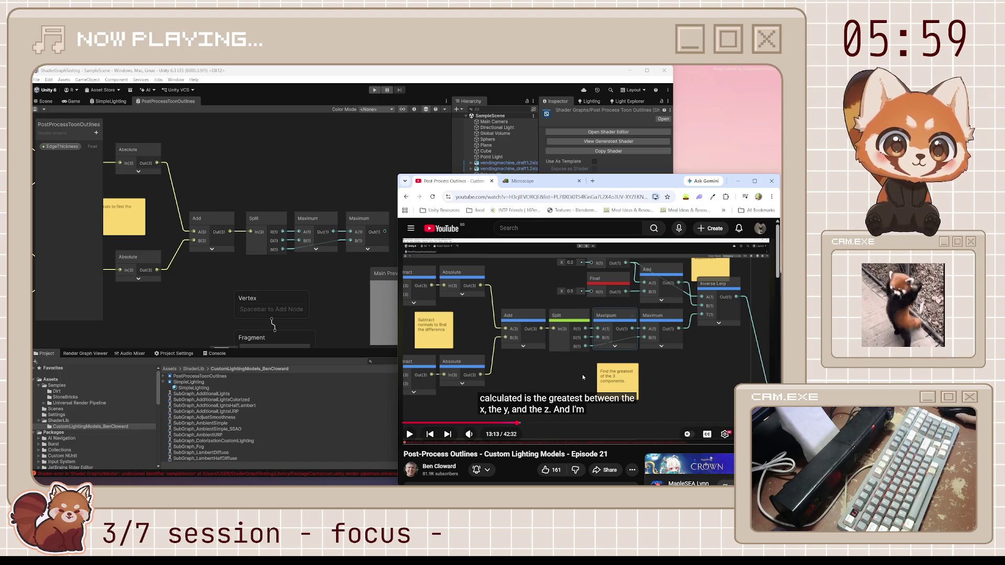
{"action": "scroll", "coordinate": [289, 199], "scroll_direction": "down", "scroll_amount": 1}
{"action": "left_click", "coordinate": [290, 199]}
{"action": "scroll", "coordinate": [283, 219], "scroll_direction": "down", "scroll_amount": 1}
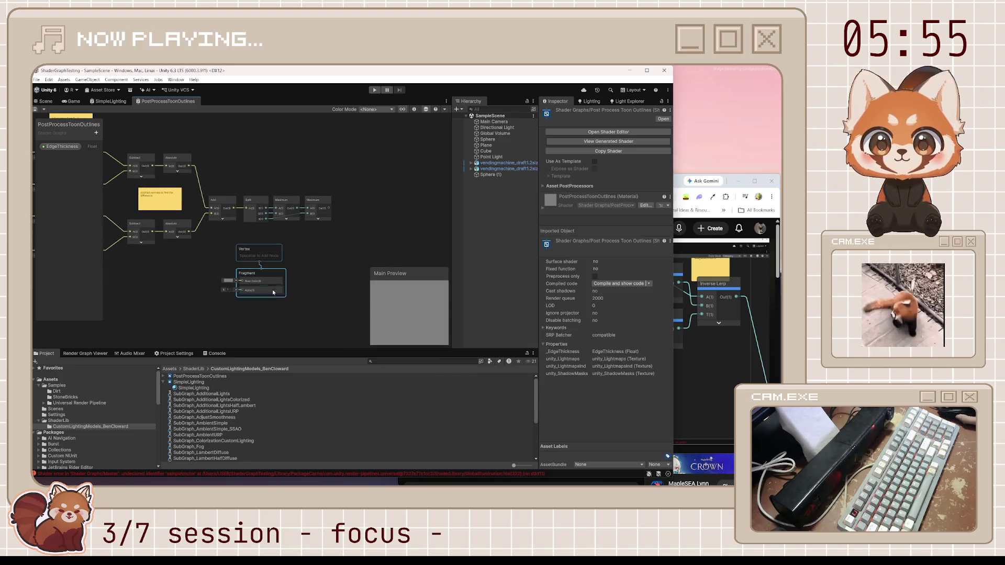
{"action": "left_click", "coordinate": [263, 251]}
{"action": "mouse_move", "coordinate": [262, 252]}
{"action": "left_mouse_down"}
{"action": "mouse_move", "coordinate": [414, 231]}
{"action": "mouse_move", "coordinate": [398, 173]}
{"action": "mouse_move", "coordinate": [346, 144]}
{"action": "mouse_move", "coordinate": [366, 218]}
{"action": "left_mouse_up"}
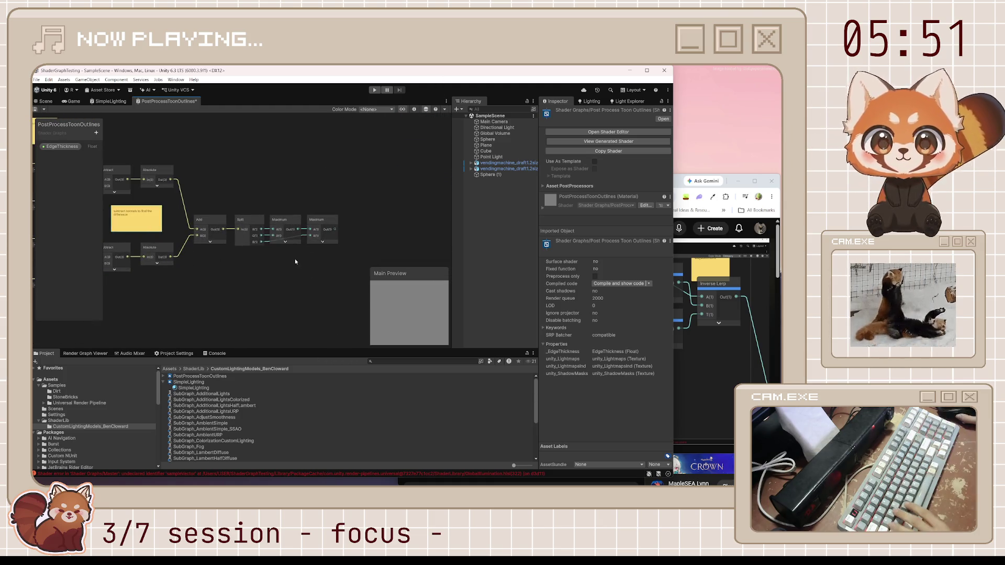
{"action": "scroll", "coordinate": [266, 271], "scroll_direction": "up", "scroll_amount": 3}
Place a copied sticky note reading 'find greatest of 3 components' below the Maximum nodes.
{"action": "key", "text": "ctrl+v"}
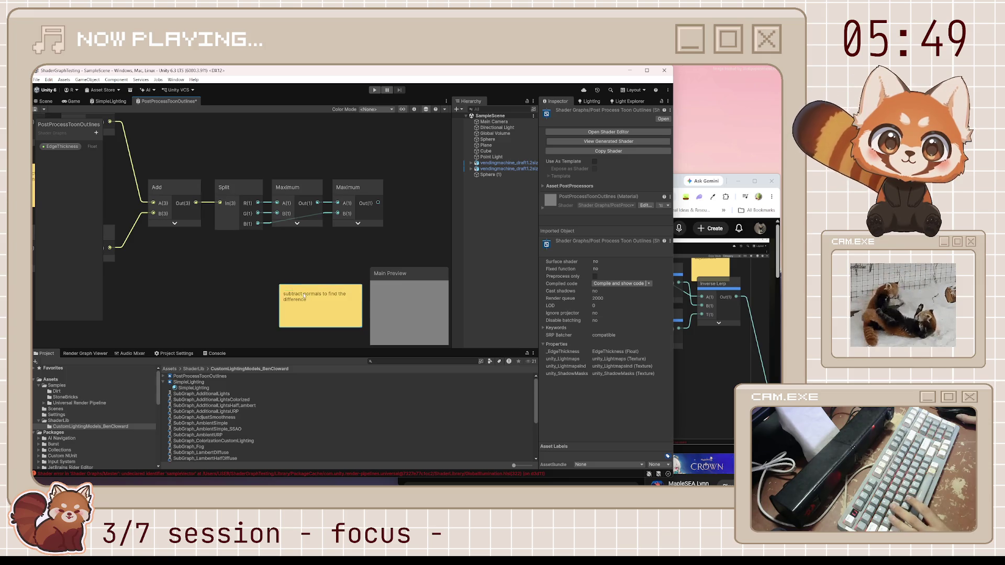
{"action": "double_click", "coordinate": [304, 294]}
{"action": "type", "text": "find greatest of 3 components"}
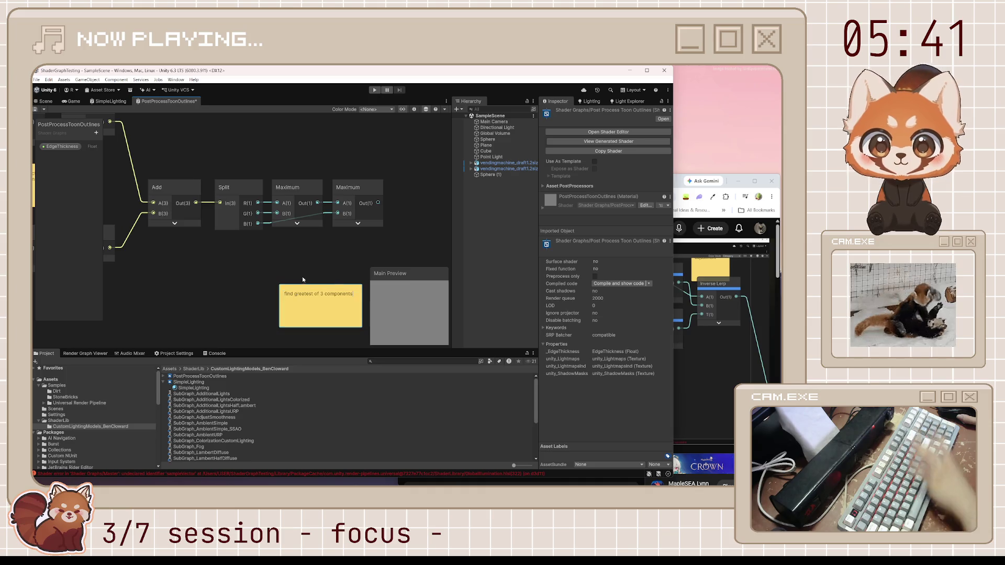
{"action": "left_click", "coordinate": [303, 276]}
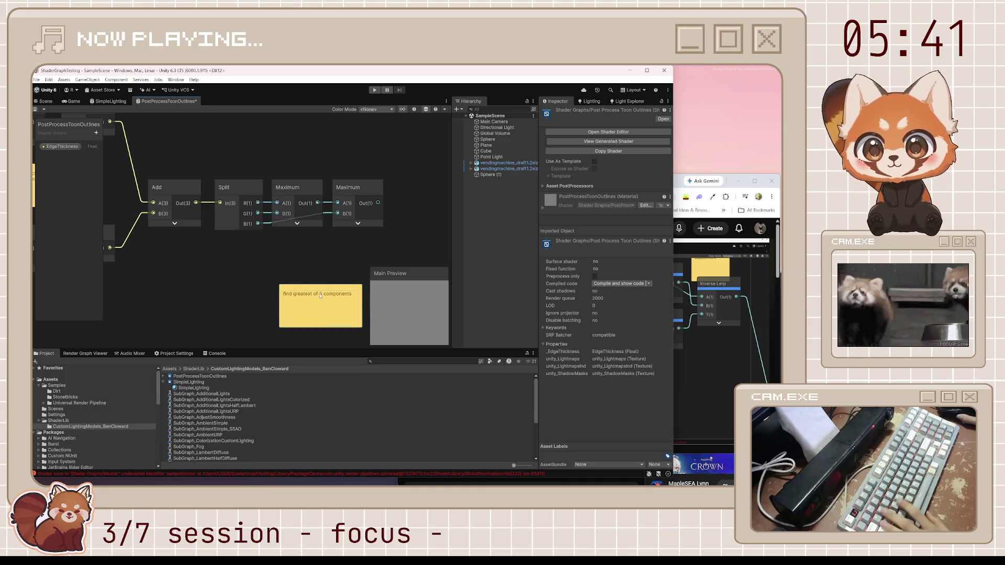
{"action": "left_click_drag", "start_coordinate": [320, 295], "coordinate": [290, 263]}
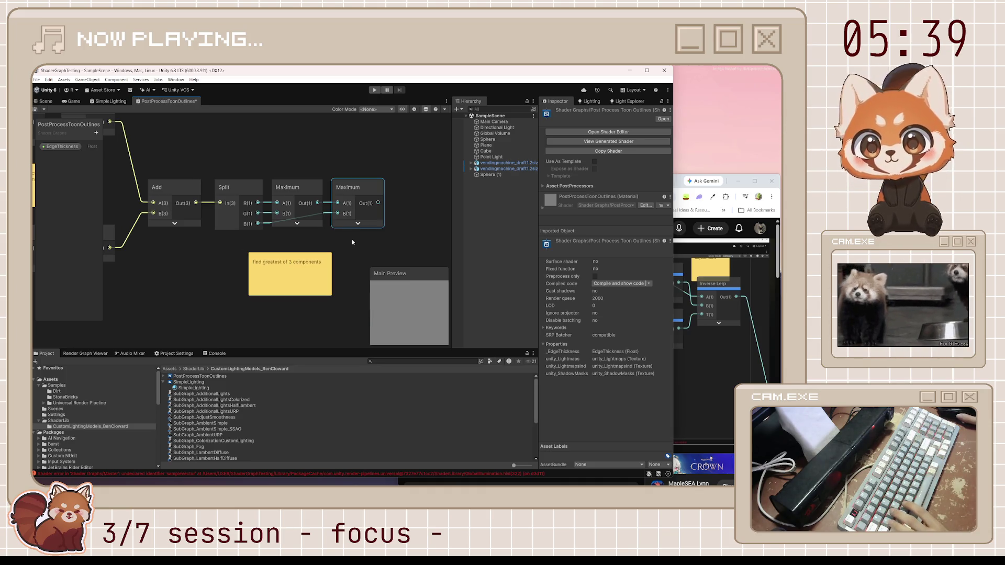
{"action": "left_click", "coordinate": [680, 184]}
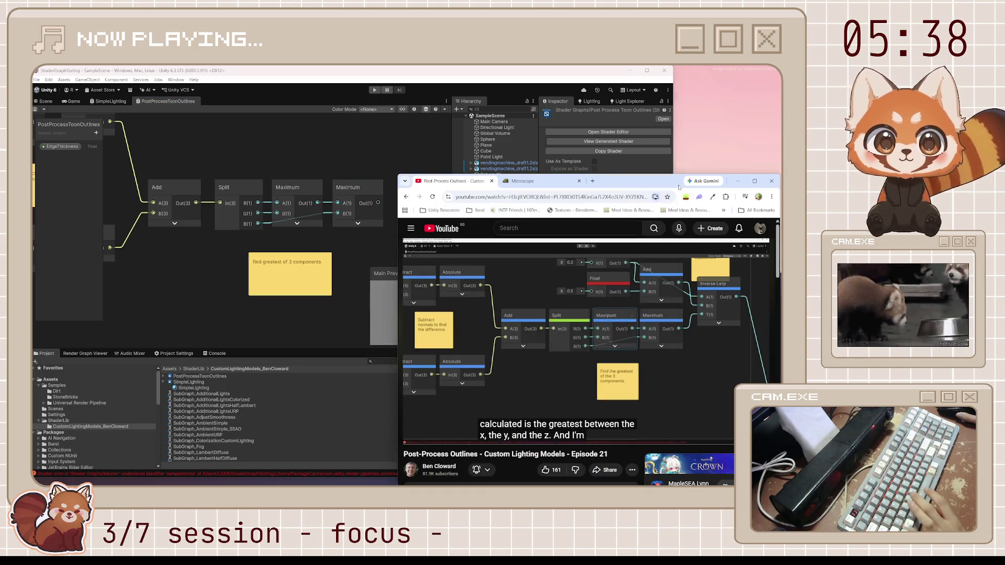
Watch the tutorial explain the 0.2 to 0.7 Inverse Lerp range, pausing at 13:57.
{"action": "left_click", "coordinate": [618, 291]}
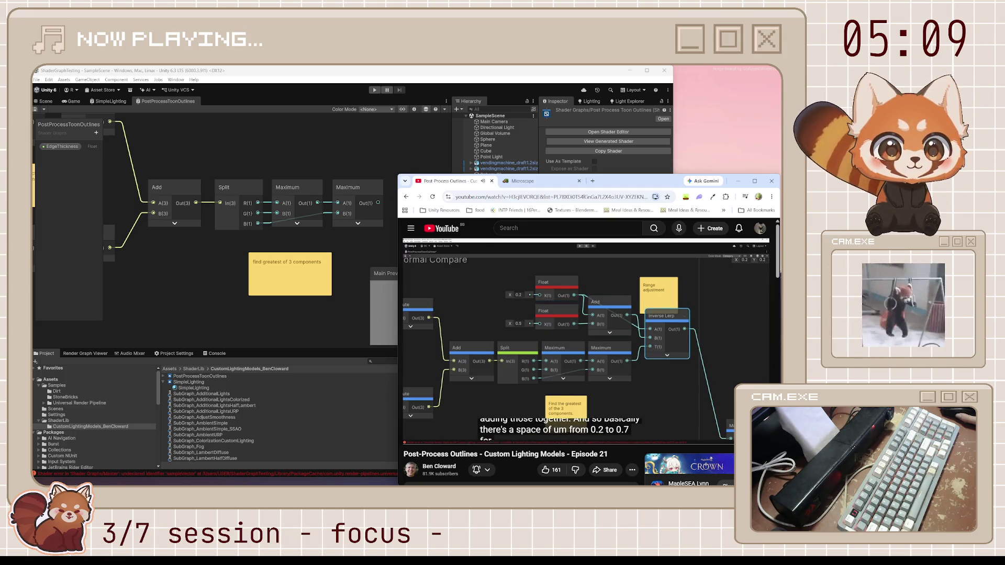
{"action": "left_click", "coordinate": [572, 338]}
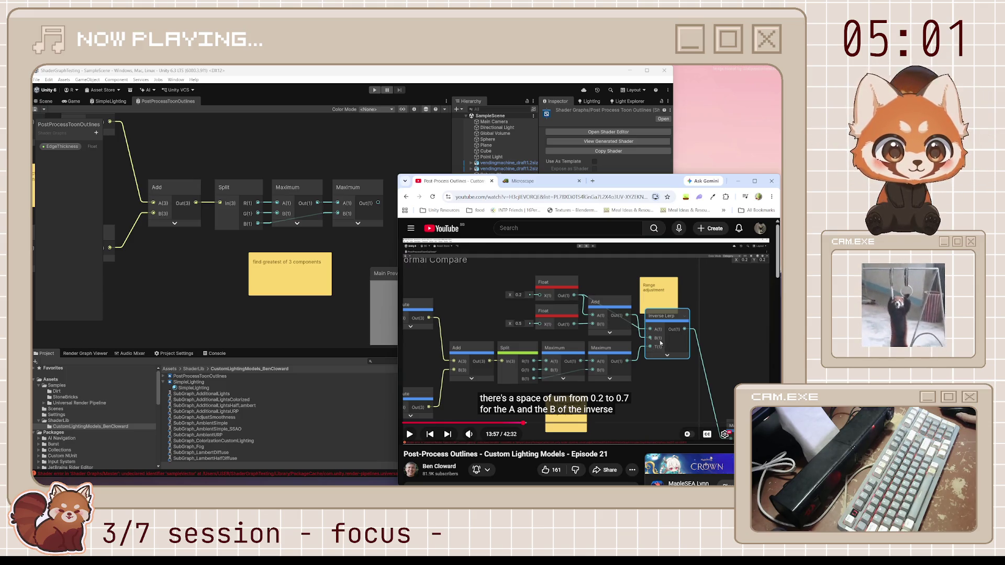
{"action": "left_click", "coordinate": [393, 259]}
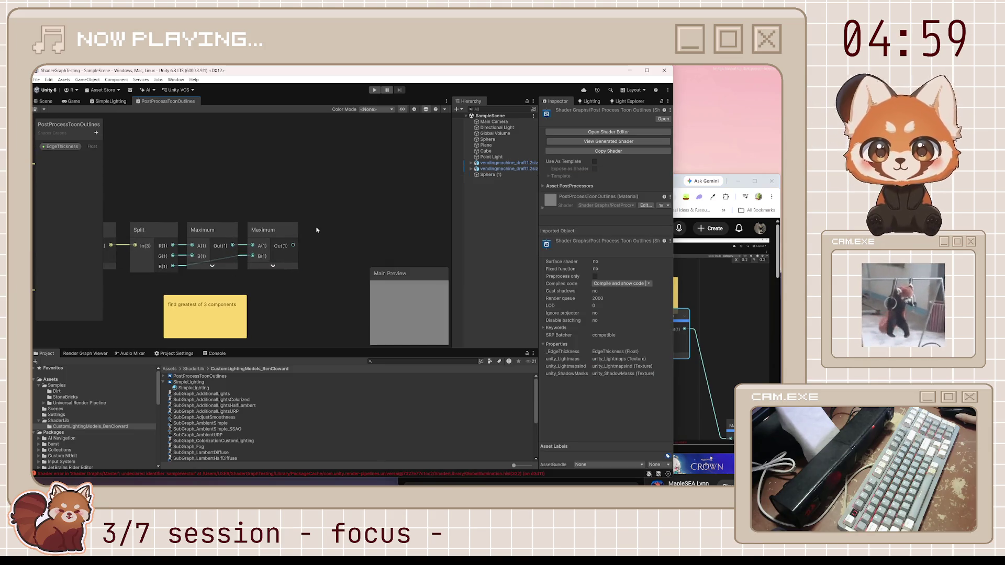
Add an Inverse Lerp node and move it aside.
{"action": "key", "text": "space"}
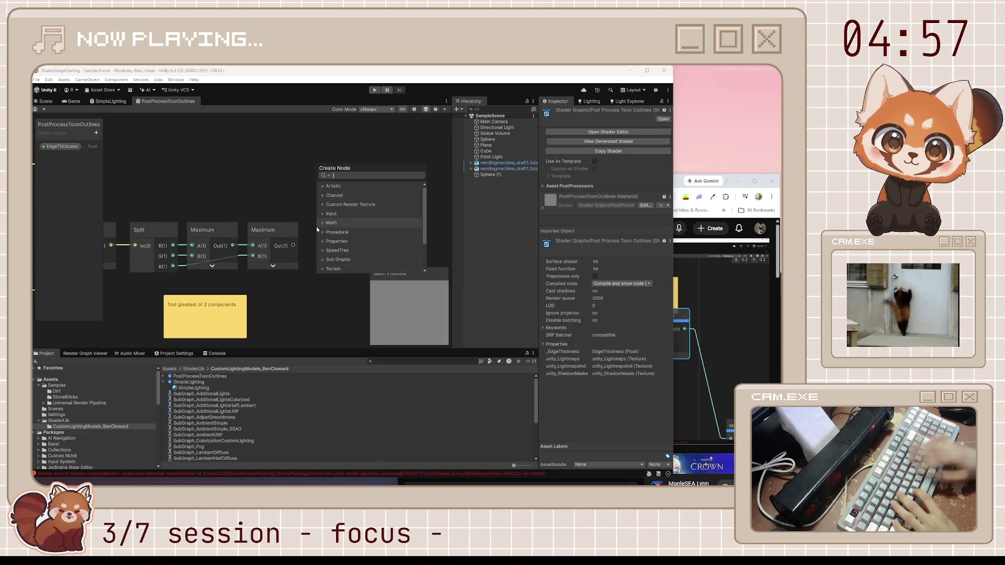
{"action": "type", "text": "Inver"}
{"action": "key", "text": "Return"}
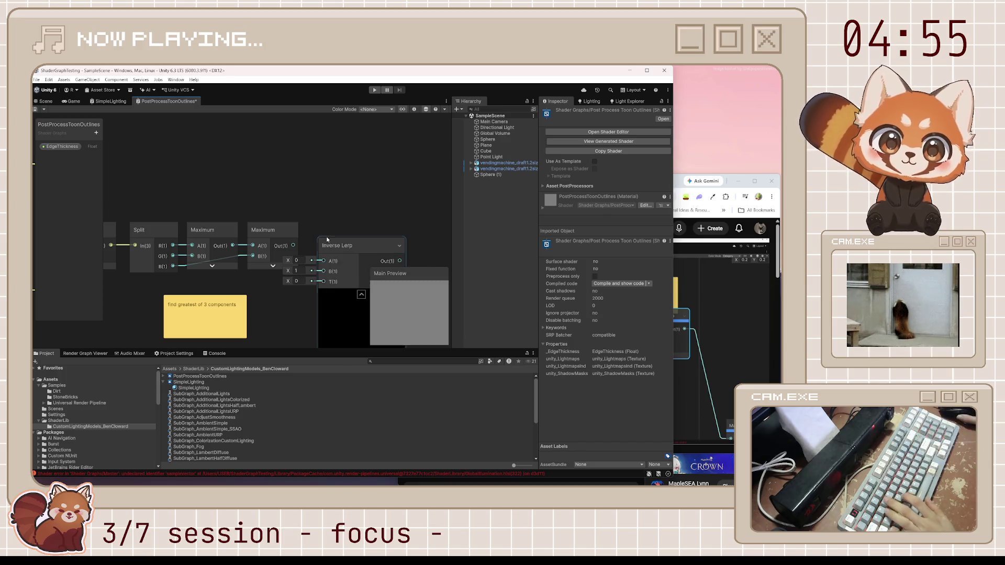
{"action": "left_click_drag", "start_coordinate": [362, 294], "coordinate": [369, 248]}
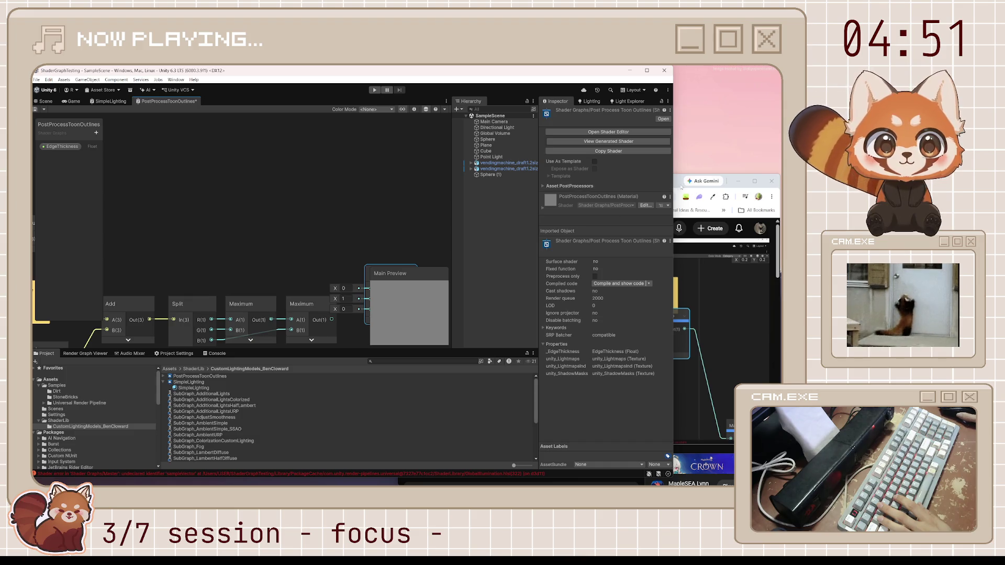
{"action": "left_click", "coordinate": [679, 186]}
Create two stacked Float nodes with values 0.2 and 0.5.
{"action": "left_click", "coordinate": [255, 187]}
{"action": "key", "text": "space"}
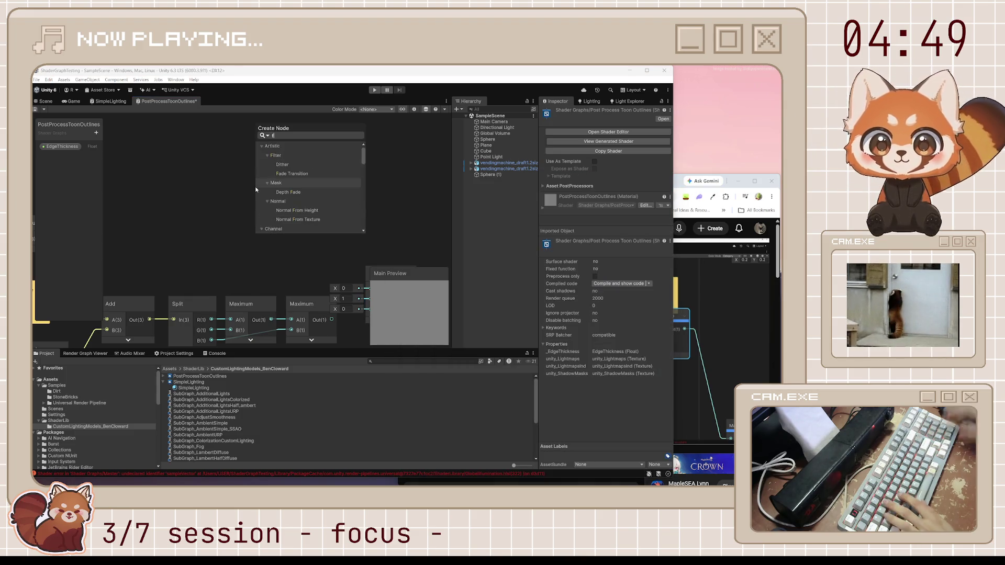
{"action": "type", "text": "float"}
{"action": "key", "text": "Return"}
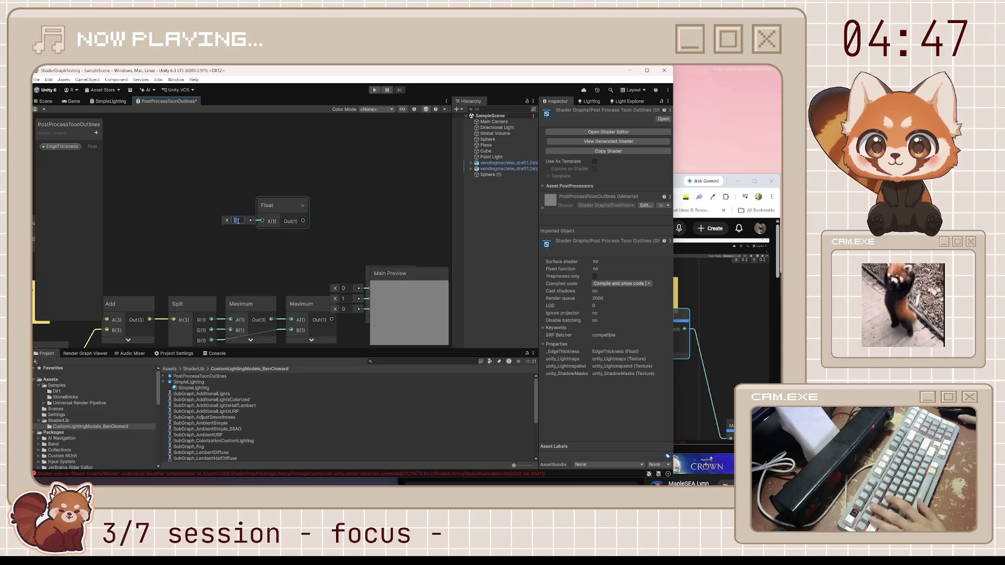
{"action": "type", "text": "0.5"}
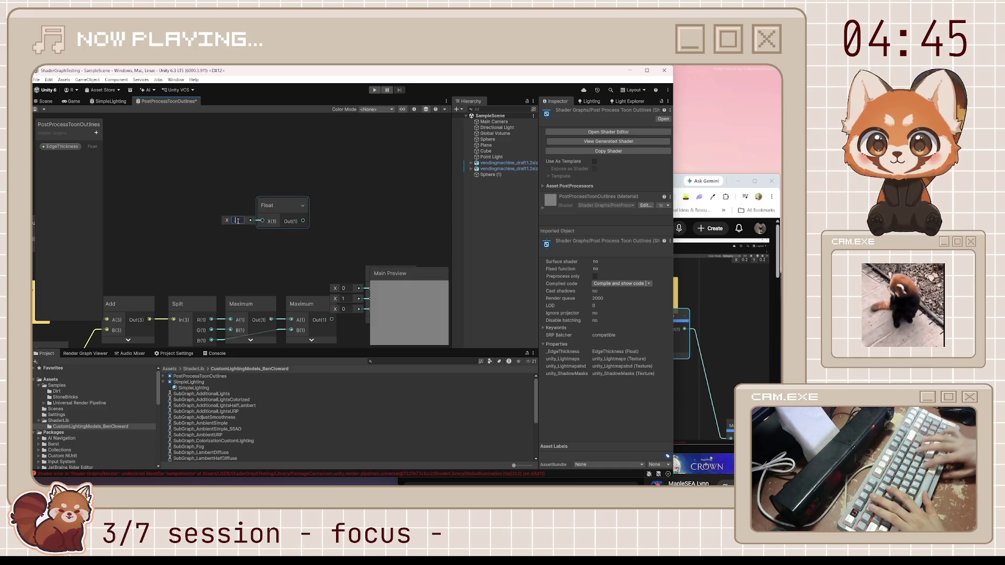
{"action": "key", "text": "ctrl+d"}
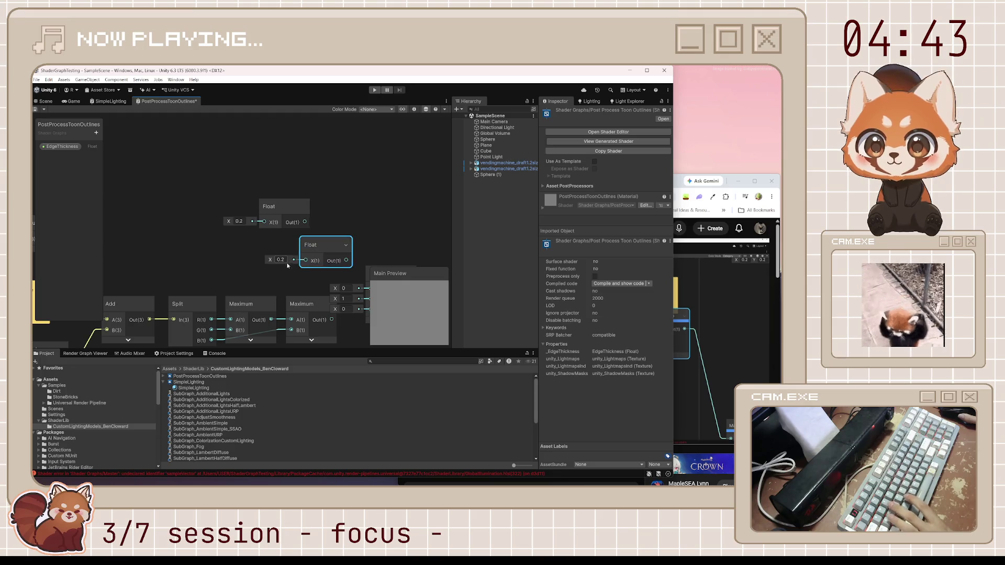
{"action": "left_click", "coordinate": [305, 288]}
{"action": "type", "text": "0.5"}
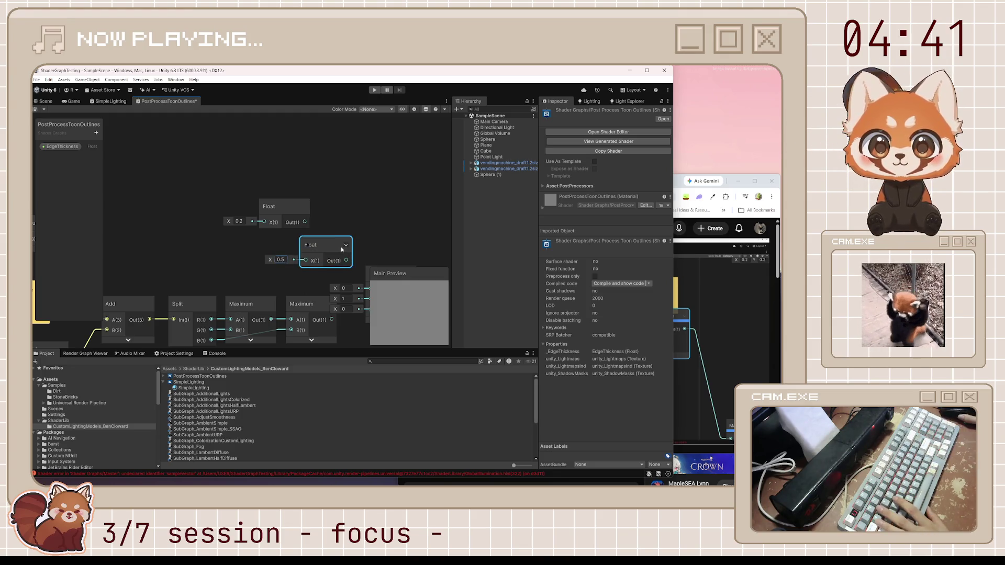
{"action": "left_click_drag", "start_coordinate": [327, 245], "coordinate": [286, 241]}
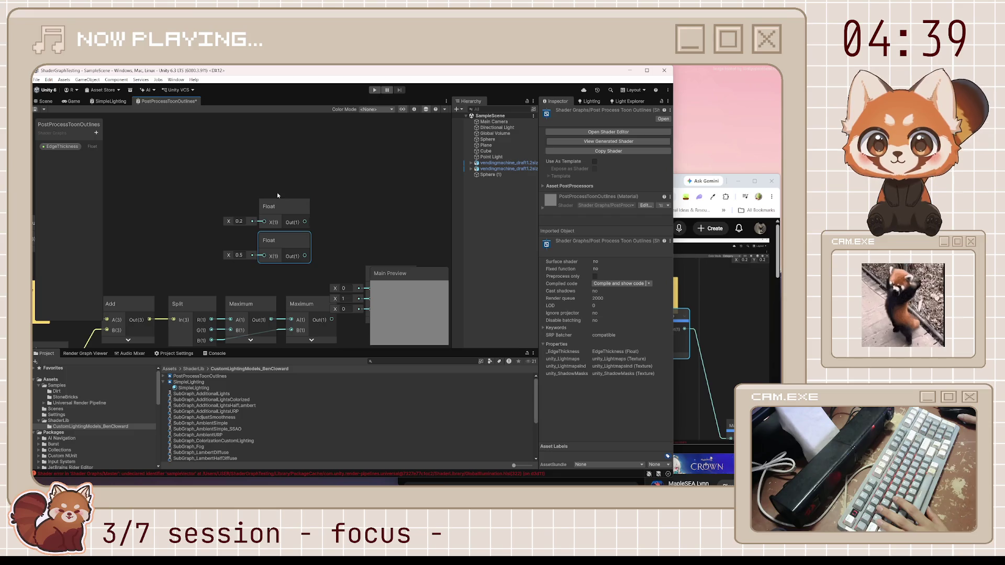
{"action": "mouse_move", "coordinate": [277, 192]}
{"action": "left_mouse_down"}
{"action": "mouse_move", "coordinate": [304, 256]}
{"action": "mouse_move", "coordinate": [271, 217]}
{"action": "mouse_move", "coordinate": [309, 201]}
{"action": "left_mouse_up"}
Add the two Floats with an Add node and connect the 0.2 Float to Inverse Lerp's A.
{"action": "type", "text": "add"}
{"action": "key", "text": "Return"}
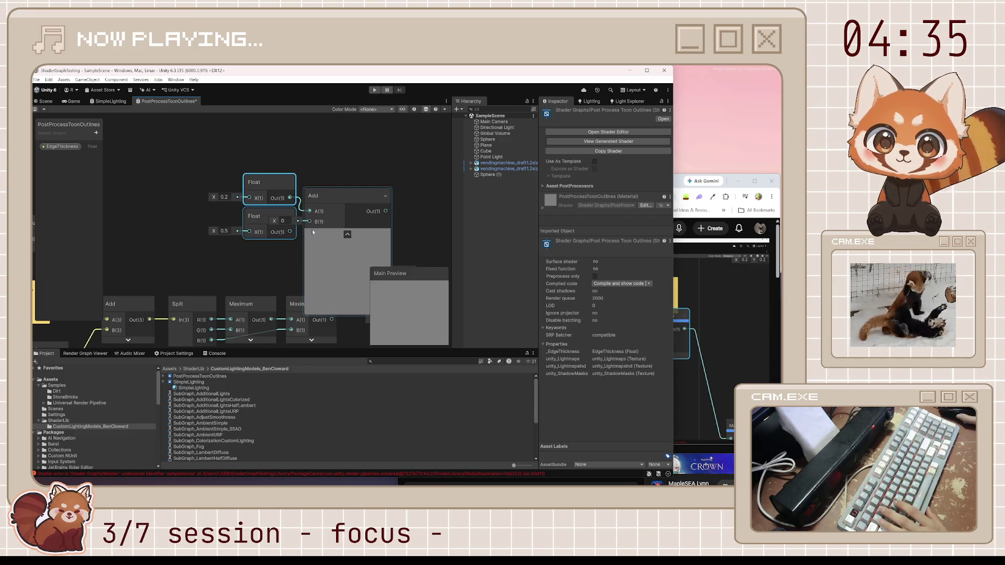
{"action": "left_click", "coordinate": [347, 233]}
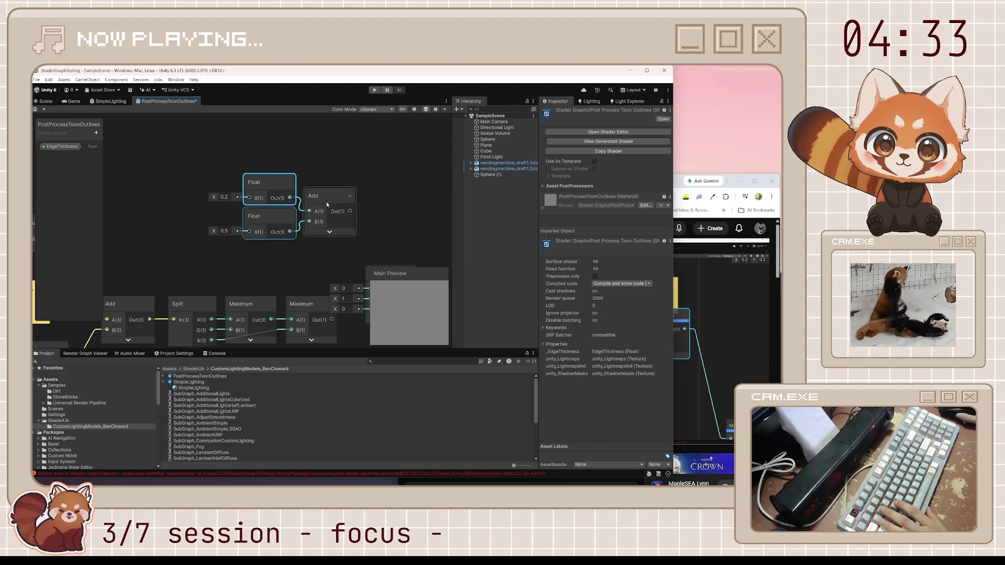
{"action": "mouse_move", "coordinate": [339, 211]}
{"action": "left_mouse_down"}
{"action": "mouse_move", "coordinate": [331, 186]}
{"action": "mouse_move", "coordinate": [337, 216]}
{"action": "mouse_move", "coordinate": [338, 197]}
{"action": "mouse_move", "coordinate": [318, 237]}
{"action": "left_mouse_up"}
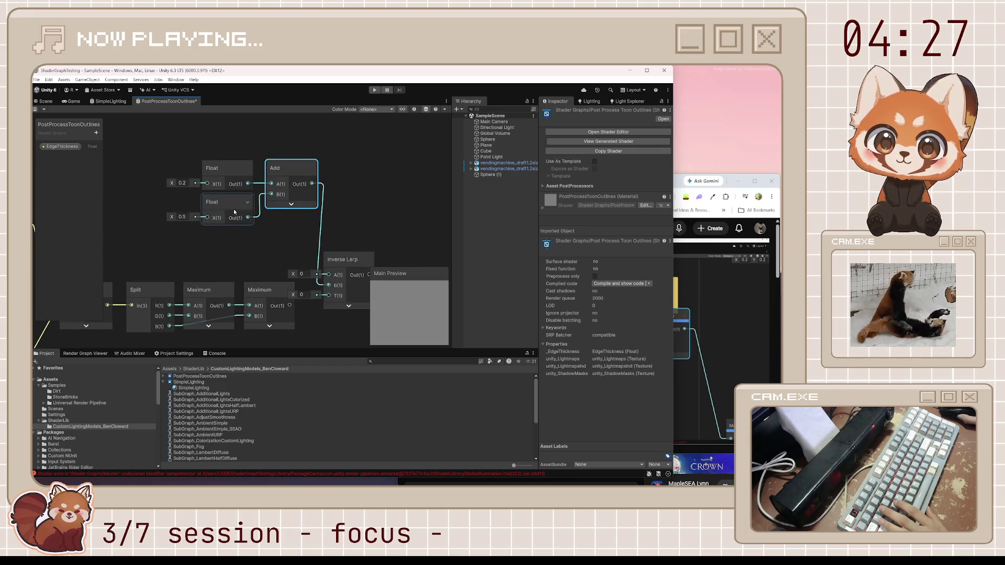
{"action": "mouse_move", "coordinate": [249, 185]}
{"action": "left_mouse_down"}
{"action": "mouse_move", "coordinate": [329, 275]}
{"action": "mouse_move", "coordinate": [355, 231]}
{"action": "mouse_move", "coordinate": [352, 208]}
{"action": "mouse_move", "coordinate": [343, 212]}
{"action": "left_mouse_up"}
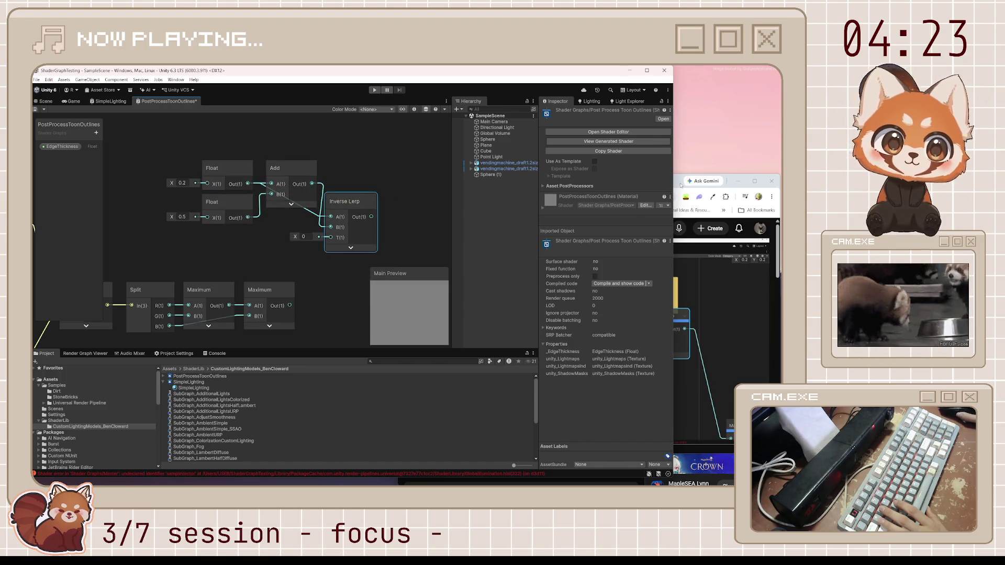
Connect the last Maximum output to Inverse Lerp's T and save the graph.
{"action": "left_click", "coordinate": [680, 185]}
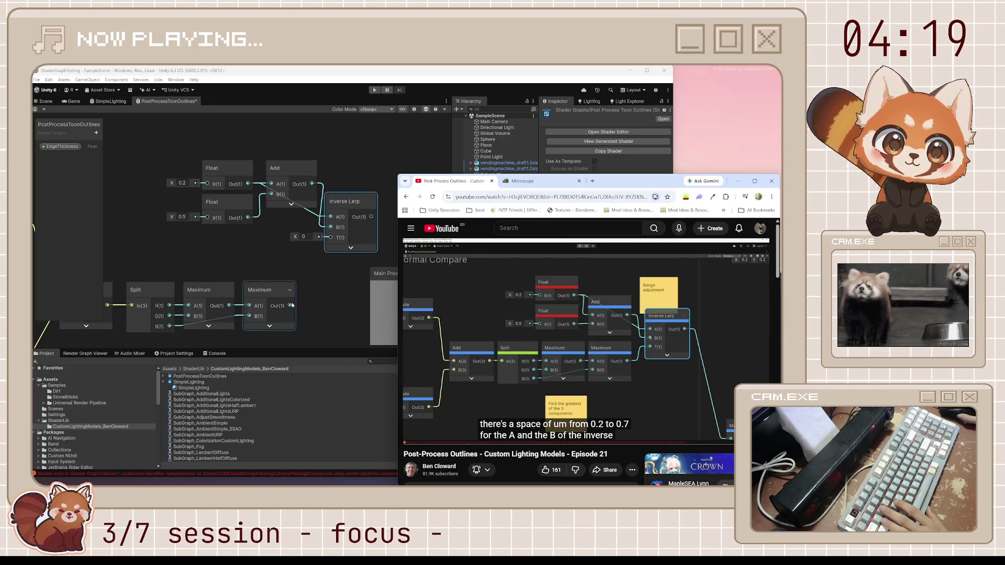
{"action": "left_click_drag", "start_coordinate": [291, 305], "coordinate": [327, 244]}
{"action": "left_click", "coordinate": [291, 244]}
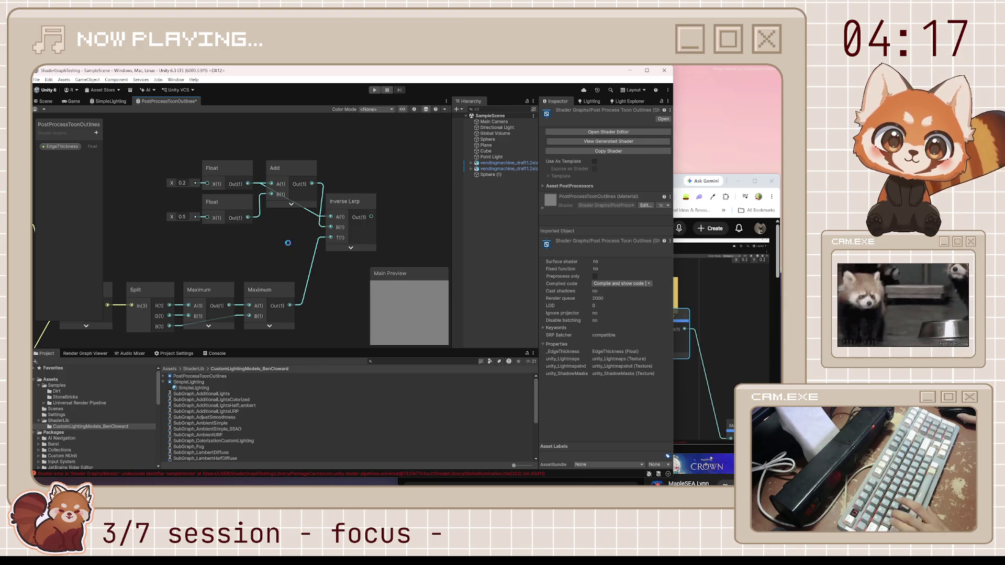
{"action": "key", "text": "ctrl+s"}
Resume the tutorial, then move the Float, Add and Inverse Lerp group lower and save.
{"action": "left_click", "coordinate": [718, 302]}
{"action": "key", "text": "space"}
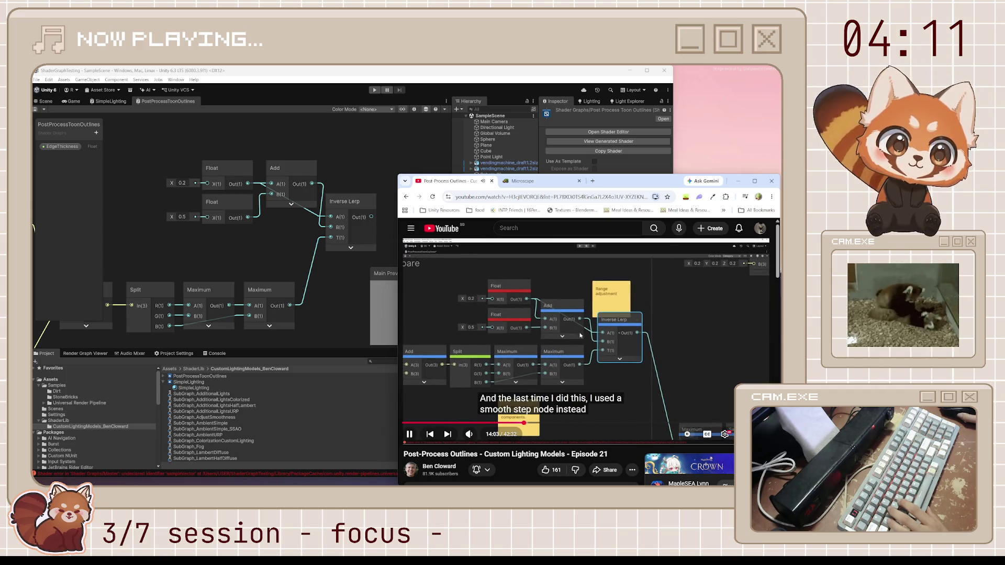
{"action": "left_click", "coordinate": [237, 164]}
{"action": "left_click_drag", "start_coordinate": [345, 252], "coordinate": [345, 253]}
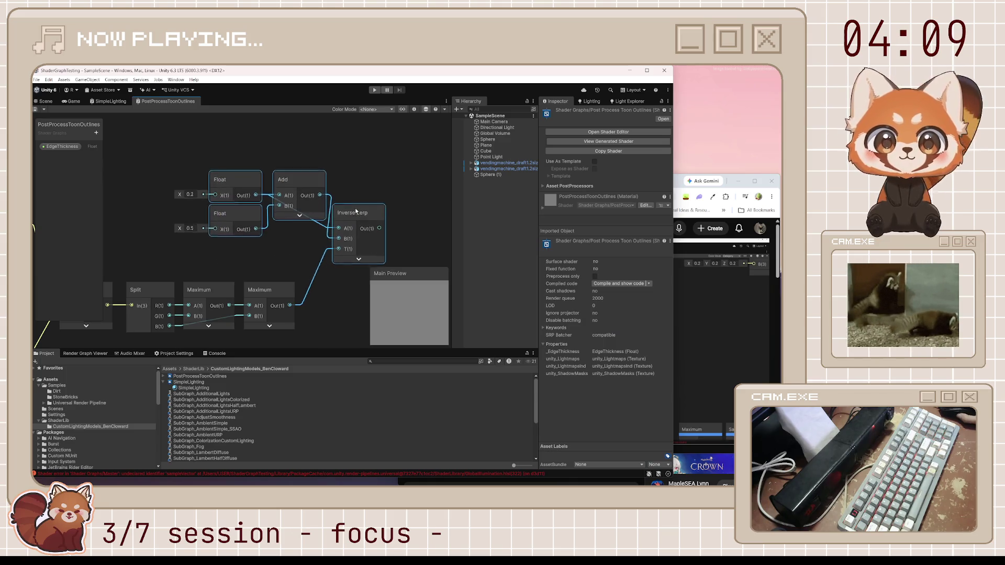
{"action": "left_click_drag", "start_coordinate": [355, 209], "coordinate": [353, 233]}
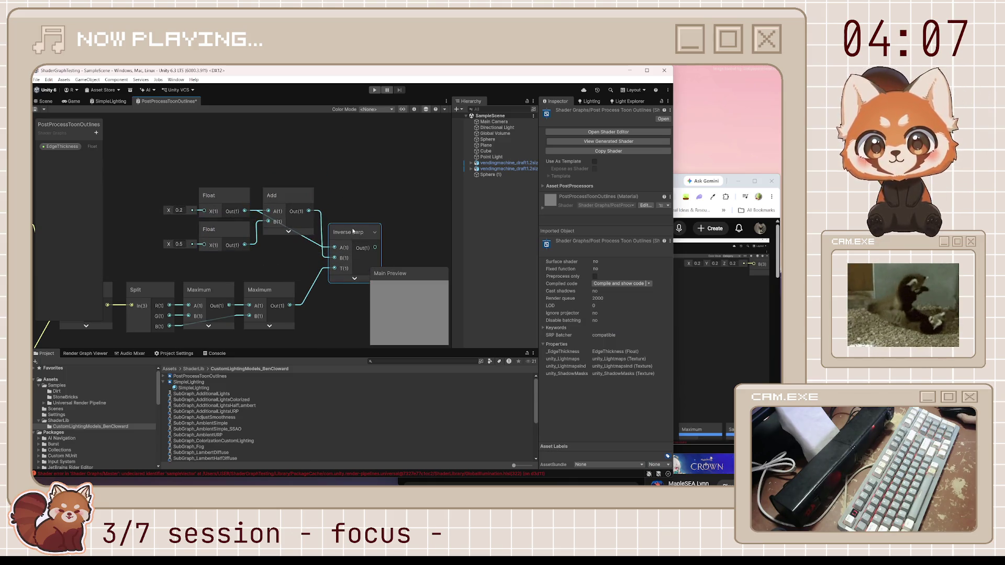
{"action": "left_click", "coordinate": [37, 109]}
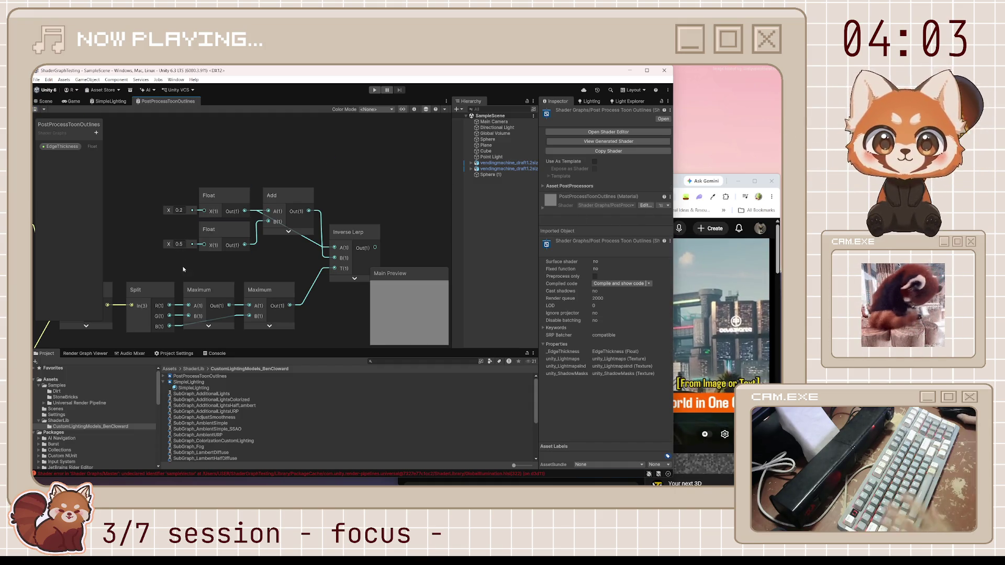
Move the new sticky note above the range nodes.
{"action": "left_click_drag", "start_coordinate": [249, 251], "coordinate": [334, 161]}
{"action": "left_click", "coordinate": [292, 284]}
{"action": "left_click_drag", "start_coordinate": [293, 284], "coordinate": [274, 183]}
Change the sticky note text to 'range adjustment' and position it above the range nodes.
{"action": "double_click", "coordinate": [300, 210]}
{"action": "type", "text": "range "}
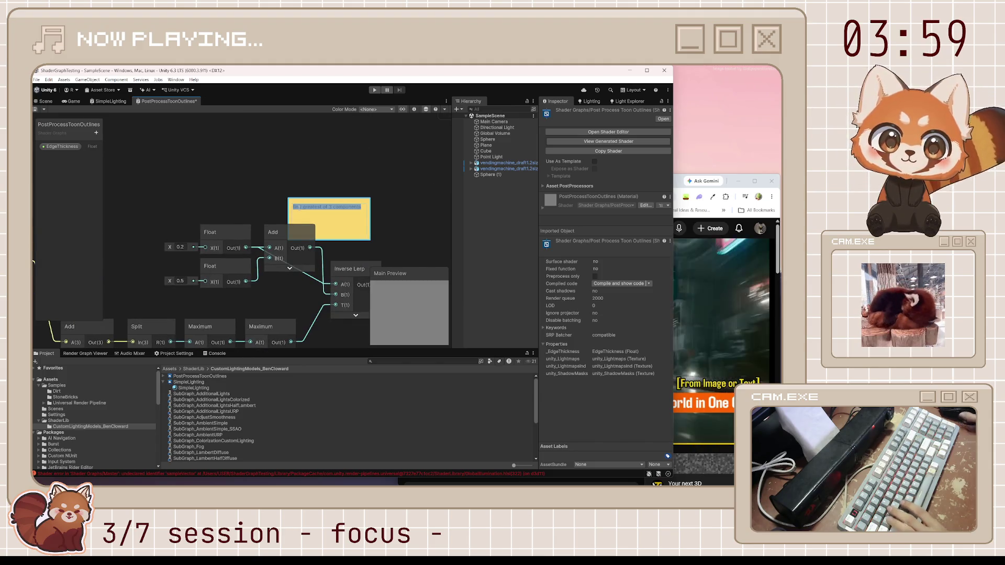
{"action": "type", "text": "adjustment"}
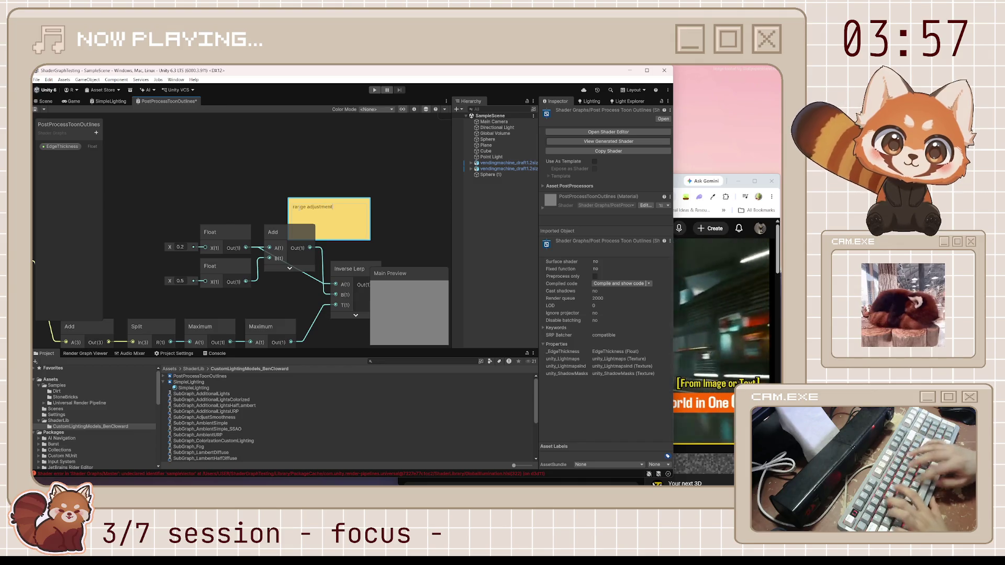
{"action": "right_click", "coordinate": [298, 209]}
{"action": "key", "text": "alt+Tab"}
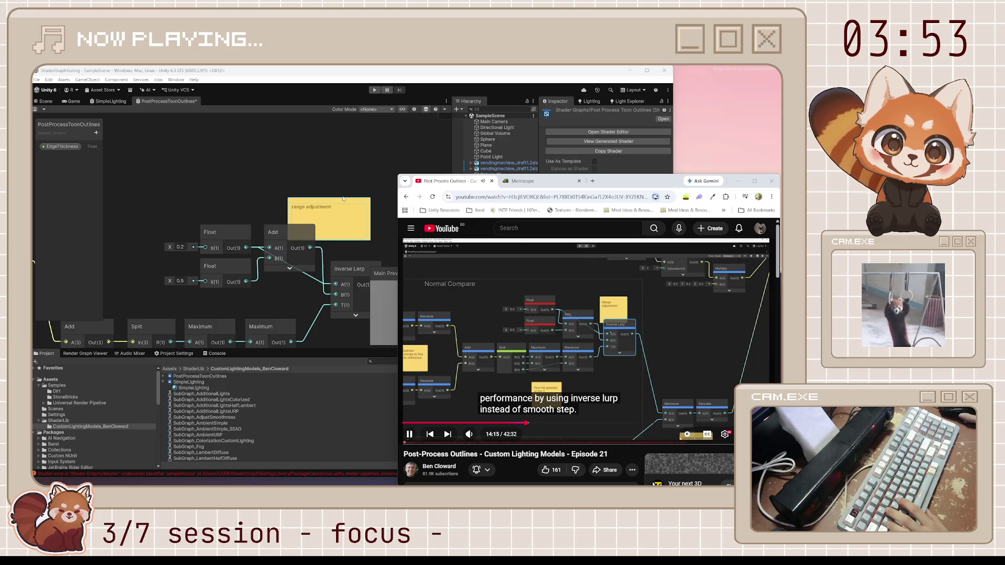
{"action": "left_click_drag", "start_coordinate": [343, 198], "coordinate": [326, 178]}
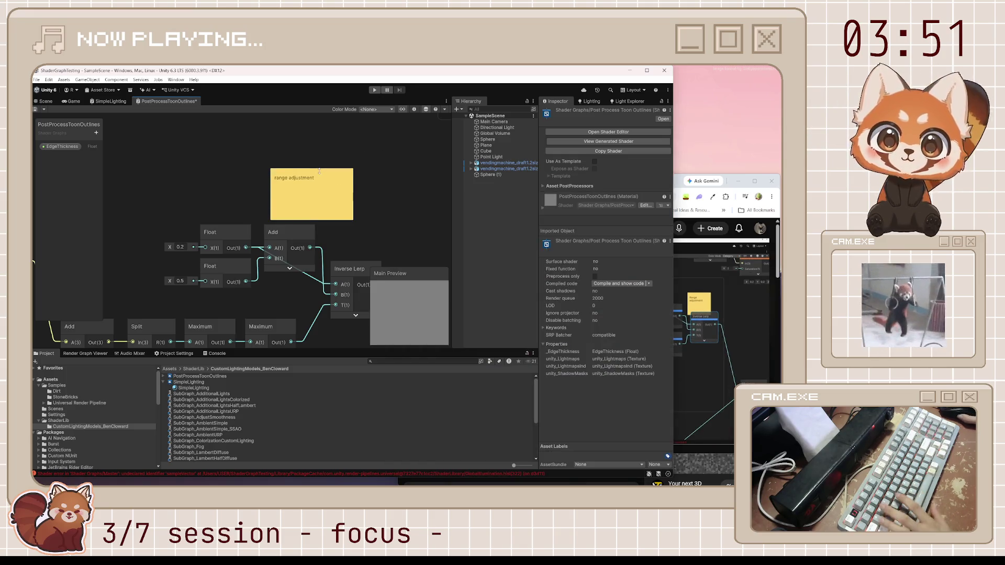
{"action": "left_click_drag", "start_coordinate": [320, 185], "coordinate": [314, 178]}
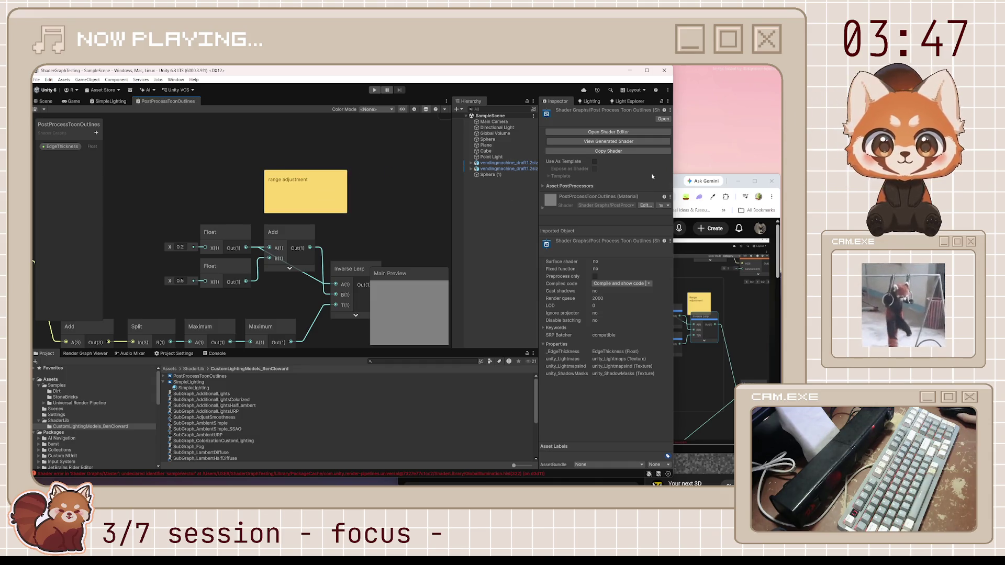
Rewind the tutorial ten seconds and pause it.
{"action": "left_click", "coordinate": [681, 183]}
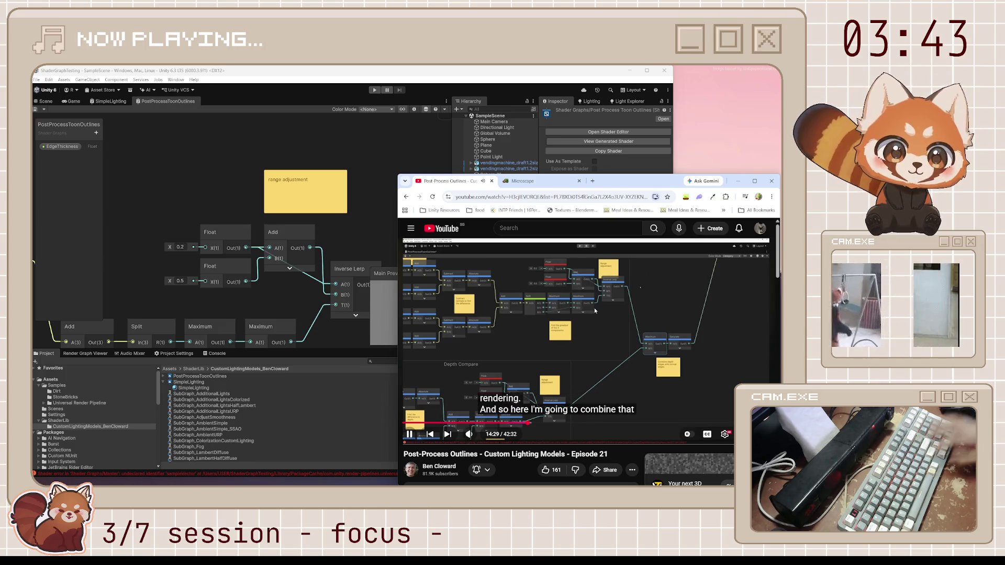
{"action": "key", "text": "j"}
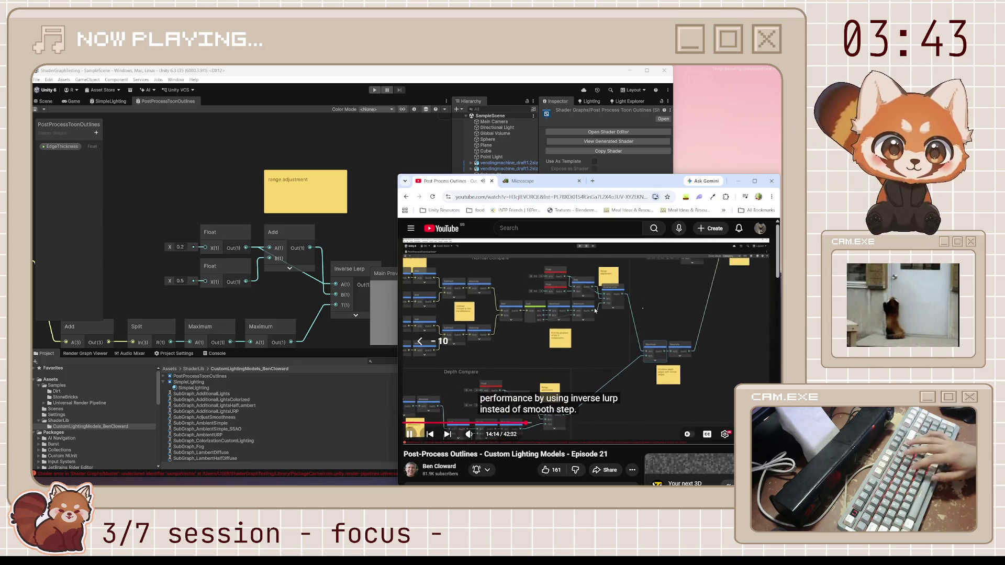
{"action": "left_click", "coordinate": [594, 310]}
{"action": "scroll", "coordinate": [293, 273], "scroll_direction": "down", "scroll_amount": 3}
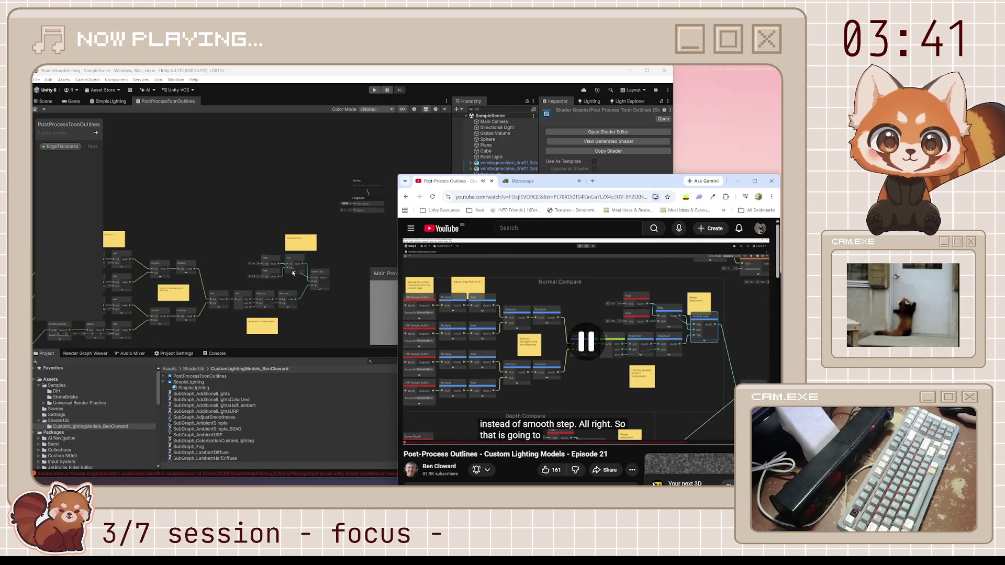
{"action": "scroll", "coordinate": [293, 272], "scroll_direction": "down", "scroll_amount": 3}
{"action": "scroll", "coordinate": [202, 268], "scroll_direction": "up", "scroll_amount": 2}
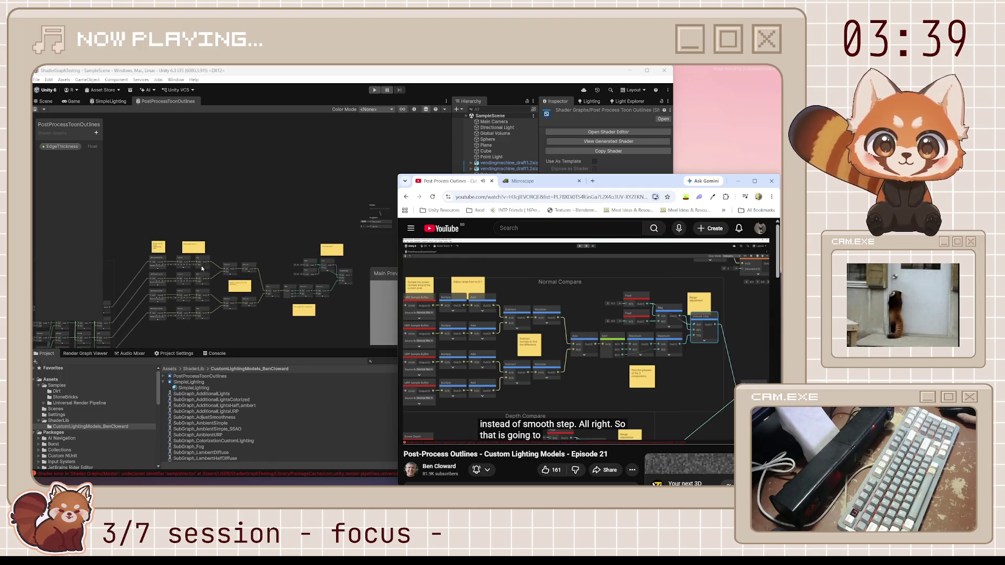
Group the normal-comparison nodes under the title 'Normal Compare' and save the graph.
{"action": "mouse_move", "coordinate": [141, 240]}
{"action": "left_mouse_down"}
{"action": "mouse_move", "coordinate": [329, 356]}
{"action": "mouse_move", "coordinate": [365, 351]}
{"action": "left_mouse_up"}
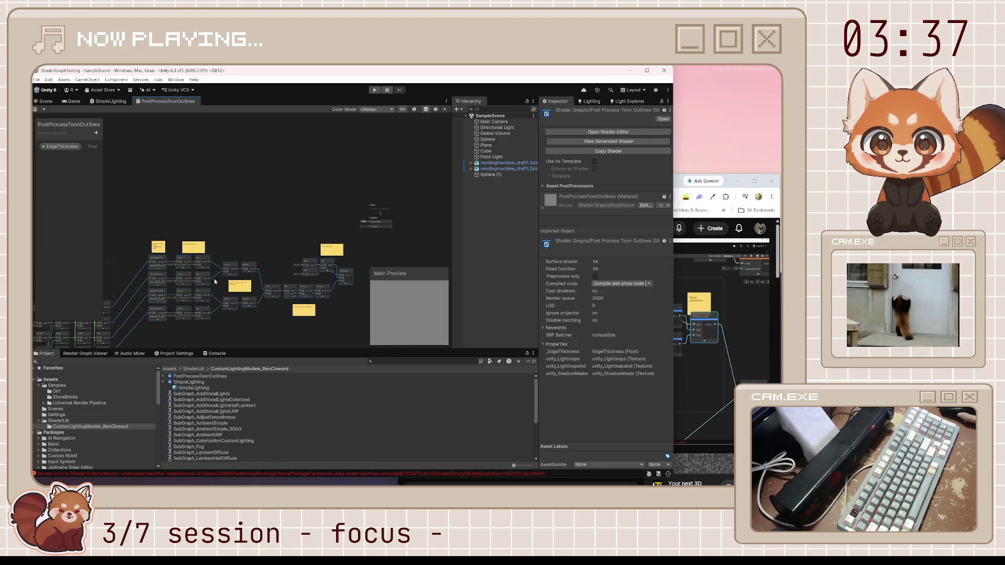
{"action": "scroll", "coordinate": [277, 266], "scroll_direction": "up", "scroll_amount": 2}
{"action": "right_click", "coordinate": [368, 236]}
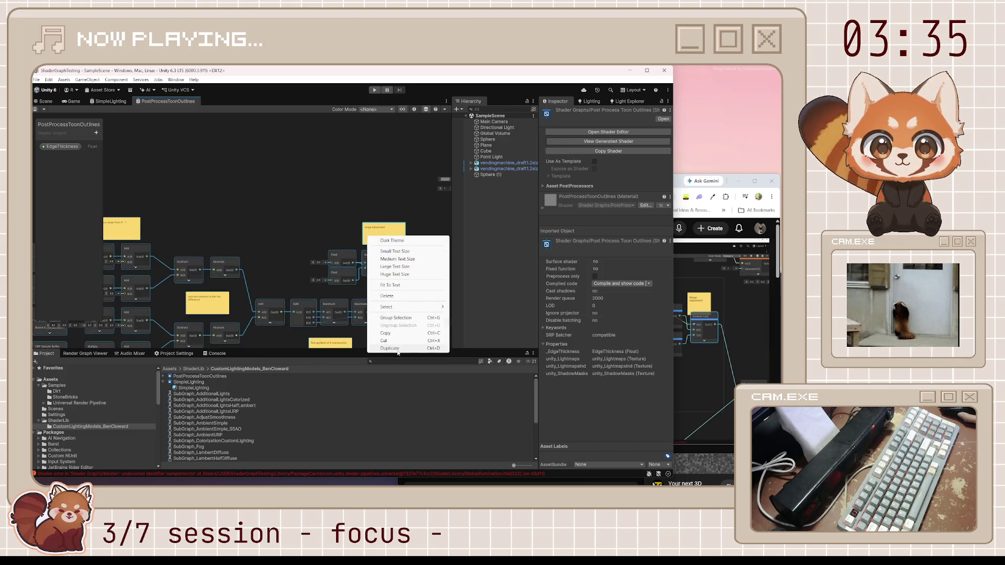
{"action": "left_click", "coordinate": [396, 318]}
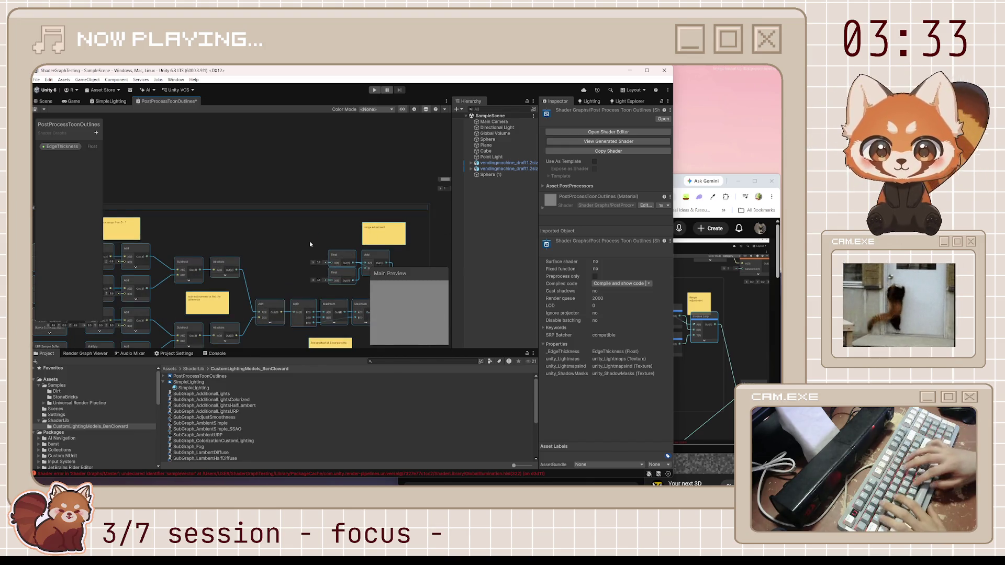
{"action": "type", "text": "Normal Compare"}
{"action": "key", "text": "Return"}
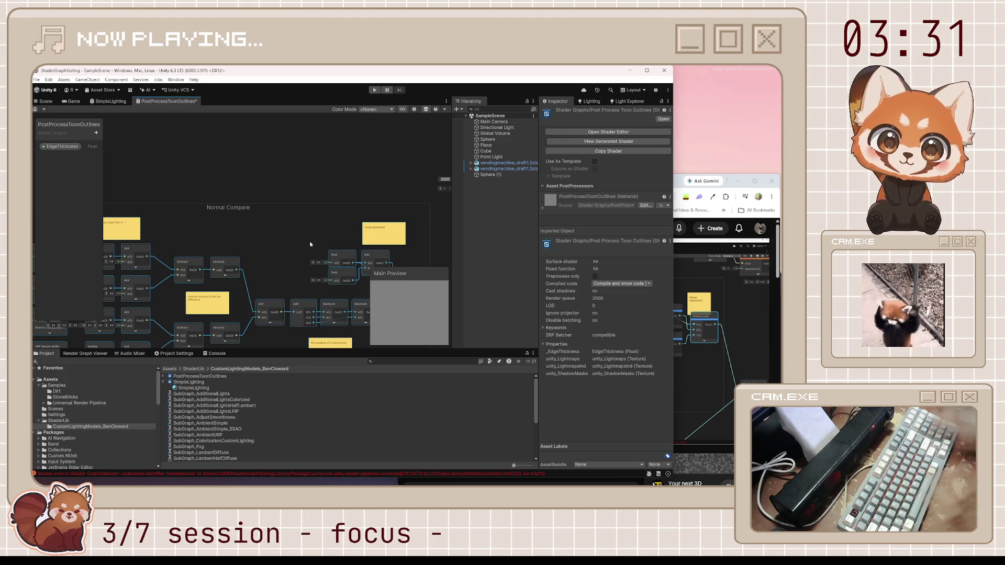
{"action": "scroll", "coordinate": [285, 230], "scroll_direction": "down", "scroll_amount": 5}
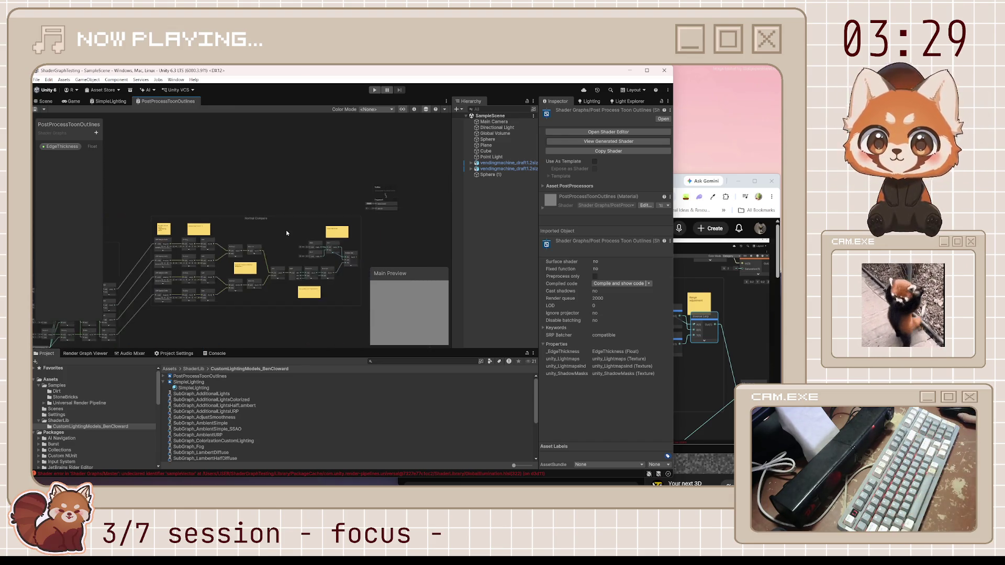
{"action": "key", "text": "ctrl+s"}
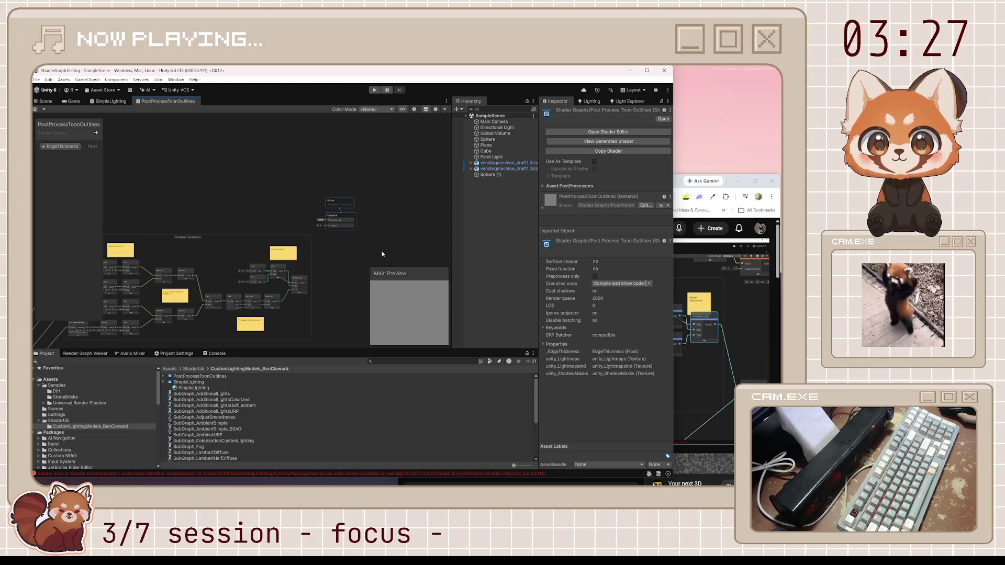
Move the master stack closer to the node groups.
{"action": "scroll", "coordinate": [331, 212], "scroll_direction": "down", "scroll_amount": 3}
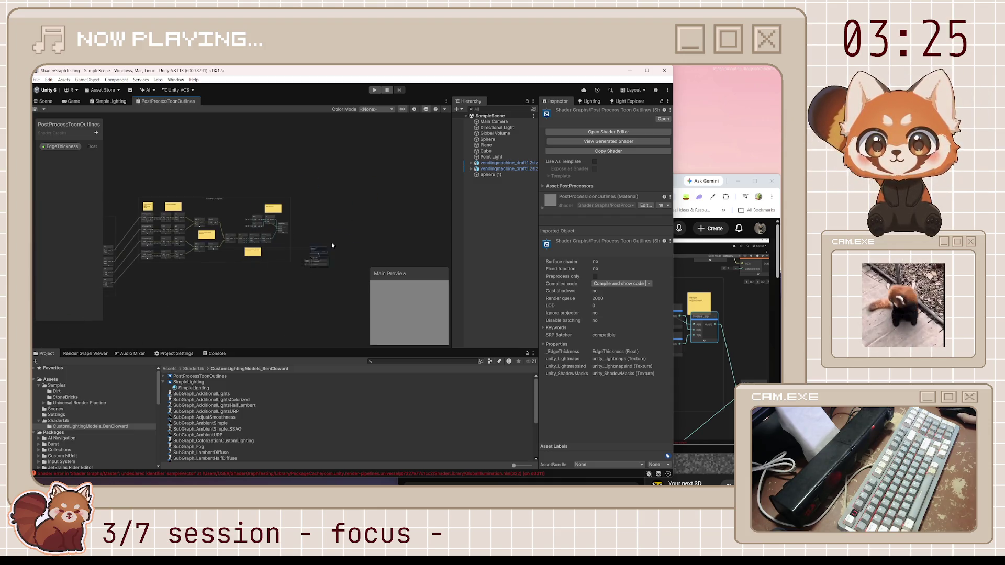
{"action": "left_click_drag", "start_coordinate": [313, 184], "coordinate": [274, 174]}
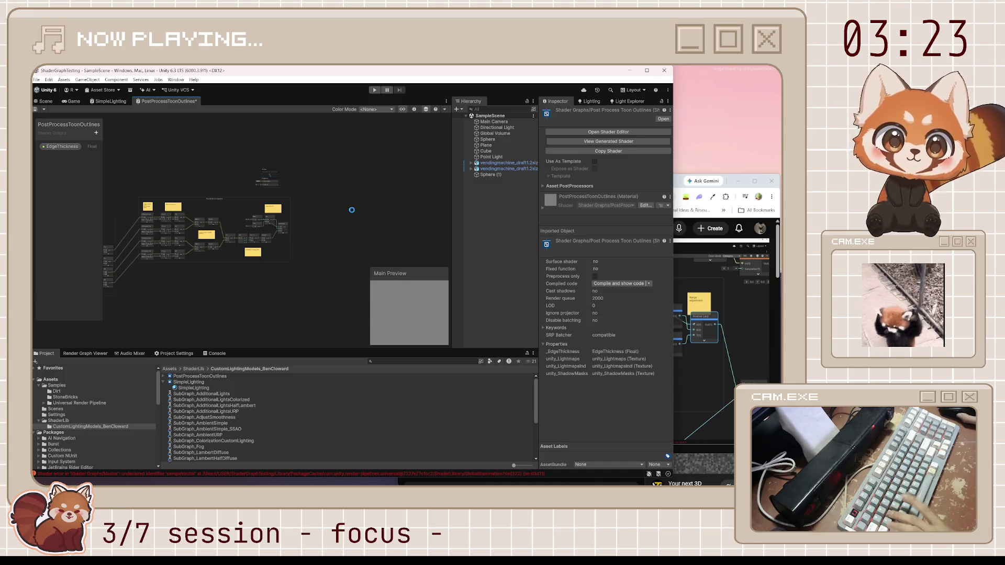
{"action": "left_click", "coordinate": [676, 181]}
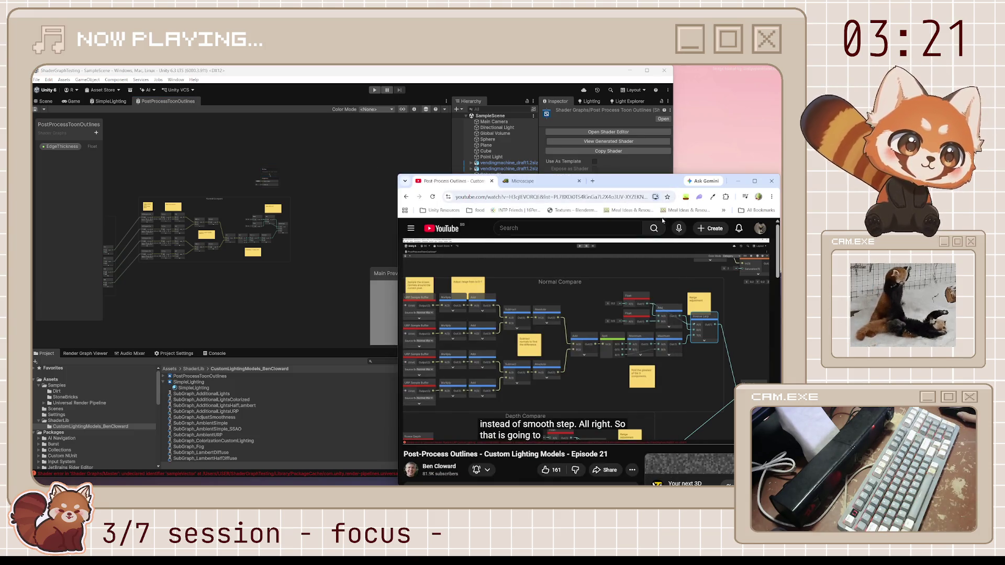
Play the tutorial through its Depth Compare overview, then return to the shader graph.
{"action": "left_click", "coordinate": [592, 302]}
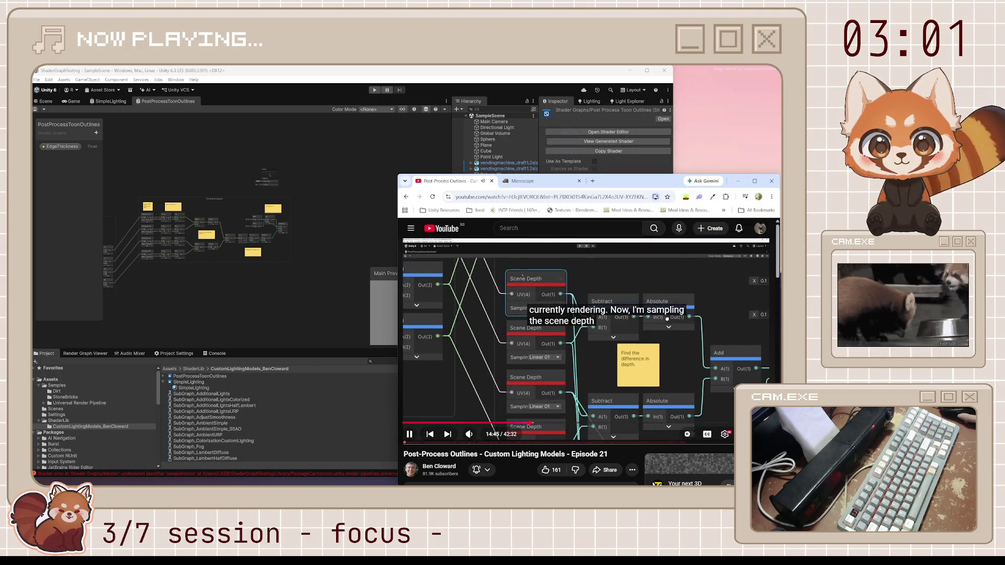
{"action": "left_click", "coordinate": [583, 344]}
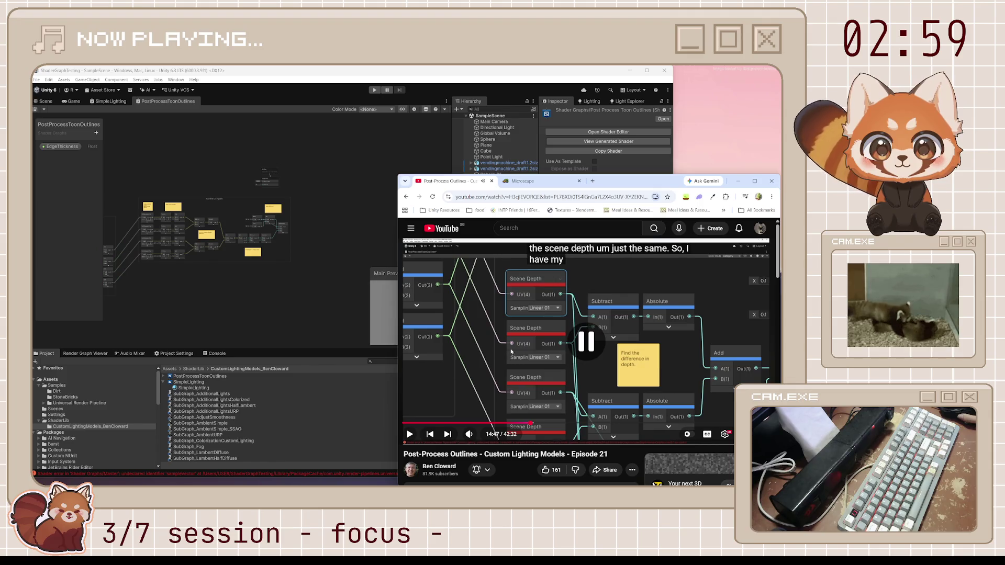
{"action": "left_click", "coordinate": [584, 344]}
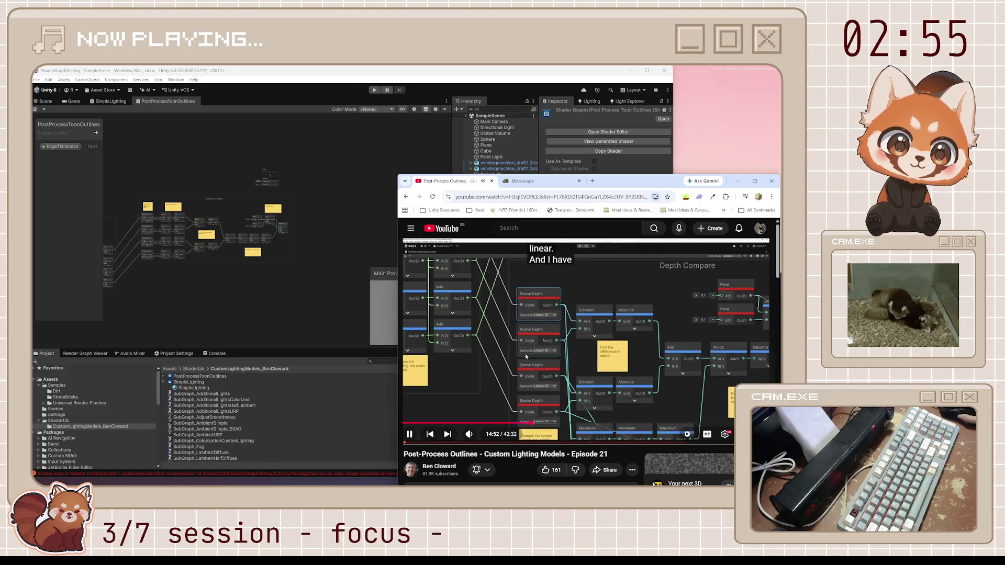
{"action": "key", "text": "space"}
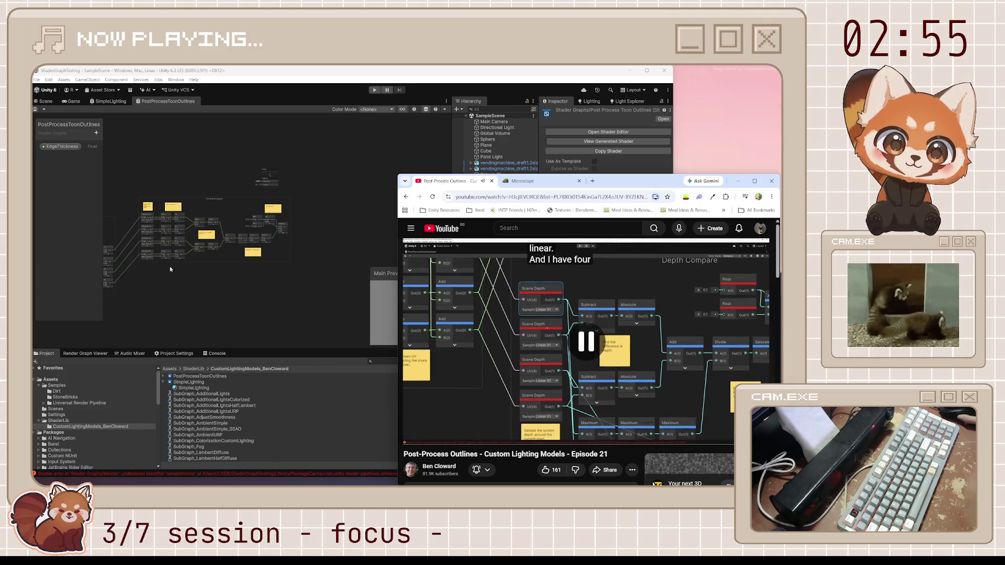
{"action": "scroll", "coordinate": [170, 269], "scroll_direction": "up", "scroll_amount": 3}
{"action": "left_click", "coordinate": [225, 282]}
{"action": "key", "text": "space"}
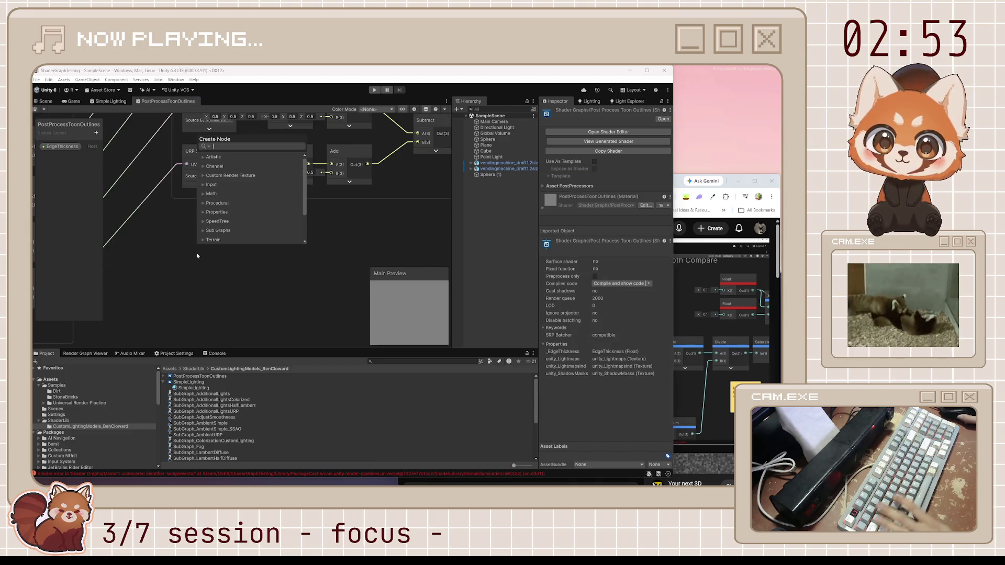
Add a Scene Depth node, duplicate it into four stacked copies, and save.
{"action": "type", "text": "scenede"}
{"action": "key", "text": "Return"}
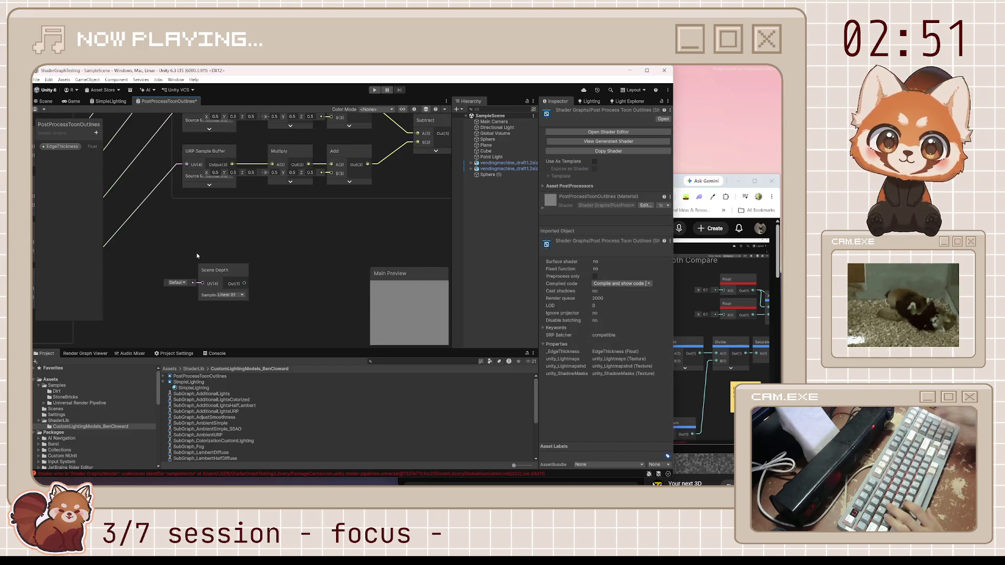
{"action": "left_click", "coordinate": [680, 181]}
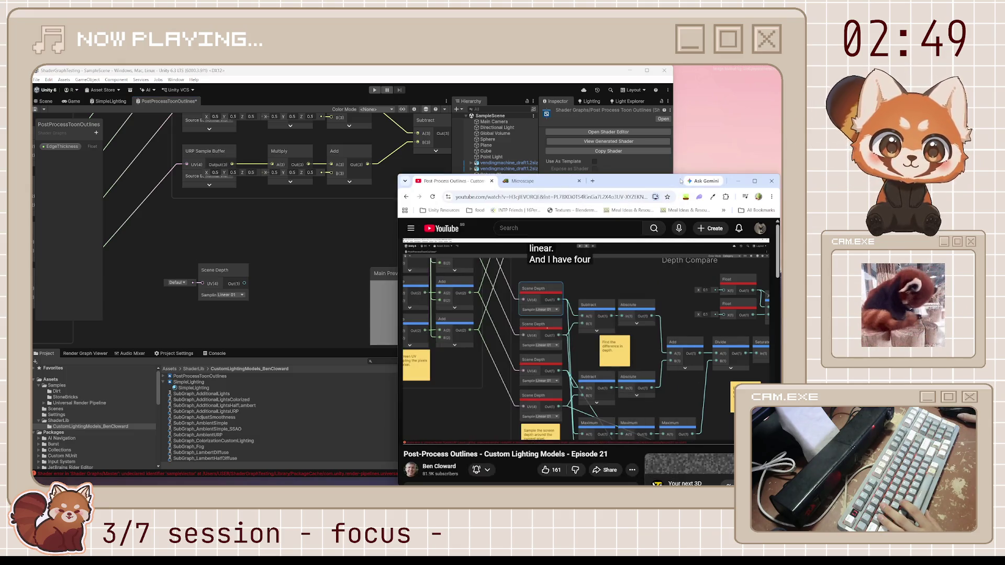
{"action": "left_click", "coordinate": [219, 274]}
{"action": "mouse_move", "coordinate": [219, 274]}
{"action": "left_mouse_down"}
{"action": "mouse_move", "coordinate": [246, 274]}
{"action": "mouse_move", "coordinate": [323, 233]}
{"action": "left_mouse_up"}
{"action": "key", "text": "ctrl+d"}
{"action": "left_click_drag", "start_coordinate": [323, 288], "coordinate": [325, 277]}
{"action": "left_click_drag", "start_coordinate": [313, 320], "coordinate": [278, 276]}
{"action": "key", "text": "ctrl+d"}
{"action": "key", "text": "ctrl+d"}
{"action": "left_click_drag", "start_coordinate": [283, 325], "coordinate": [275, 289]}
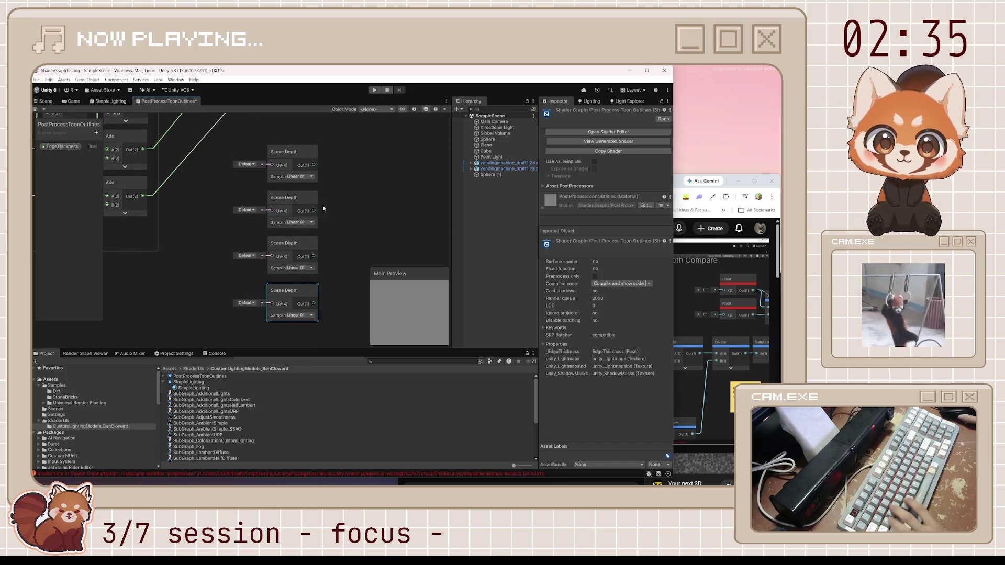
{"action": "key", "text": "ctrl+s"}
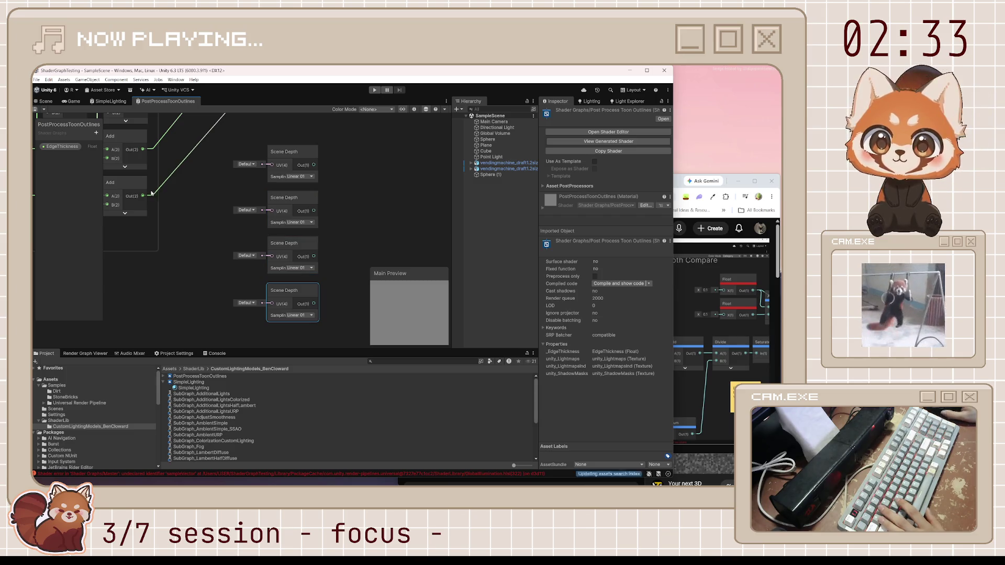
Wire Add outputs into the fourth and second Scene Depth UV inputs.
{"action": "left_click_drag", "start_coordinate": [144, 197], "coordinate": [271, 303]}
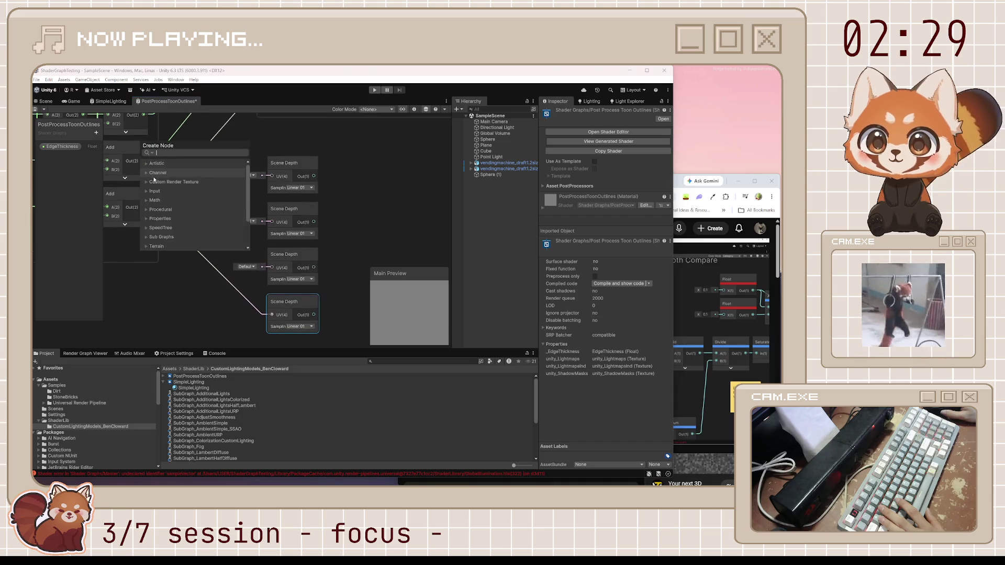
{"action": "left_click", "coordinate": [224, 182]}
{"action": "scroll", "coordinate": [224, 181], "scroll_direction": "up", "scroll_amount": 4}
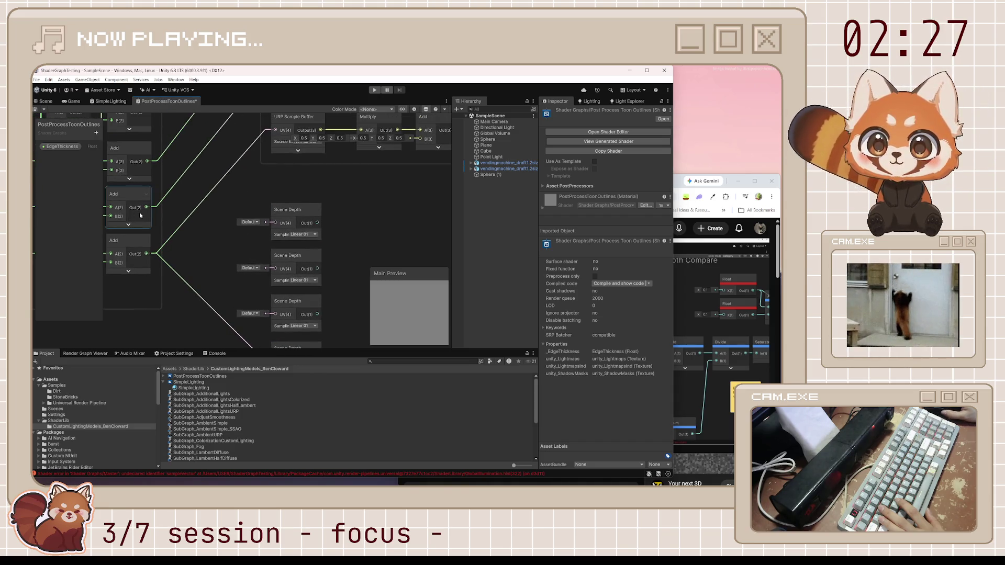
{"action": "mouse_move", "coordinate": [146, 209]}
{"action": "left_mouse_down"}
{"action": "mouse_move", "coordinate": [272, 306]}
{"action": "mouse_move", "coordinate": [165, 177]}
{"action": "mouse_move", "coordinate": [179, 174]}
{"action": "left_mouse_up"}
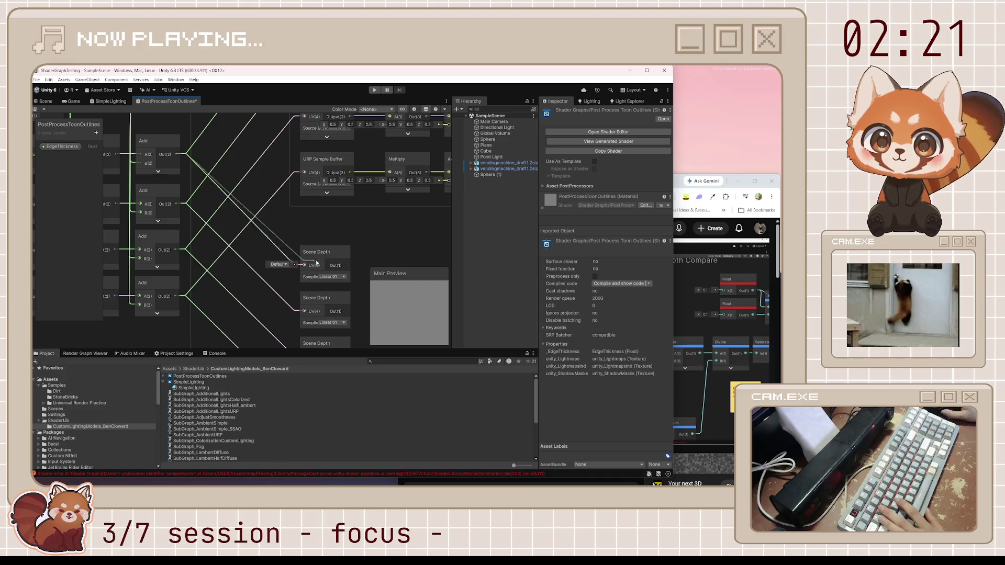
Frame the graph, play the tutorial to 14:54 showing its four Scene Depth nodes, then return.
{"action": "key", "text": "a"}
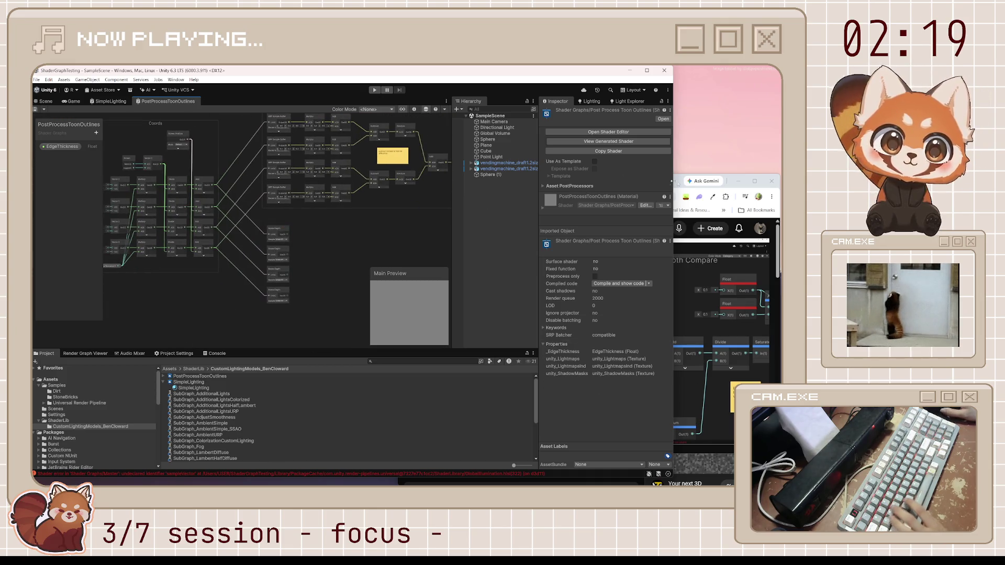
{"action": "left_click", "coordinate": [680, 231]}
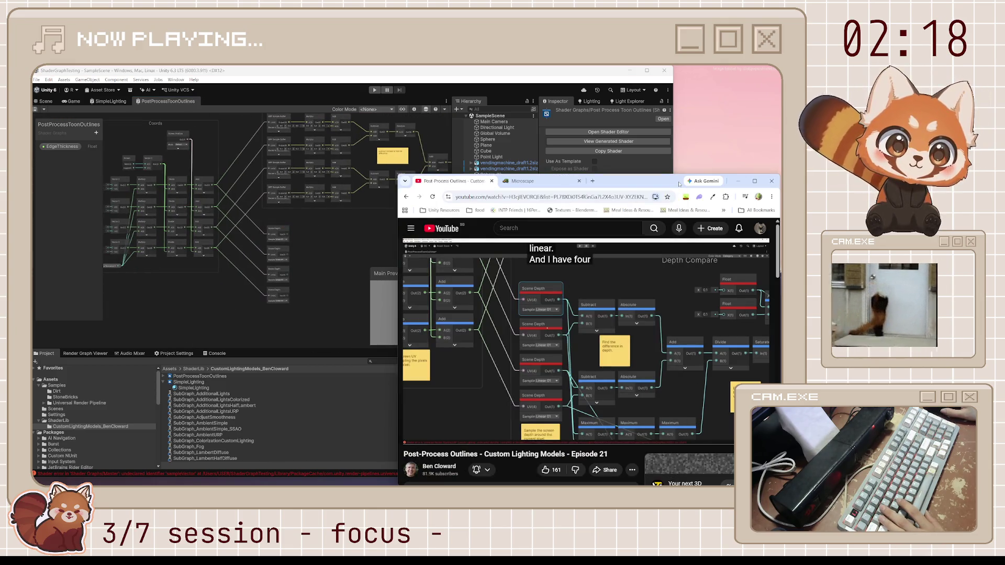
{"action": "left_click", "coordinate": [641, 341]}
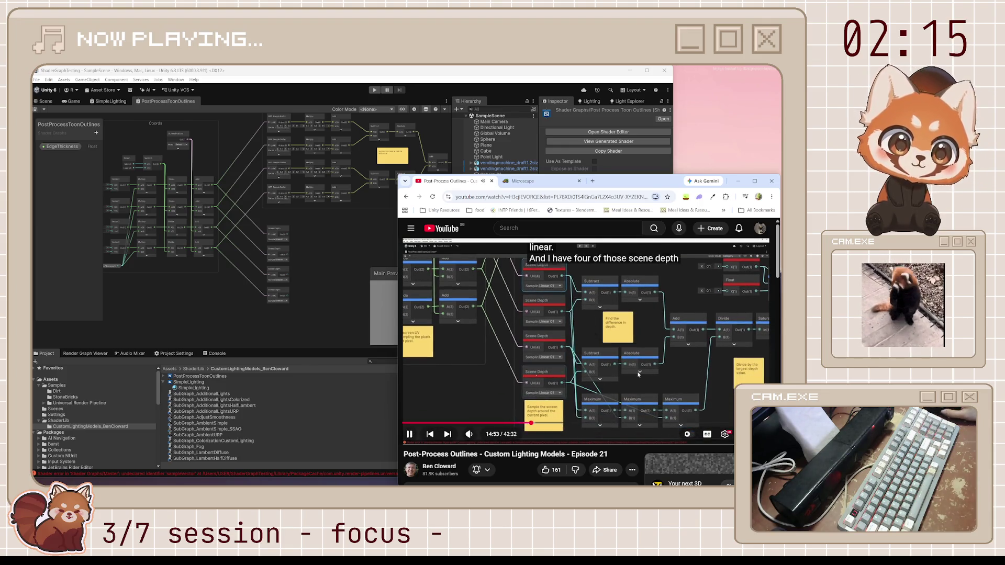
{"action": "left_click", "coordinate": [617, 382]}
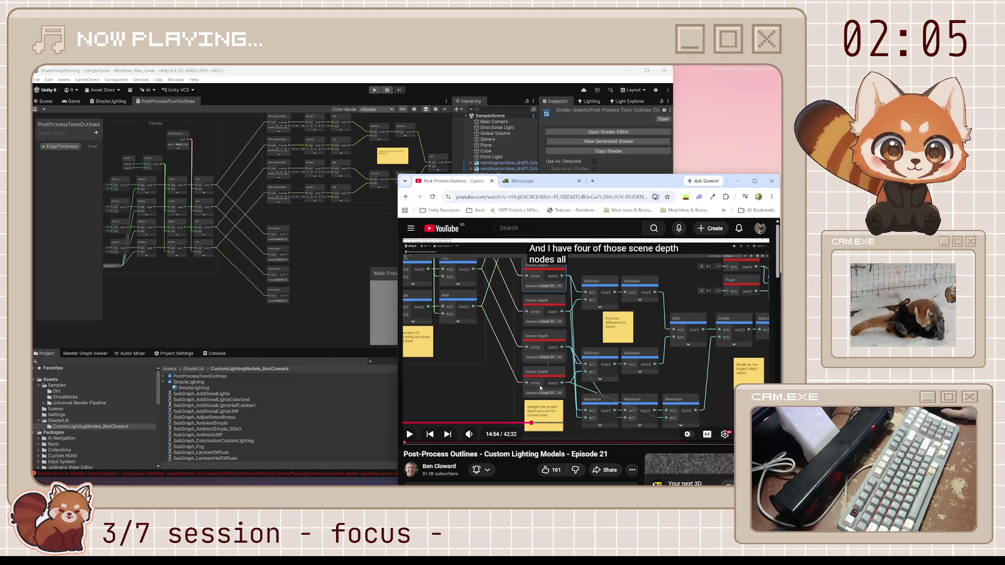
{"action": "left_click_drag", "start_coordinate": [288, 233], "coordinate": [291, 337]}
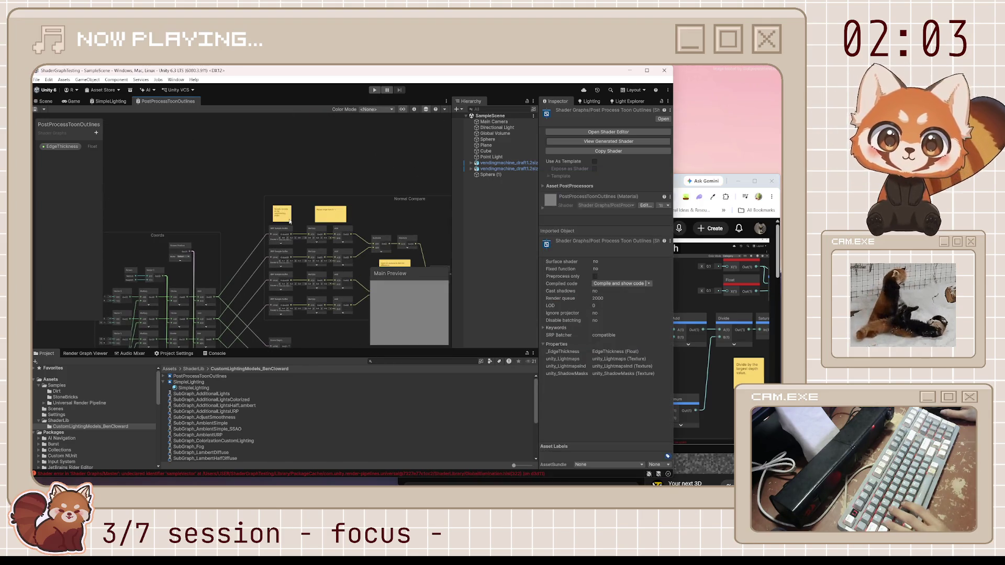
Edit the sticky note to read 'Sample screen depth of the neighbouring pixels' and move it closer.
{"action": "scroll", "coordinate": [287, 215], "scroll_direction": "down", "scroll_amount": 5}
{"action": "key", "text": "ctrl+v"}
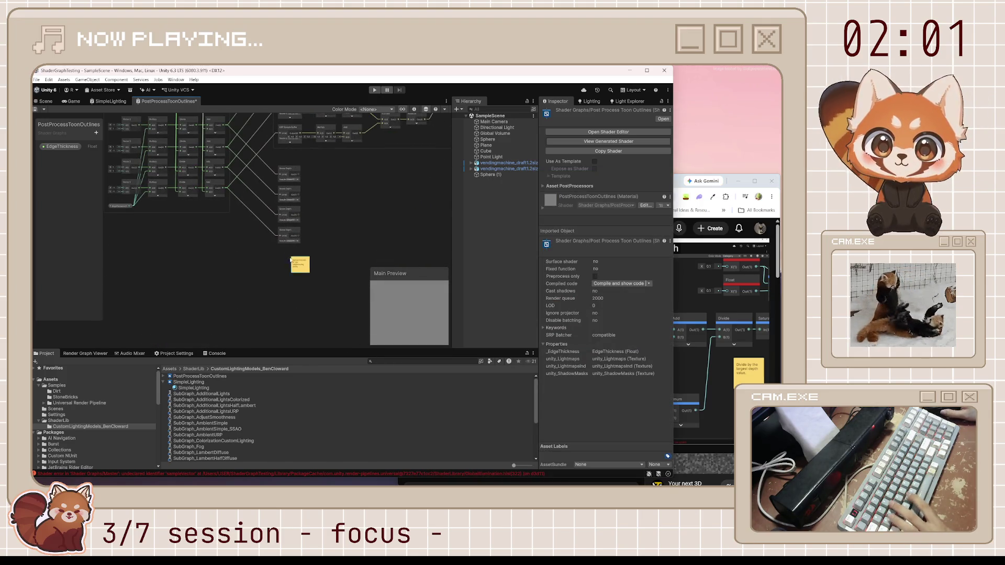
{"action": "scroll", "coordinate": [298, 264], "scroll_direction": "up", "scroll_amount": 3}
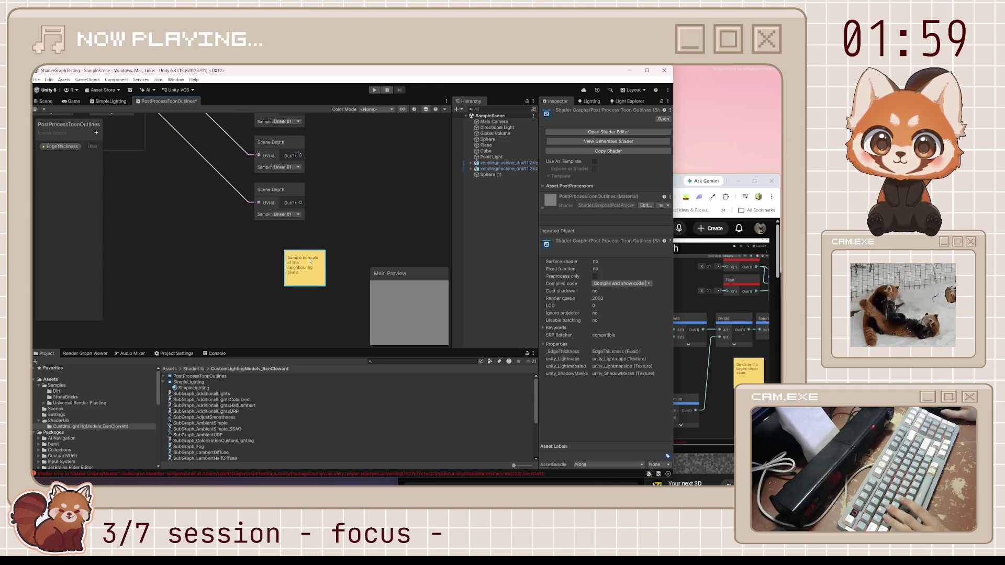
{"action": "double_click", "coordinate": [310, 260]}
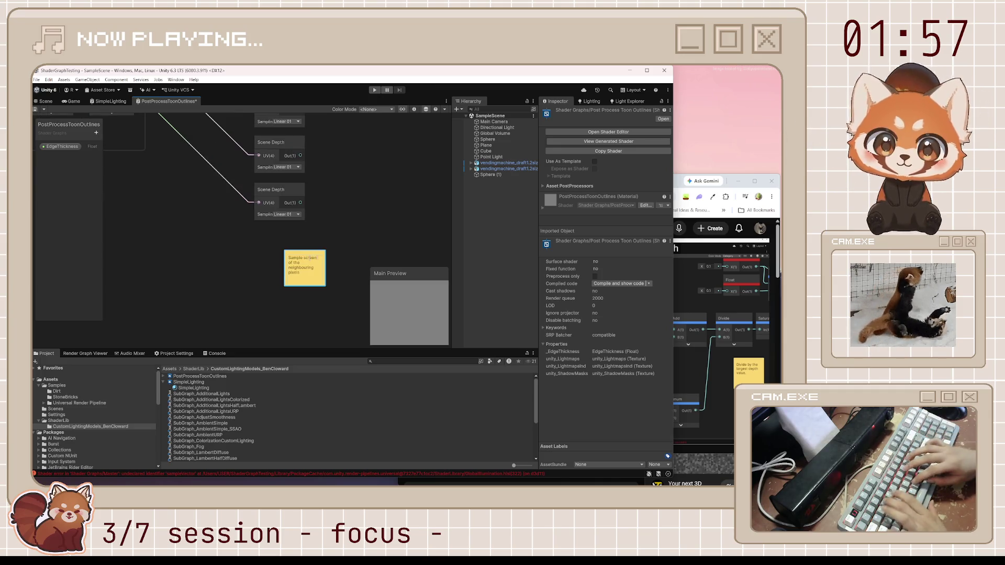
{"action": "type", "text": "reen depth"}
{"action": "left_click", "coordinate": [347, 244]}
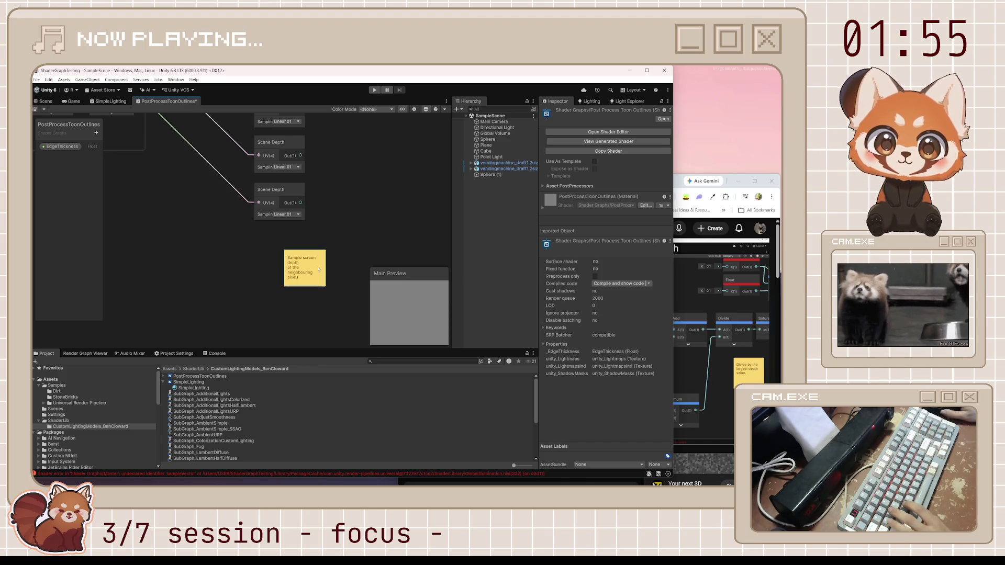
{"action": "left_click_drag", "start_coordinate": [309, 262], "coordinate": [284, 242]}
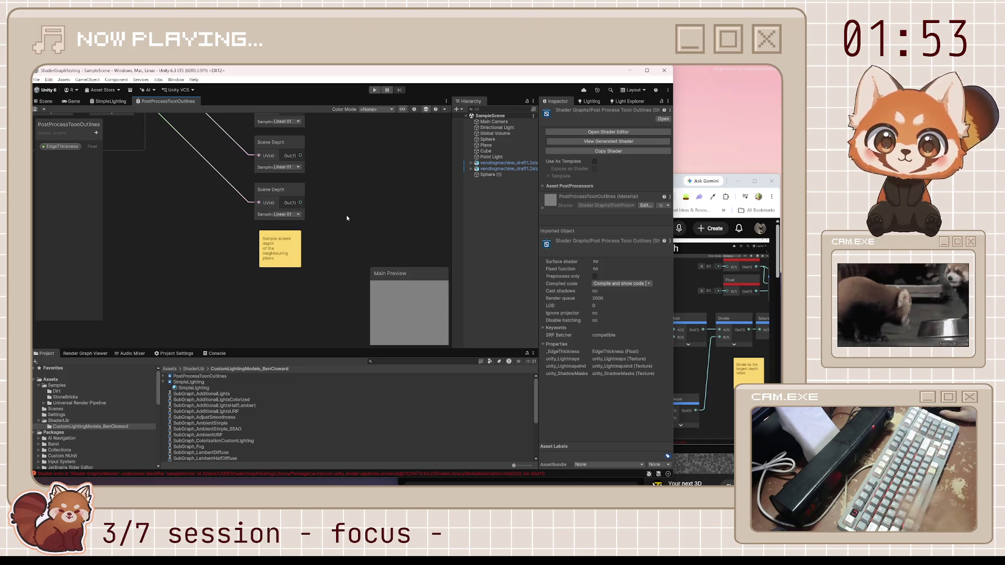
Bring the four Scene Depth nodes into view, then switch back to the tutorial.
{"action": "scroll", "coordinate": [340, 180], "scroll_direction": "down", "scroll_amount": 3}
{"action": "scroll", "coordinate": [319, 241], "scroll_direction": "down", "scroll_amount": 3}
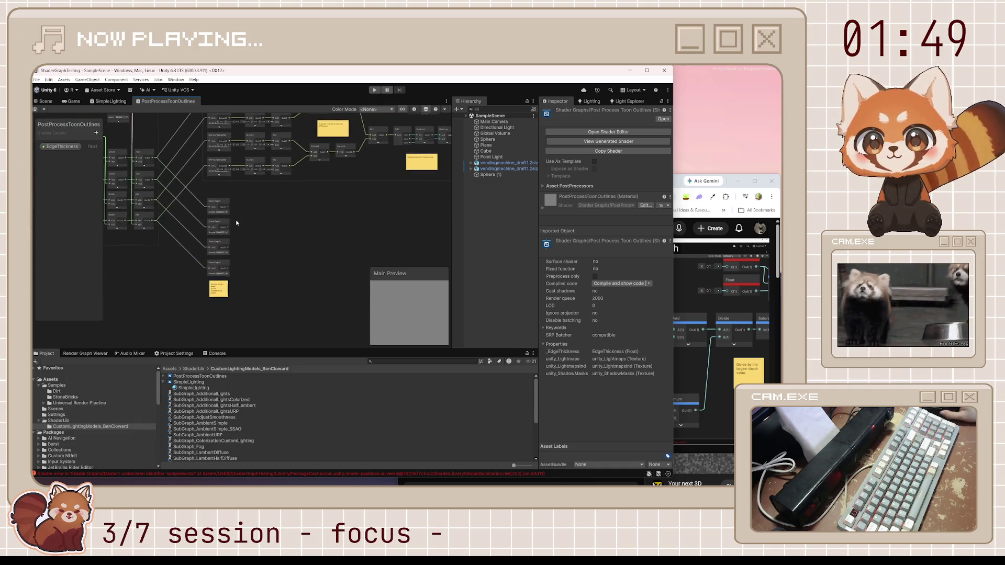
{"action": "scroll", "coordinate": [281, 214], "scroll_direction": "up", "scroll_amount": 2}
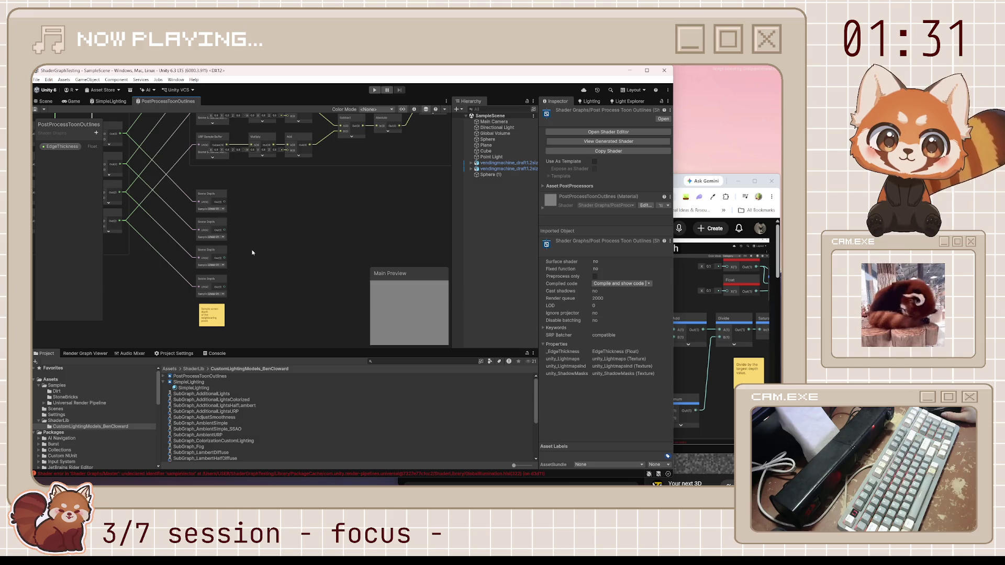
{"action": "scroll", "coordinate": [268, 261], "scroll_direction": "down", "scroll_amount": 6}
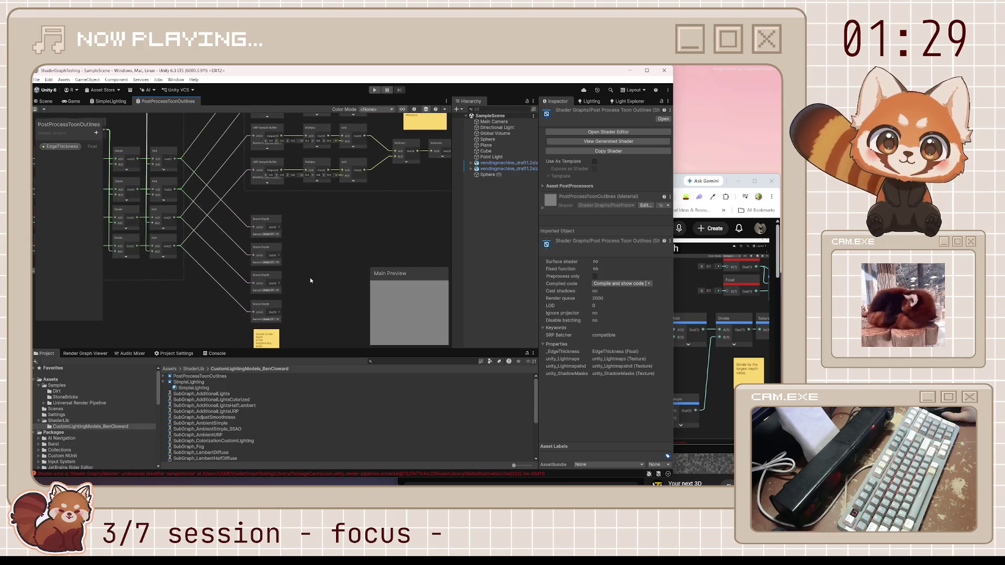
{"action": "scroll", "coordinate": [332, 288], "scroll_direction": "up", "scroll_amount": 4}
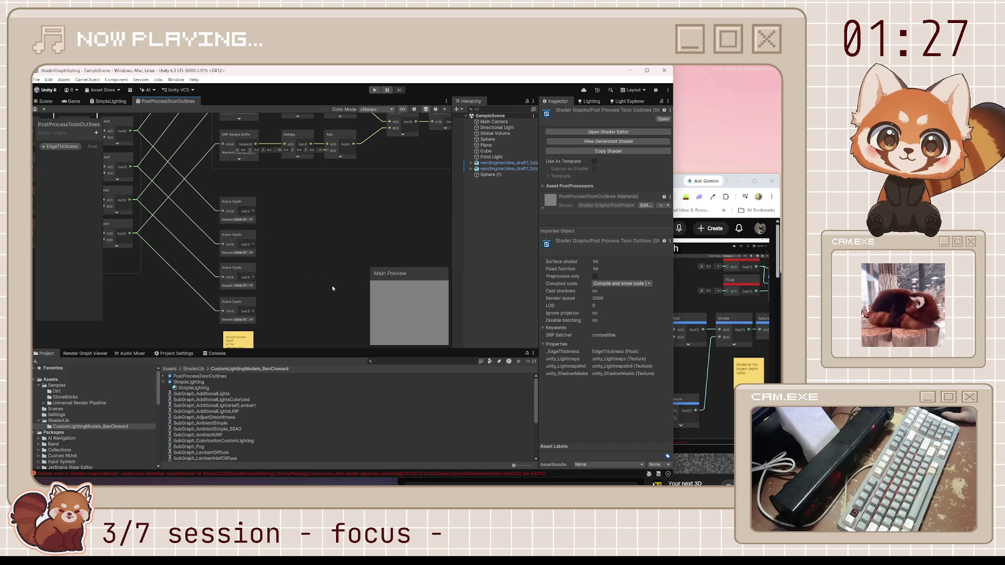
{"action": "left_click_drag", "start_coordinate": [325, 316], "coordinate": [306, 279]}
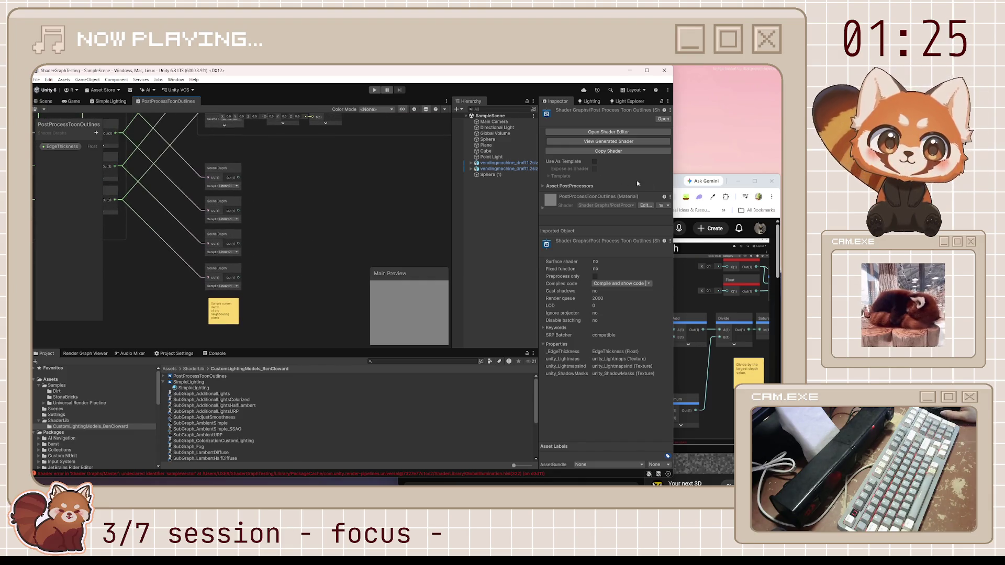
{"action": "key", "text": "alt+Tab"}
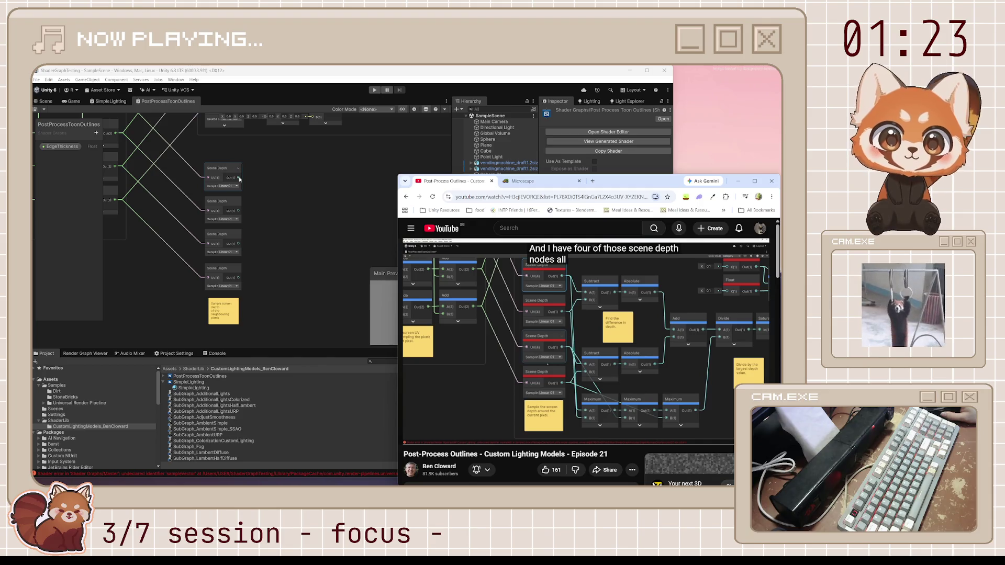
Add a Subtract node taking the first and second Scene Depth outputs as A and B.
{"action": "key", "text": "alt+Tab"}
{"action": "key", "text": "space"}
{"action": "type", "text": "subtra"}
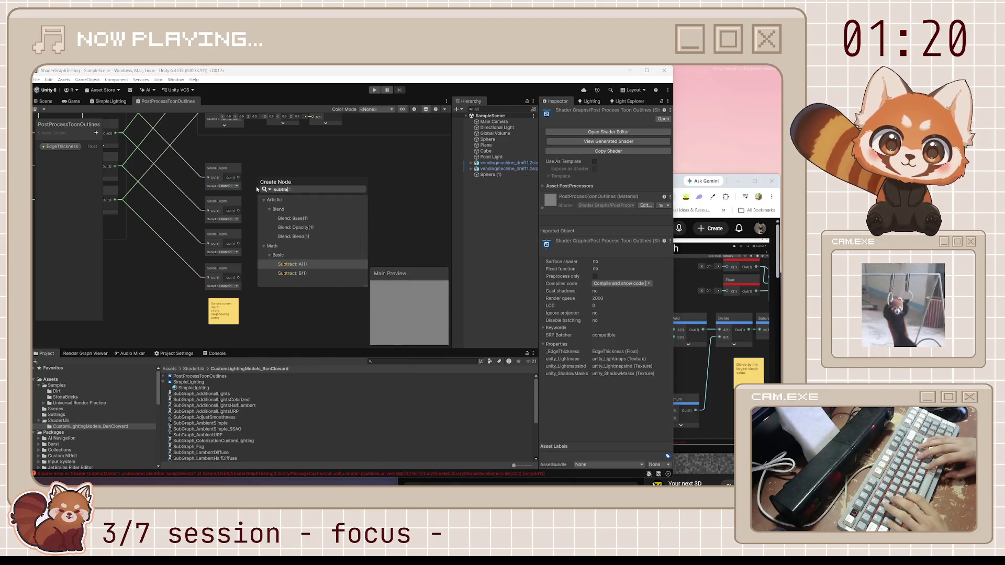
{"action": "left_click", "coordinate": [292, 200]}
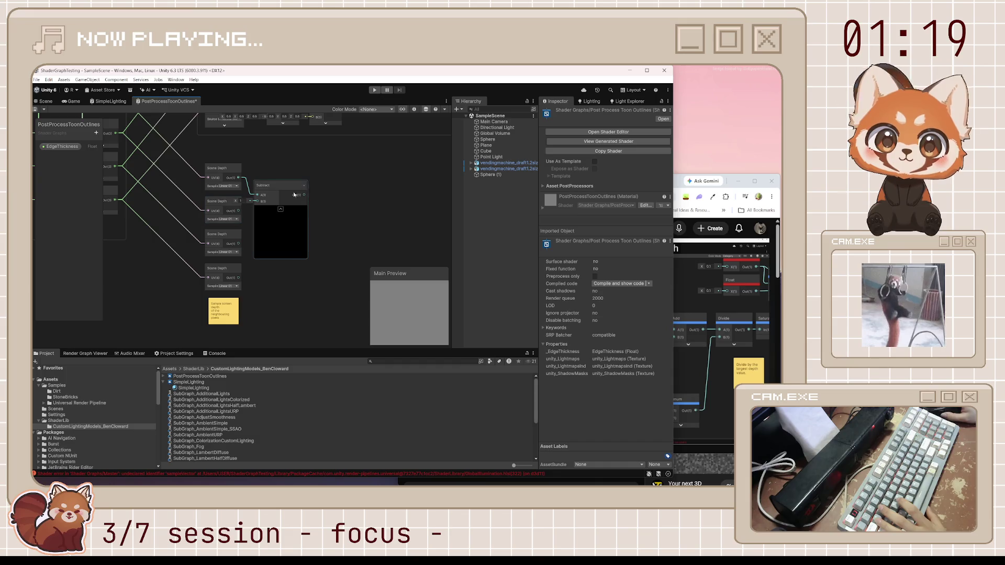
{"action": "left_click", "coordinate": [281, 209]}
{"action": "scroll", "coordinate": [269, 192], "scroll_direction": "up", "scroll_amount": 3}
{"action": "left_click_drag", "start_coordinate": [261, 175], "coordinate": [285, 175]}
{"action": "left_click_drag", "start_coordinate": [218, 223], "coordinate": [272, 201]}
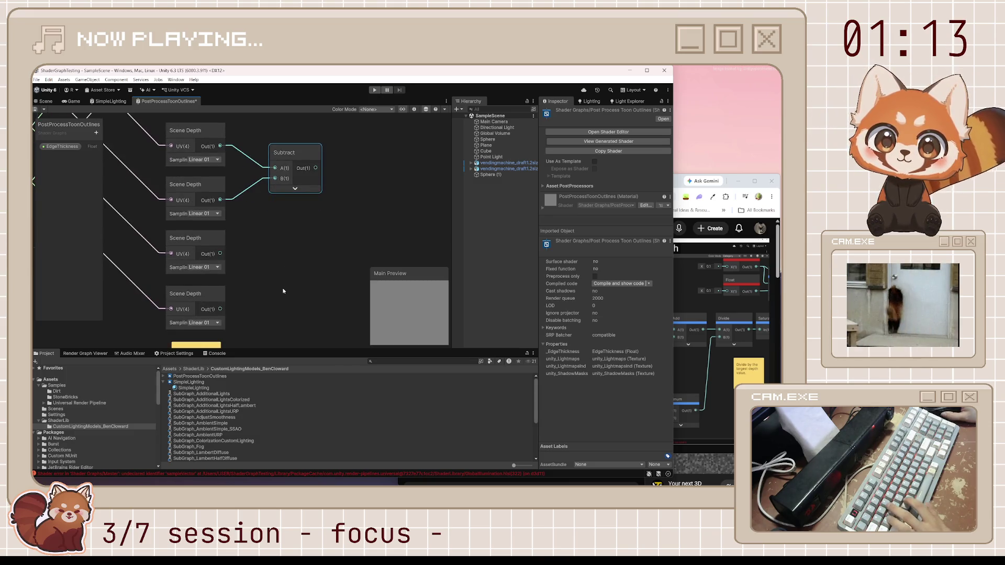
Add a second Subtract node fed by the third and fourth Scene Depth outputs.
{"action": "key", "text": "space"}
{"action": "type", "text": "subtrac"}
{"action": "key", "text": "Return"}
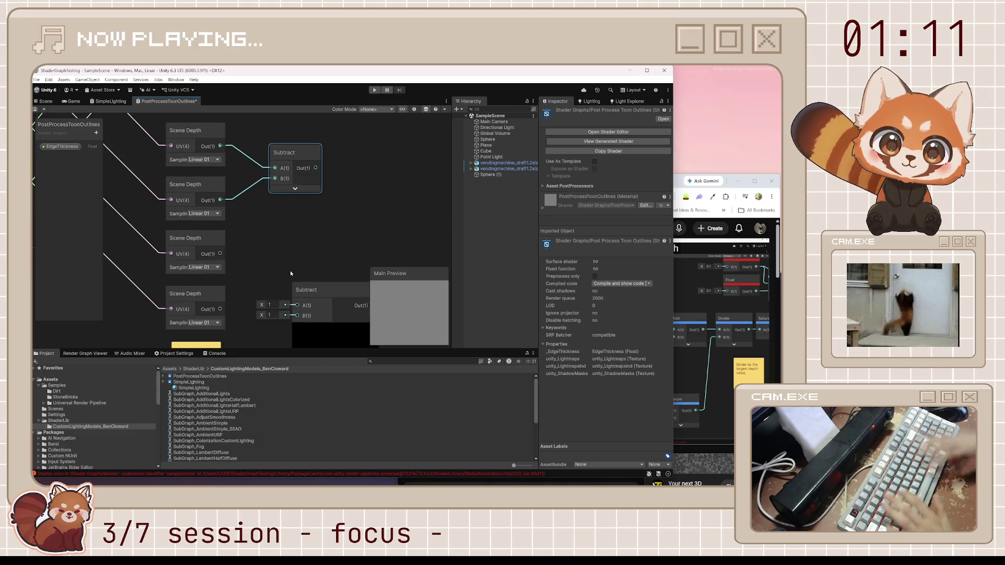
{"action": "left_click", "coordinate": [335, 329]}
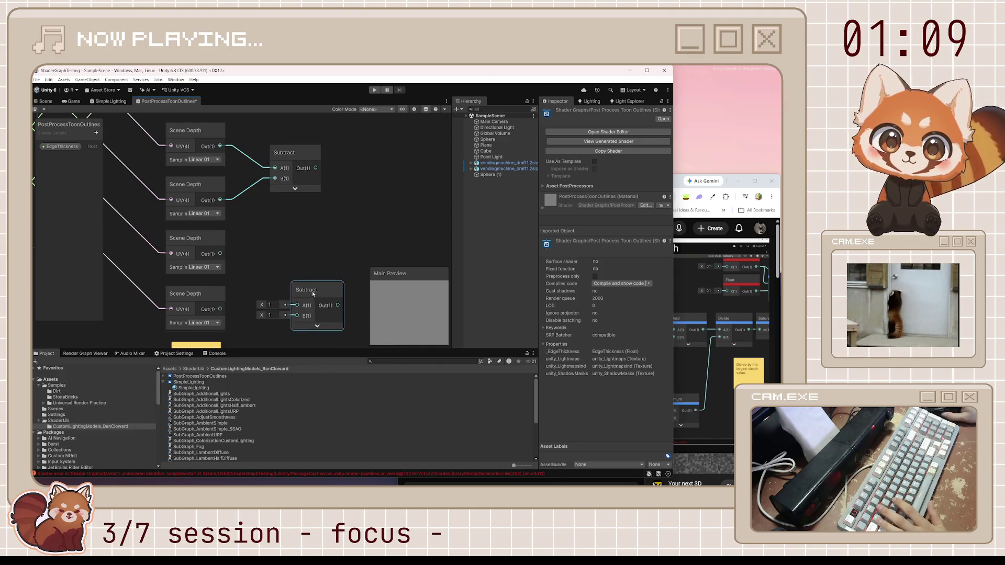
{"action": "left_click_drag", "start_coordinate": [312, 291], "coordinate": [290, 266]}
{"action": "mouse_move", "coordinate": [223, 257]}
{"action": "left_mouse_down"}
{"action": "mouse_move", "coordinate": [275, 281]}
{"action": "mouse_move", "coordinate": [217, 309]}
{"action": "mouse_move", "coordinate": [220, 288]}
{"action": "left_mouse_up"}
{"action": "scroll", "coordinate": [220, 288], "scroll_direction": "down", "scroll_amount": 3}
{"action": "left_click", "coordinate": [680, 184]}
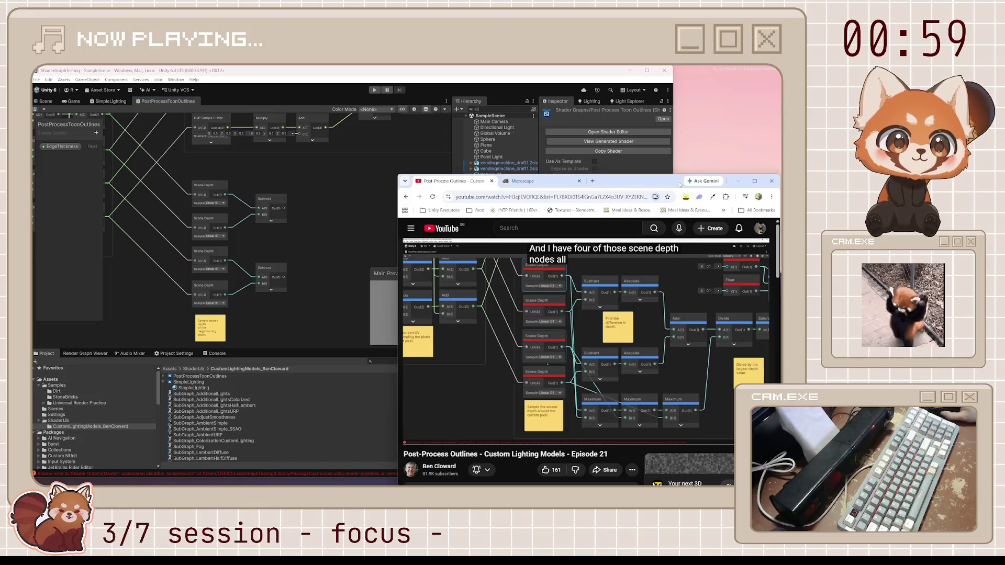
Pause the tutorial and pan the graph back to the depth Subtract nodes.
{"action": "left_click", "coordinate": [631, 317]}
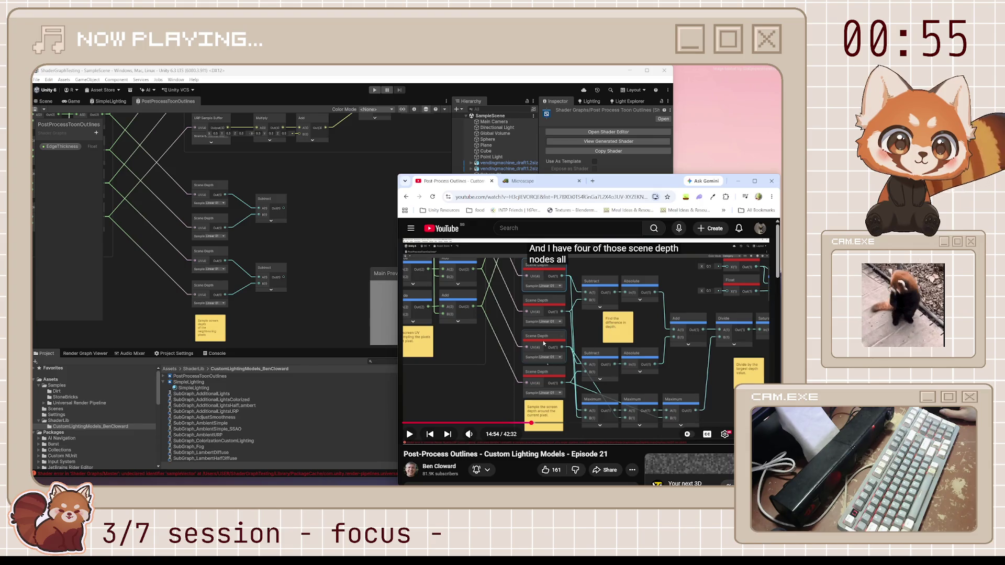
{"action": "left_click", "coordinate": [294, 239]}
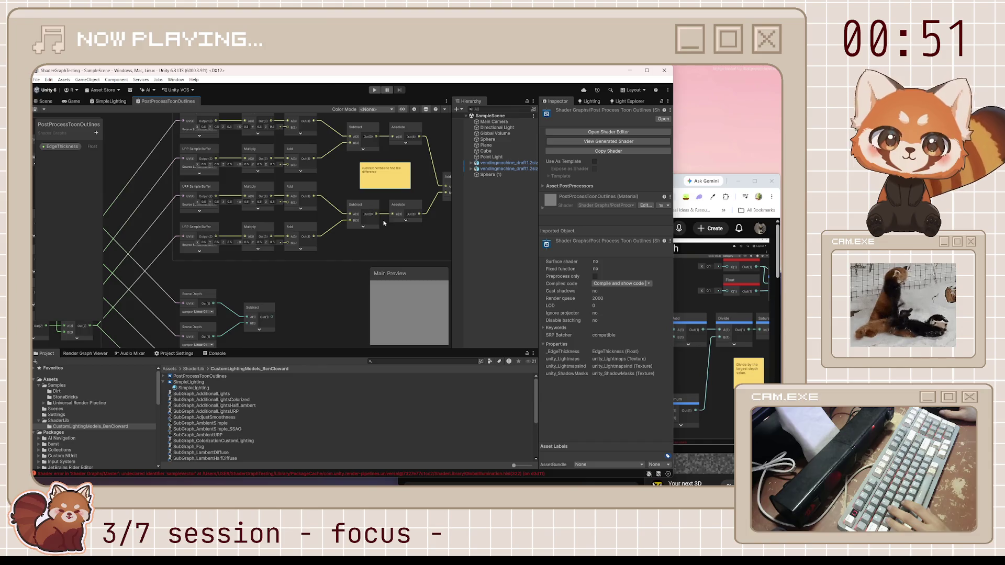
{"action": "mouse_move", "coordinate": [384, 223]}
{"action": "left_mouse_down"}
{"action": "mouse_move", "coordinate": [263, 231]}
{"action": "mouse_move", "coordinate": [284, 265]}
{"action": "left_mouse_up"}
{"action": "left_click_drag", "start_coordinate": [241, 315], "coordinate": [264, 258]}
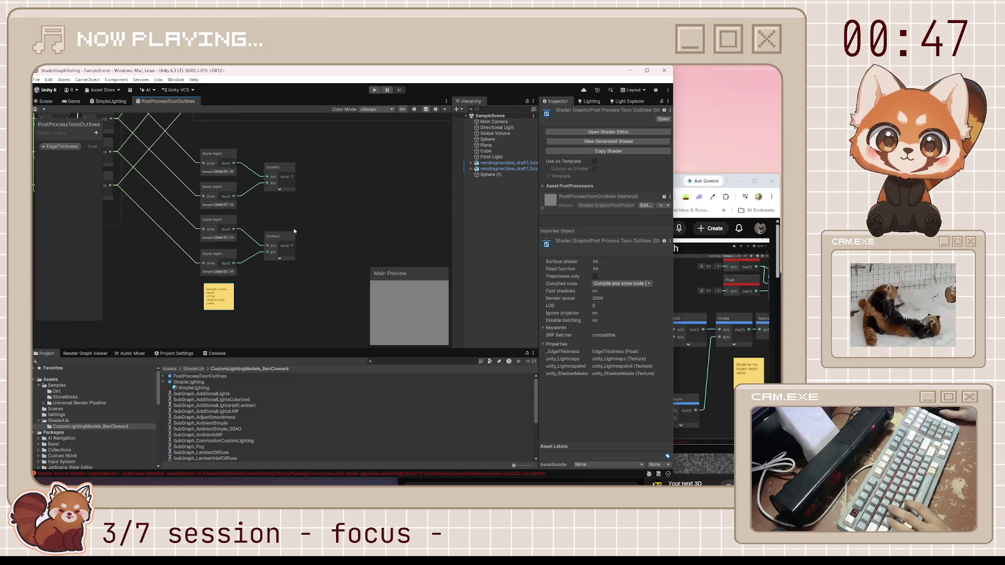
Paste a sticky note reading 'find difference in depth' beside the Subtracts and save the graph.
{"action": "key", "text": "ctrl+v"}
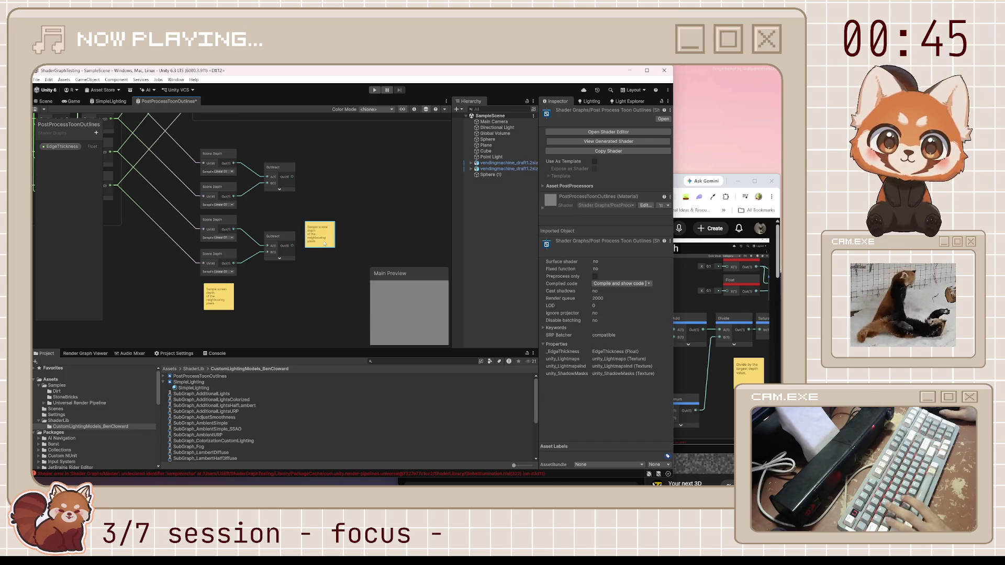
{"action": "double_click", "coordinate": [324, 243]}
{"action": "type", "text": "Sc"}
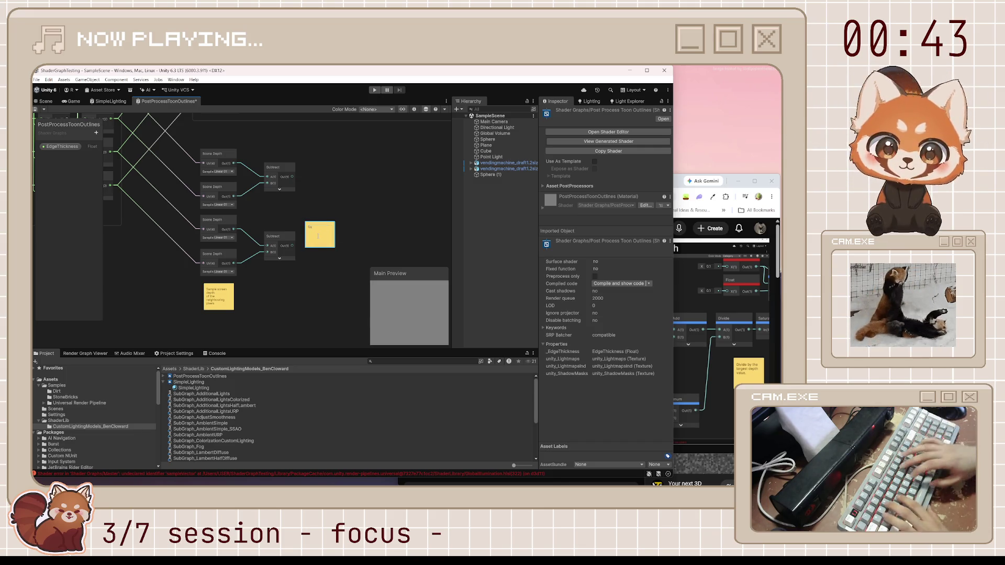
{"action": "type", "text": "ifferencein depth"}
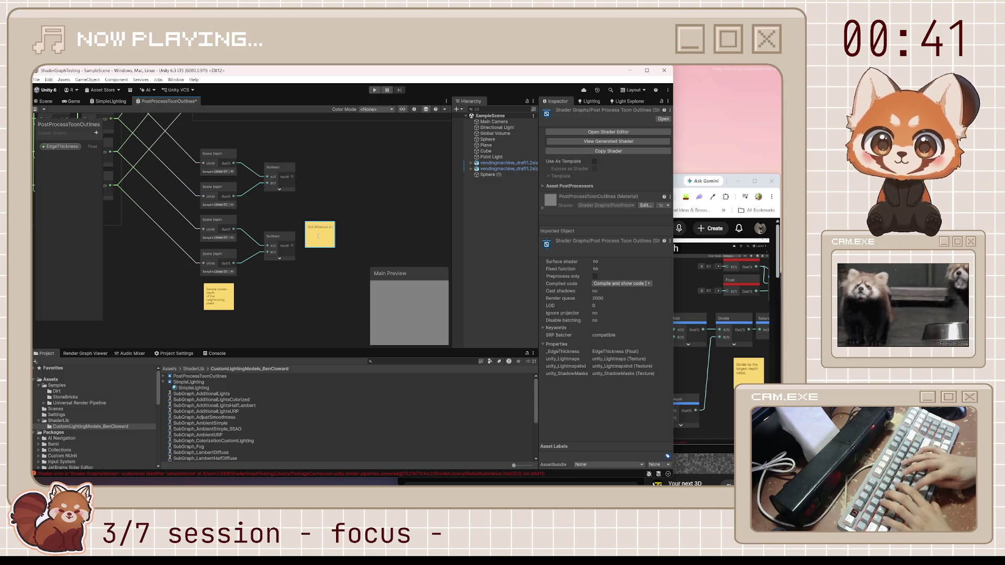
{"action": "scroll", "coordinate": [317, 236], "scroll_direction": "up", "scroll_amount": 4}
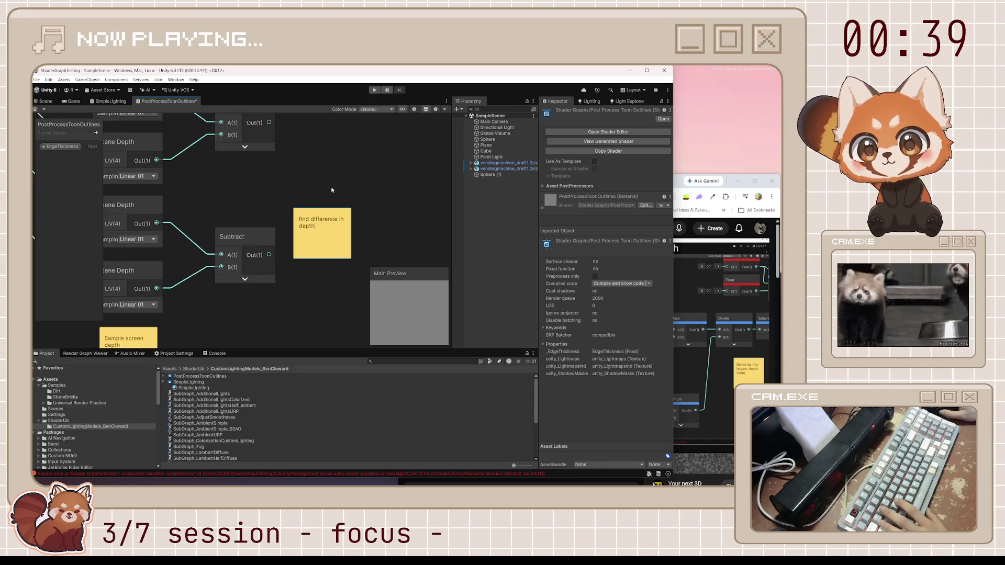
{"action": "left_click_drag", "start_coordinate": [332, 215], "coordinate": [292, 170]}
{"action": "key", "text": "ctrl+s"}
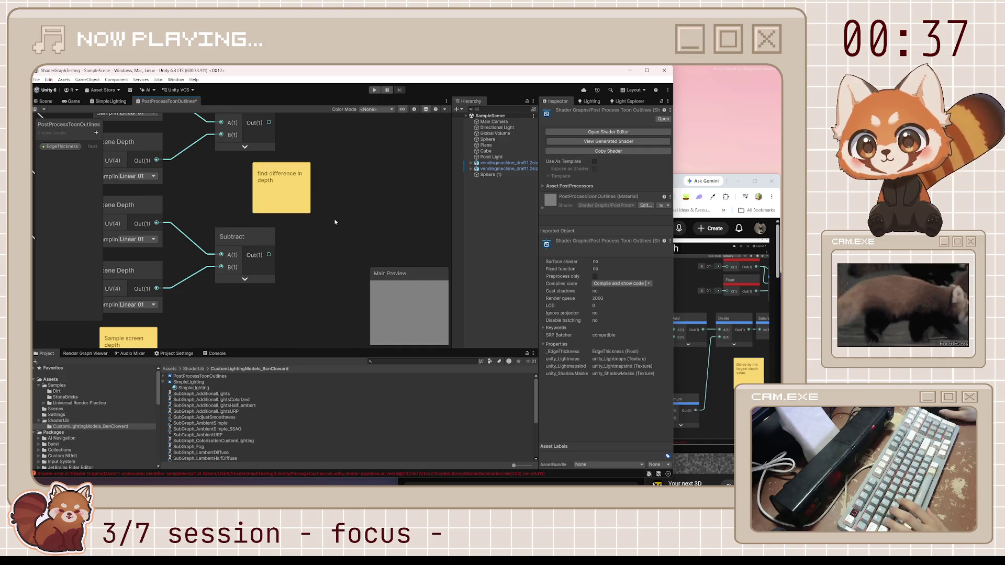
{"action": "left_click", "coordinate": [683, 182]}
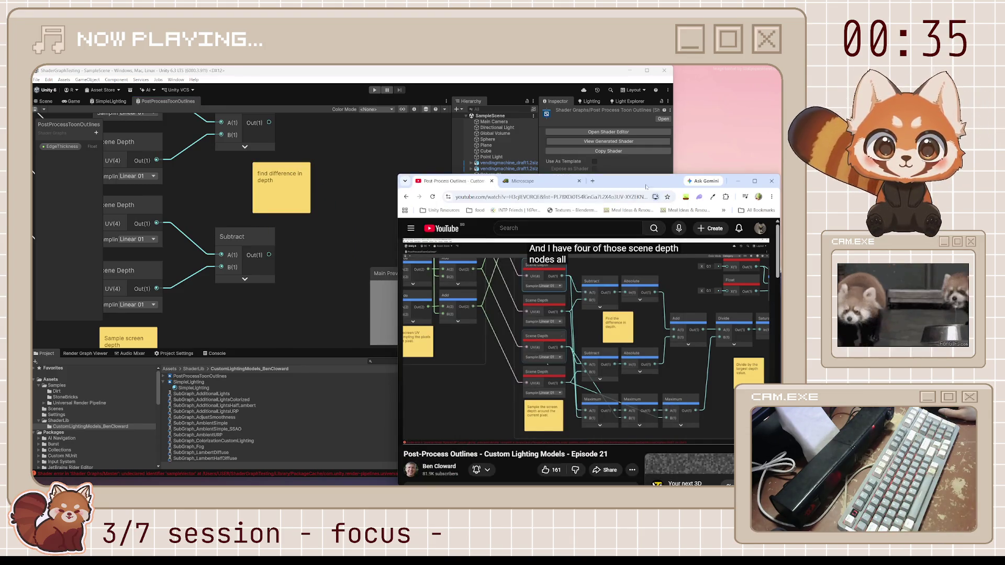
{"action": "left_click", "coordinate": [316, 161]}
Add an Absolute node after the top Subtract node's output.
{"action": "left_click", "coordinate": [263, 130]}
{"action": "scroll", "coordinate": [262, 130], "scroll_direction": "up", "scroll_amount": 2}
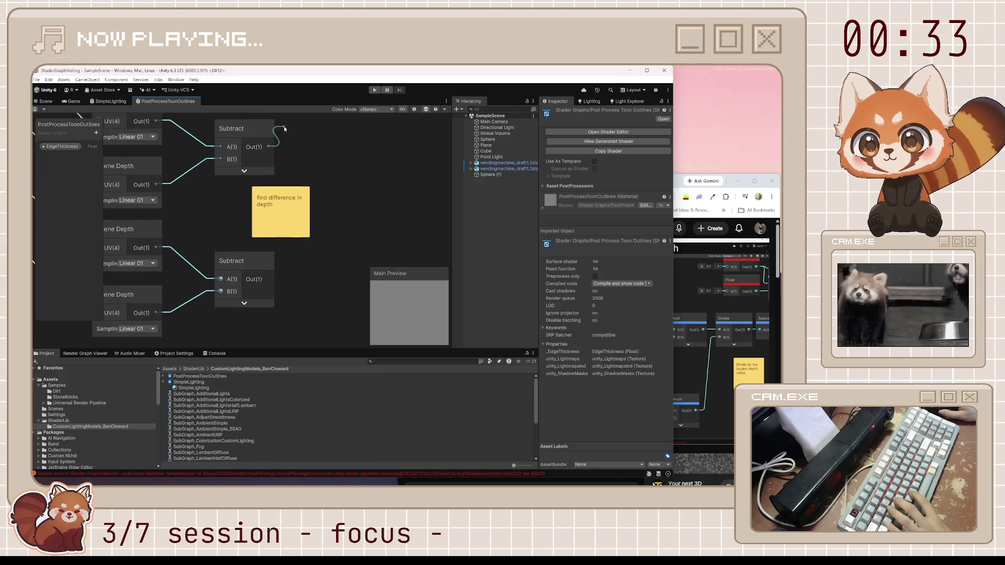
{"action": "key", "text": "space"}
{"action": "type", "text": "abs"}
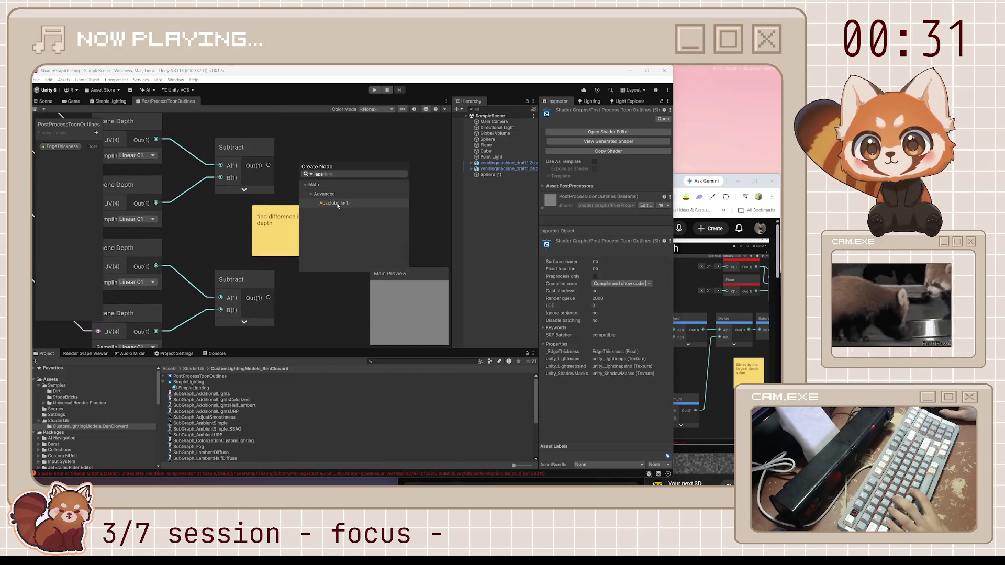
{"action": "key", "text": "Return"}
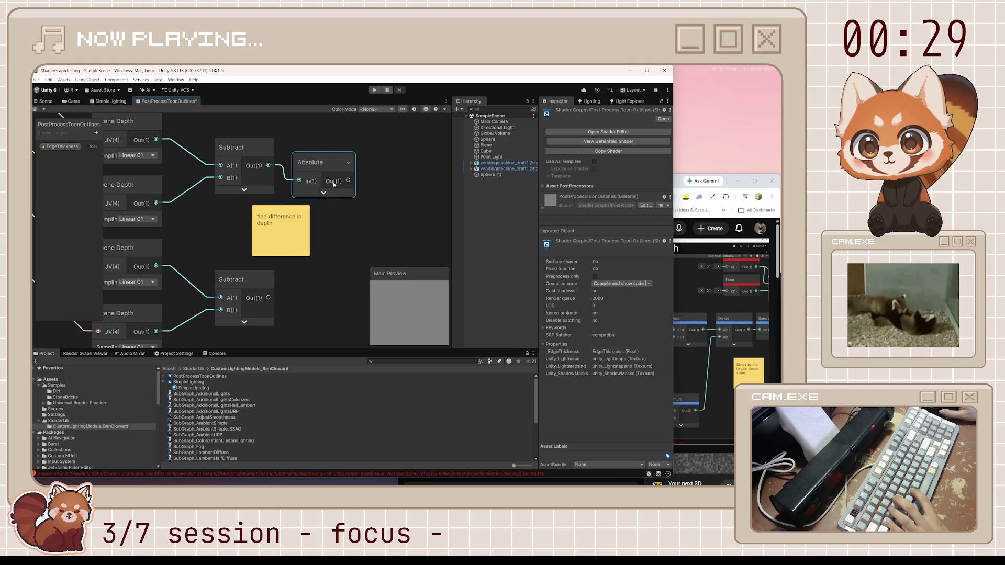
{"action": "scroll", "coordinate": [324, 161], "scroll_direction": "up", "scroll_amount": 1}
{"action": "left_click_drag", "start_coordinate": [323, 159], "coordinate": [325, 163]}
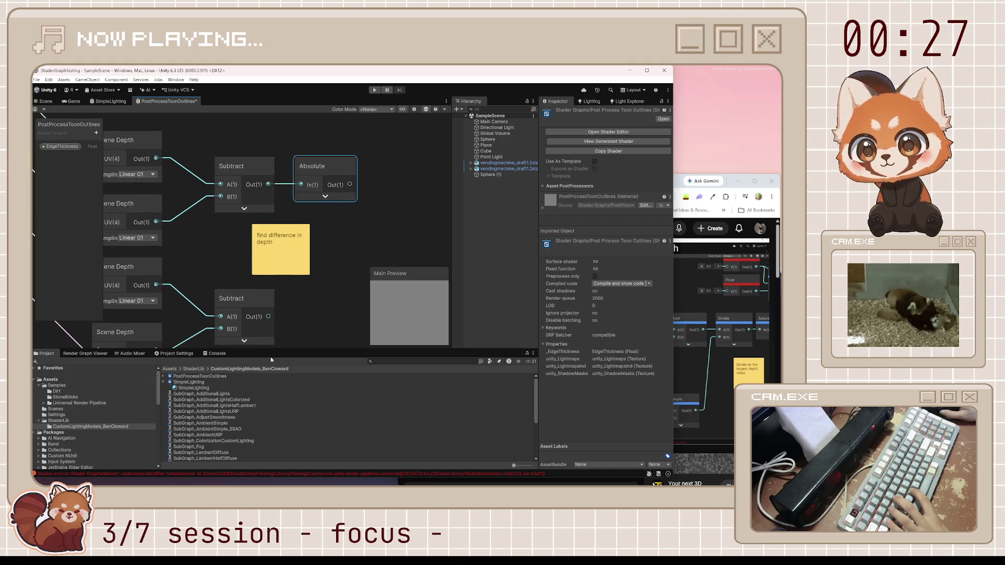
Add a second Absolute node beside the bottom Subtract node.
{"action": "scroll", "coordinate": [324, 321], "scroll_direction": "down", "scroll_amount": 1}
{"action": "key", "text": "space"}
{"action": "type", "text": "abs"}
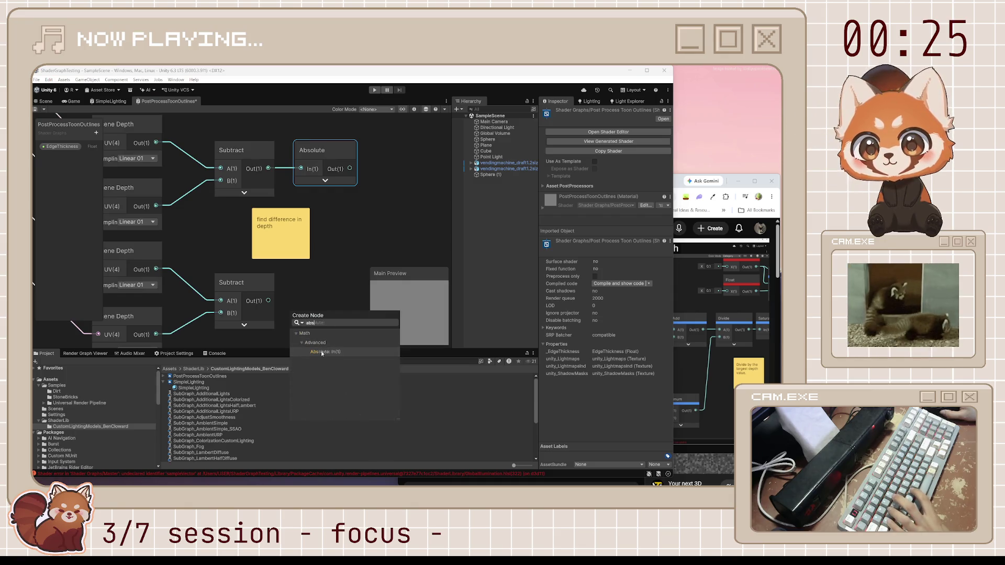
{"action": "key", "text": "Return"}
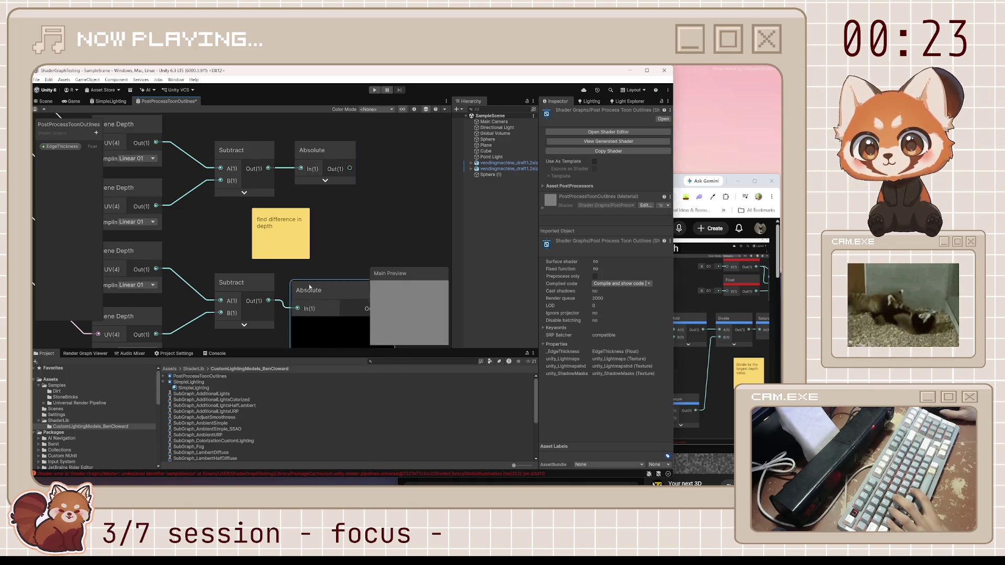
{"action": "left_click_drag", "start_coordinate": [302, 313], "coordinate": [322, 284]}
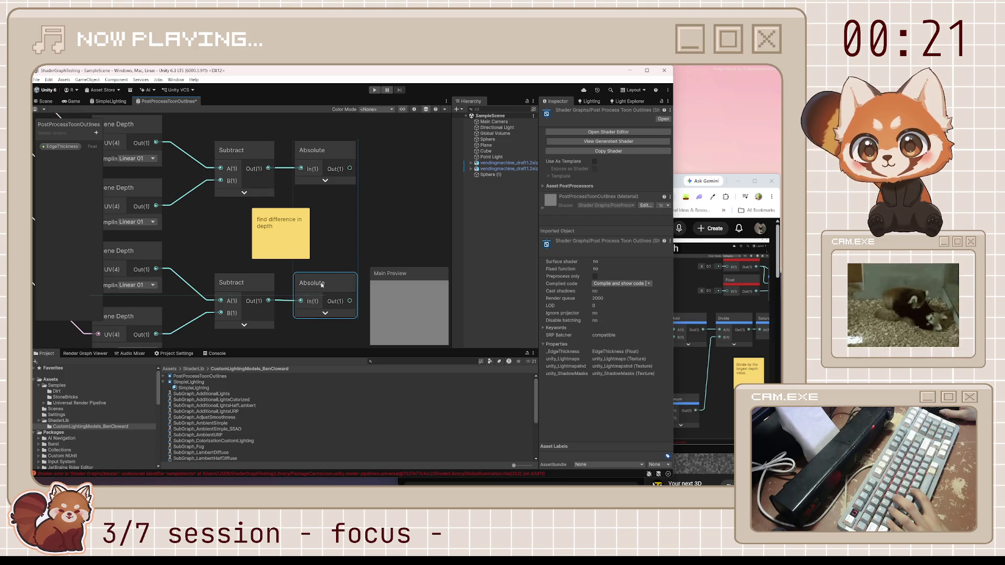
{"action": "left_click", "coordinate": [351, 249]}
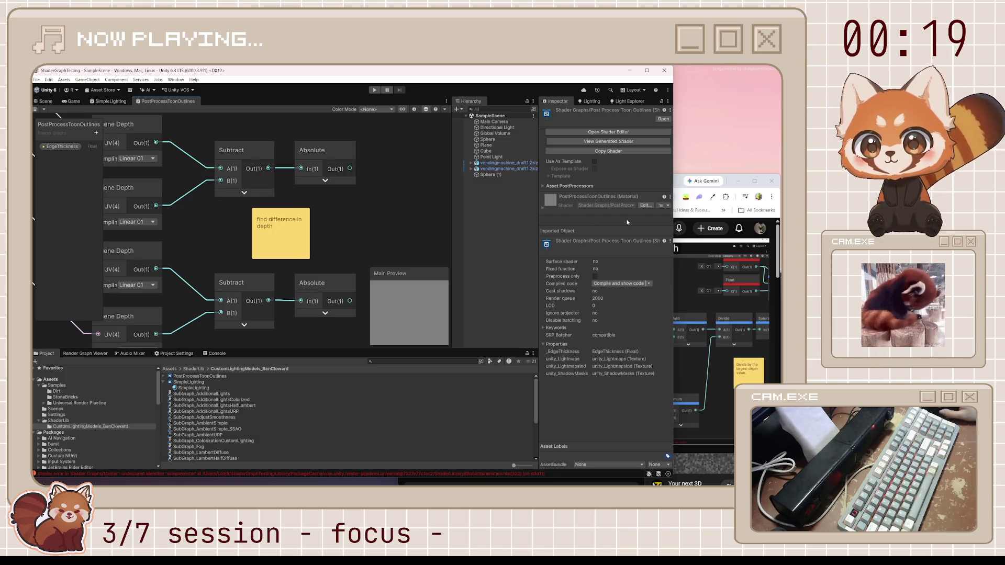
{"action": "left_click", "coordinate": [682, 186]}
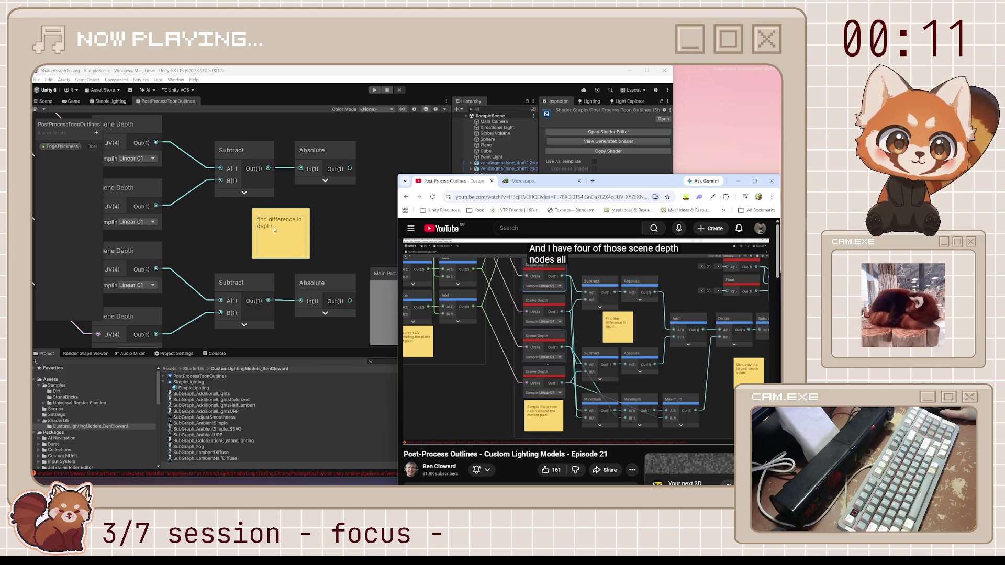
{"action": "left_click", "coordinate": [260, 289]}
{"action": "left_click_drag", "start_coordinate": [419, 279], "coordinate": [439, 212]}
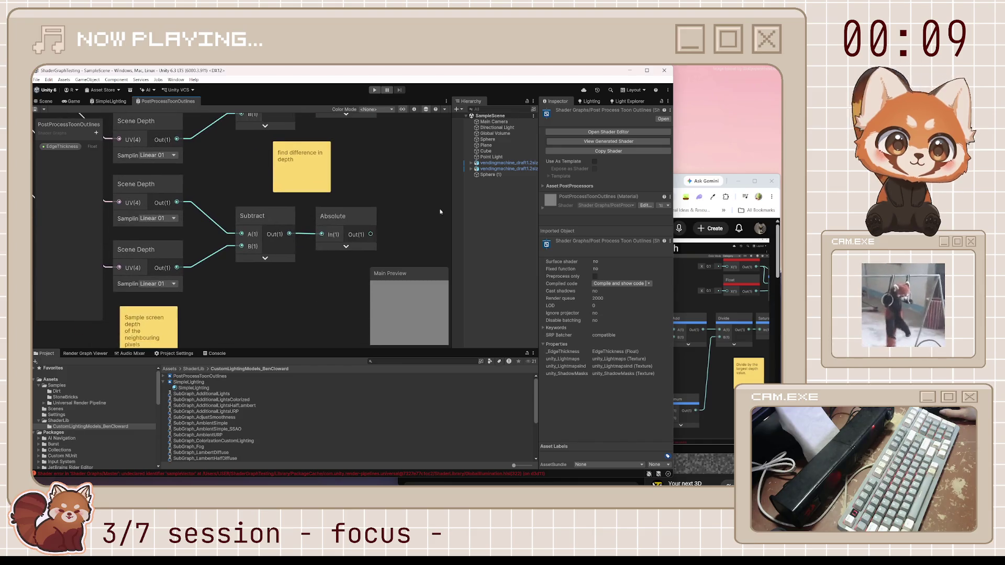
{"action": "key", "text": "alt+Tab"}
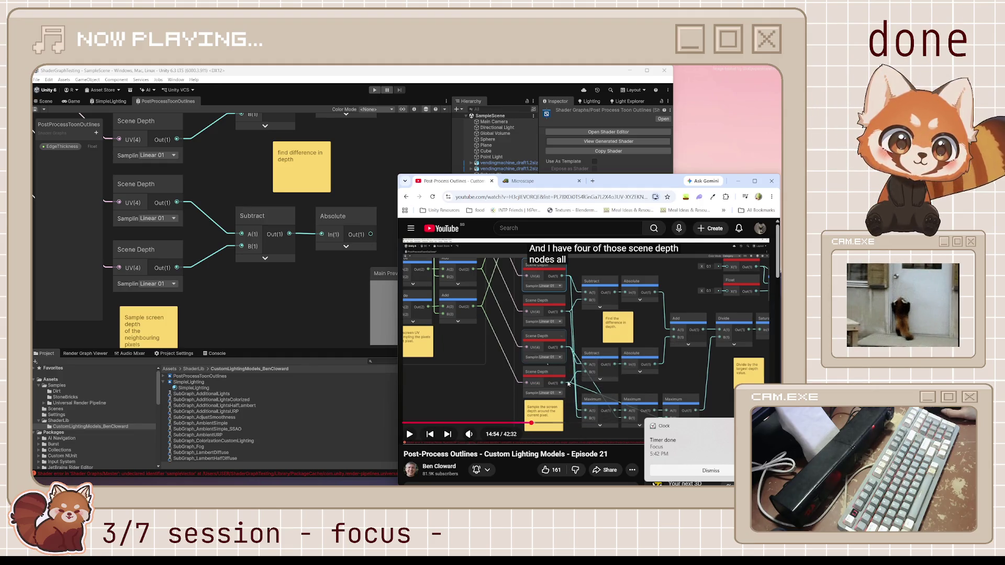
{"action": "left_click", "coordinate": [692, 472]}
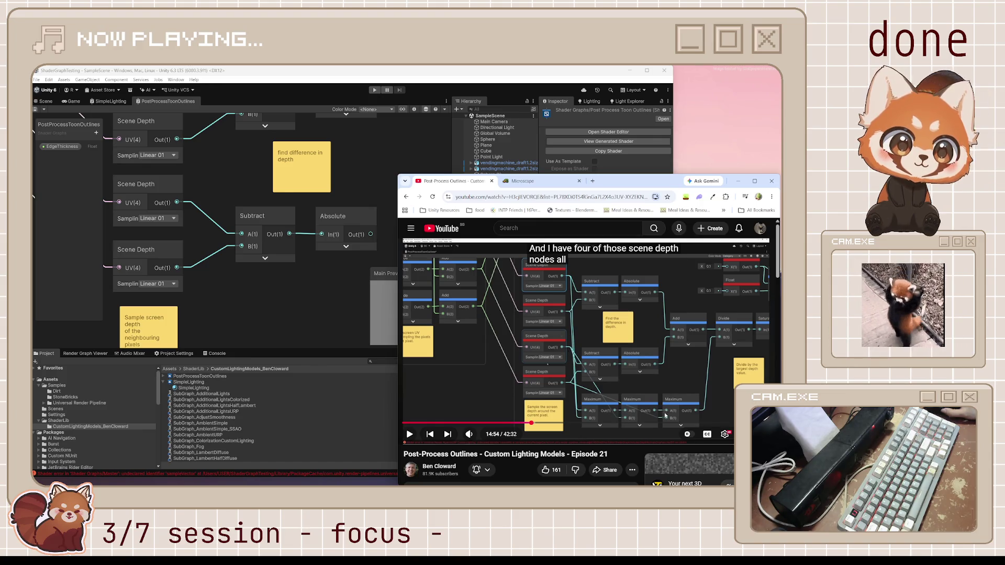
{"action": "scroll", "coordinate": [300, 302], "scroll_direction": "down", "scroll_amount": 2}
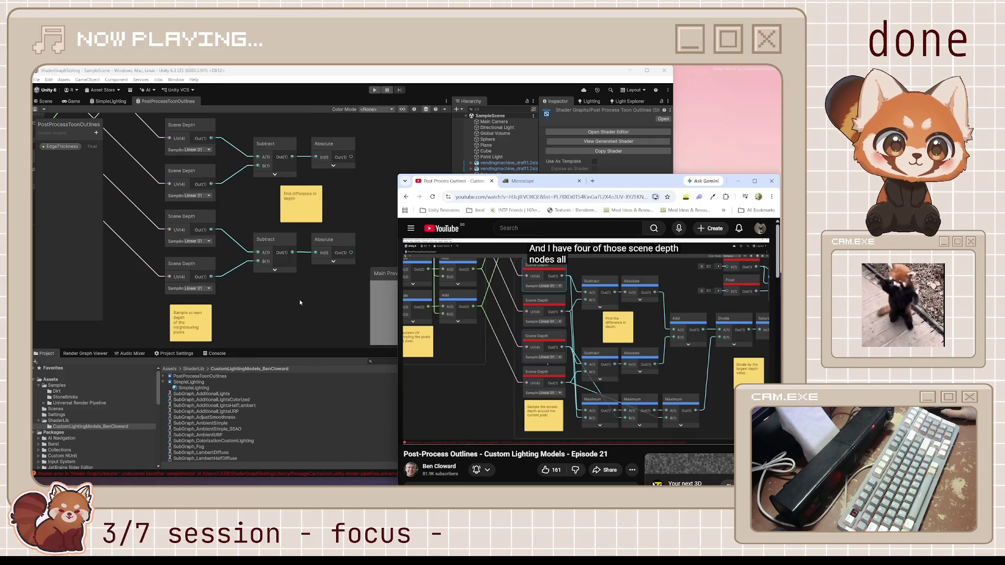
Add three Maximum nodes in a row below the Scene Depth nodes.
{"action": "left_click", "coordinate": [300, 302]}
{"action": "key", "text": "space"}
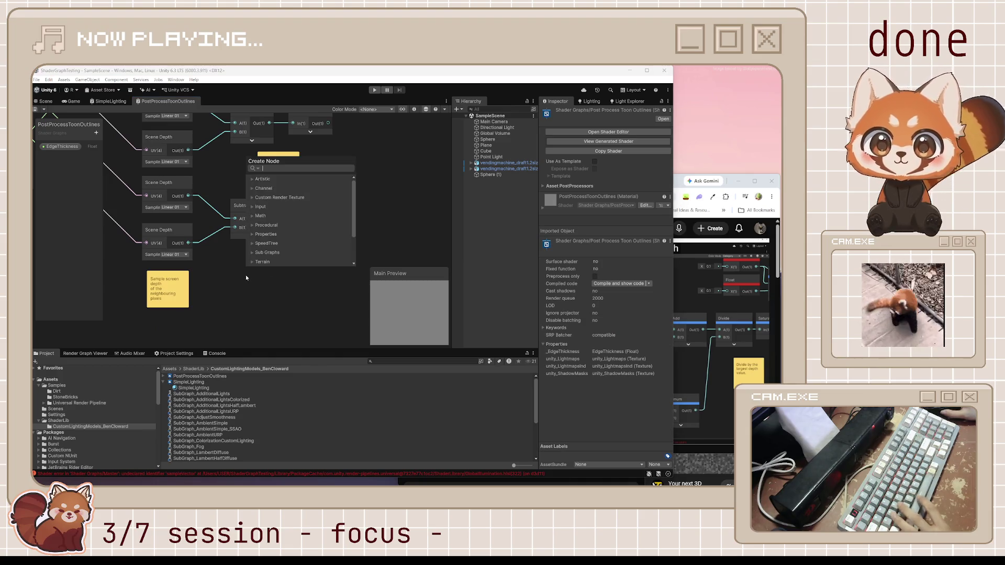
{"action": "type", "text": "max"}
{"action": "key", "text": "Return"}
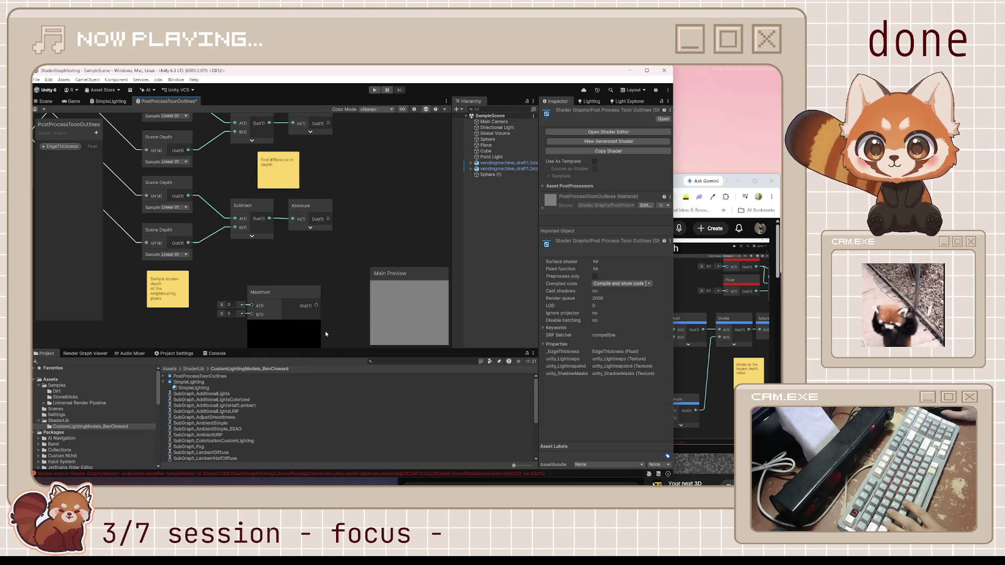
{"action": "left_click_drag", "start_coordinate": [272, 301], "coordinate": [246, 278]}
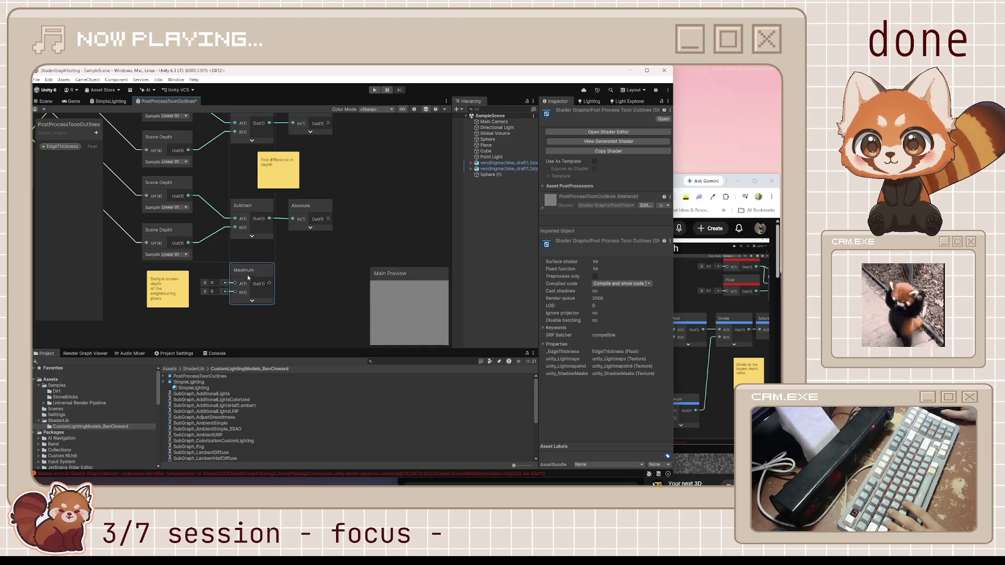
{"action": "key", "text": "ctrl+d"}
{"action": "mouse_move", "coordinate": [324, 319]}
{"action": "left_mouse_down"}
{"action": "mouse_move", "coordinate": [293, 309]}
{"action": "mouse_move", "coordinate": [326, 304]}
{"action": "mouse_move", "coordinate": [345, 265]}
{"action": "mouse_move", "coordinate": [324, 260]}
{"action": "mouse_move", "coordinate": [343, 260]}
{"action": "left_mouse_up"}
{"action": "key", "text": "ctrl+d"}
{"action": "left_click", "coordinate": [325, 289]}
{"action": "left_click", "coordinate": [350, 219]}
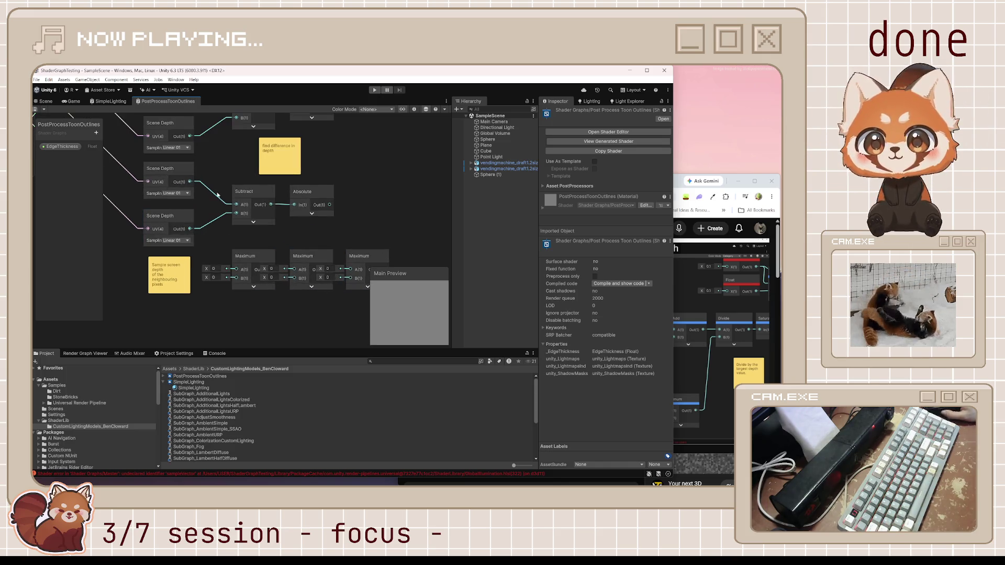
Wire the Scene Depth outputs into the Maximum nodes' A and B inputs and save.
{"action": "left_click", "coordinate": [681, 187]}
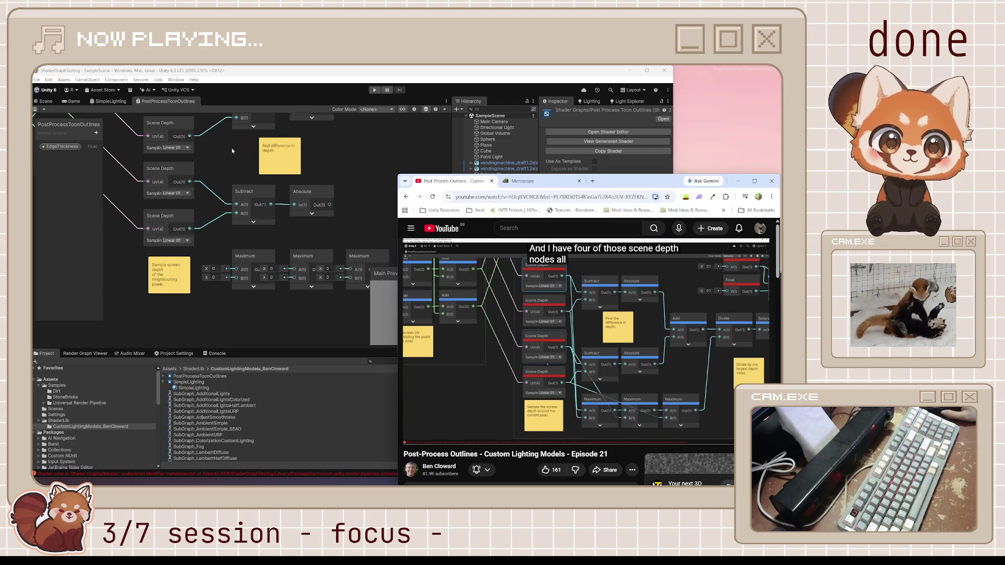
{"action": "left_click", "coordinate": [231, 148]}
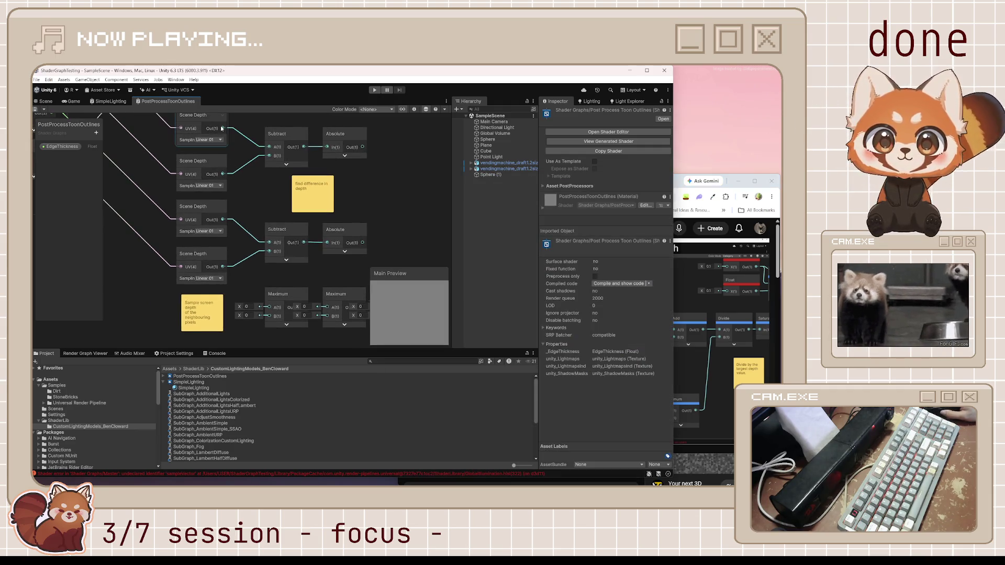
{"action": "mouse_move", "coordinate": [227, 133]}
{"action": "left_mouse_down"}
{"action": "mouse_move", "coordinate": [276, 315]}
{"action": "mouse_move", "coordinate": [271, 296]}
{"action": "left_mouse_up"}
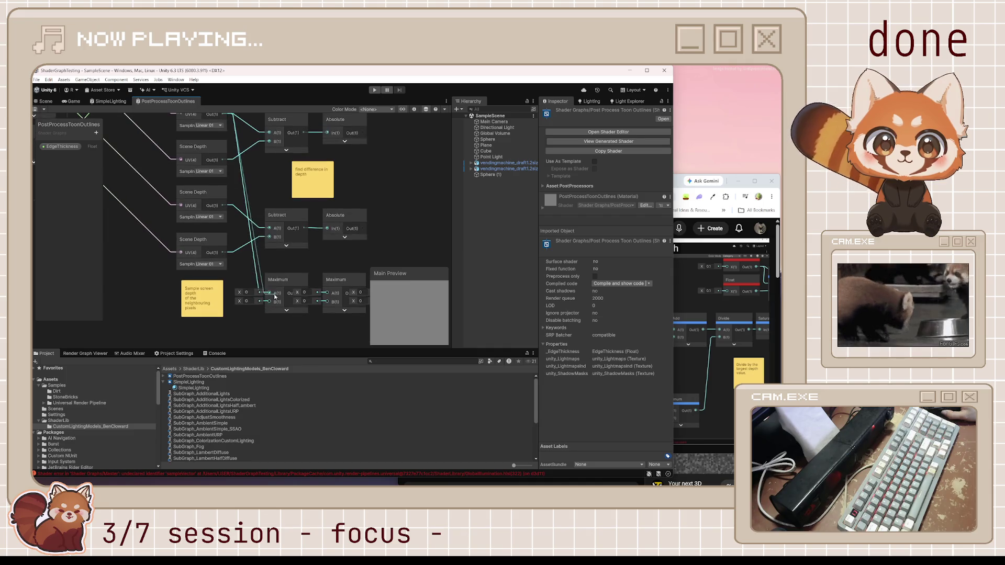
{"action": "left_click", "coordinate": [222, 161]}
{"action": "mouse_move", "coordinate": [222, 161]}
{"action": "left_mouse_down"}
{"action": "mouse_move", "coordinate": [262, 293]}
{"action": "mouse_move", "coordinate": [322, 286]}
{"action": "left_mouse_up"}
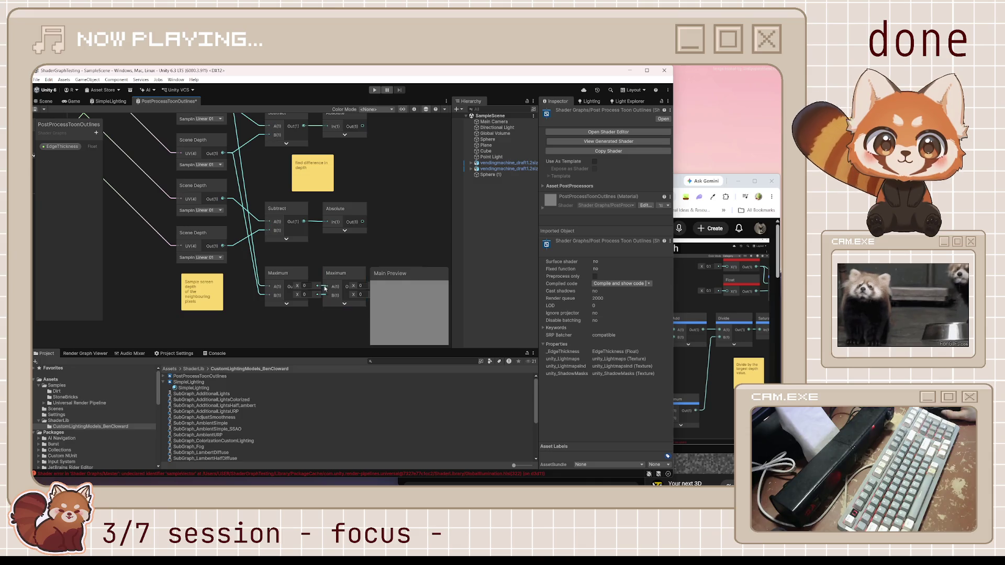
{"action": "left_click", "coordinate": [228, 170]}
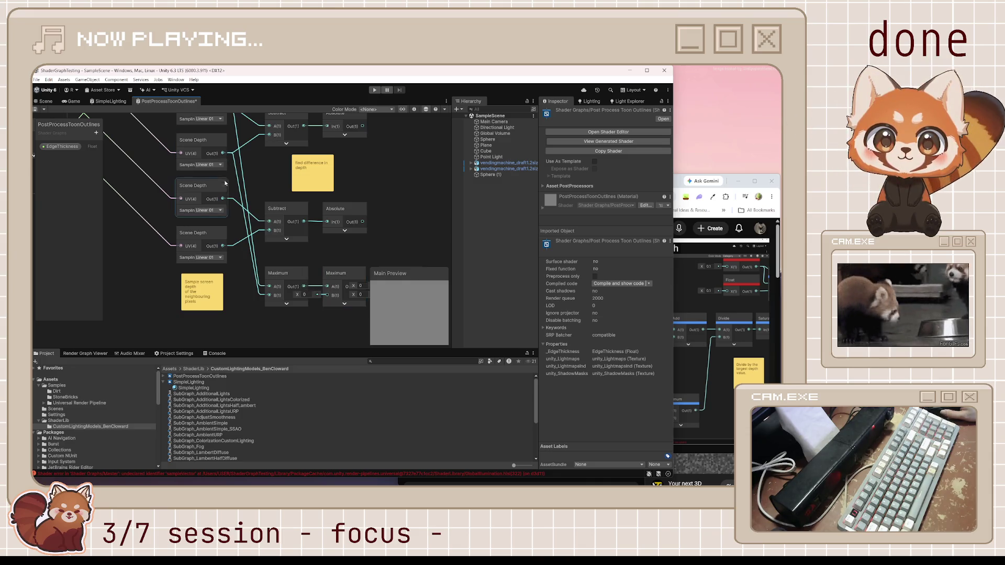
{"action": "left_click_drag", "start_coordinate": [223, 199], "coordinate": [327, 295]}
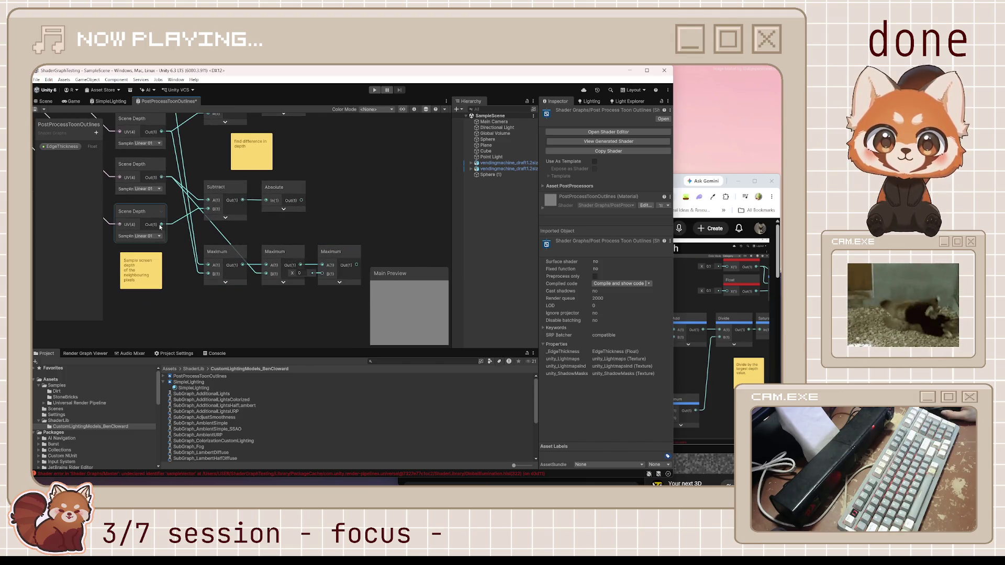
{"action": "left_click_drag", "start_coordinate": [161, 224], "coordinate": [322, 273]}
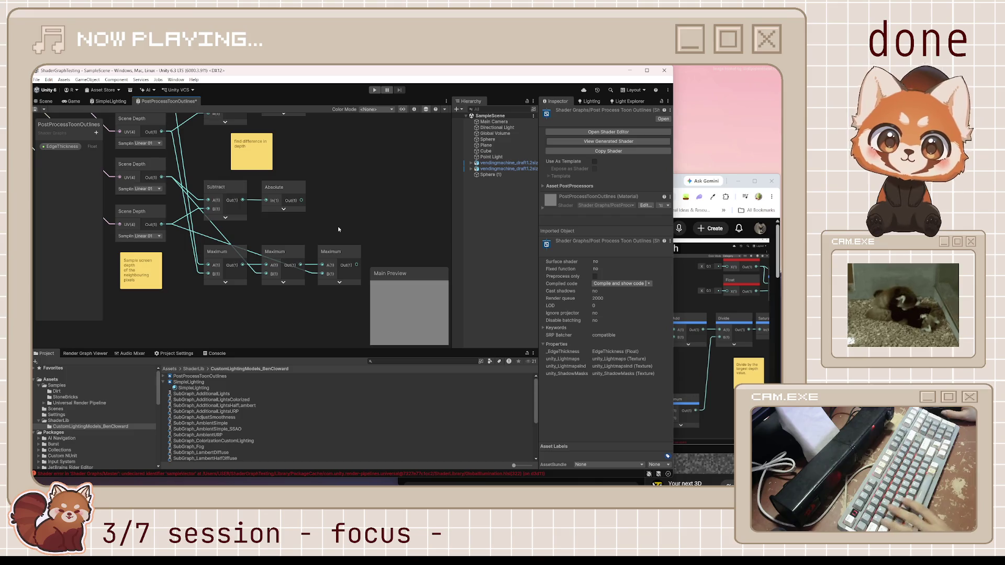
{"action": "key", "text": "ctrl+s"}
{"action": "left_click", "coordinate": [681, 189]}
{"action": "mouse_move", "coordinate": [626, 332]}
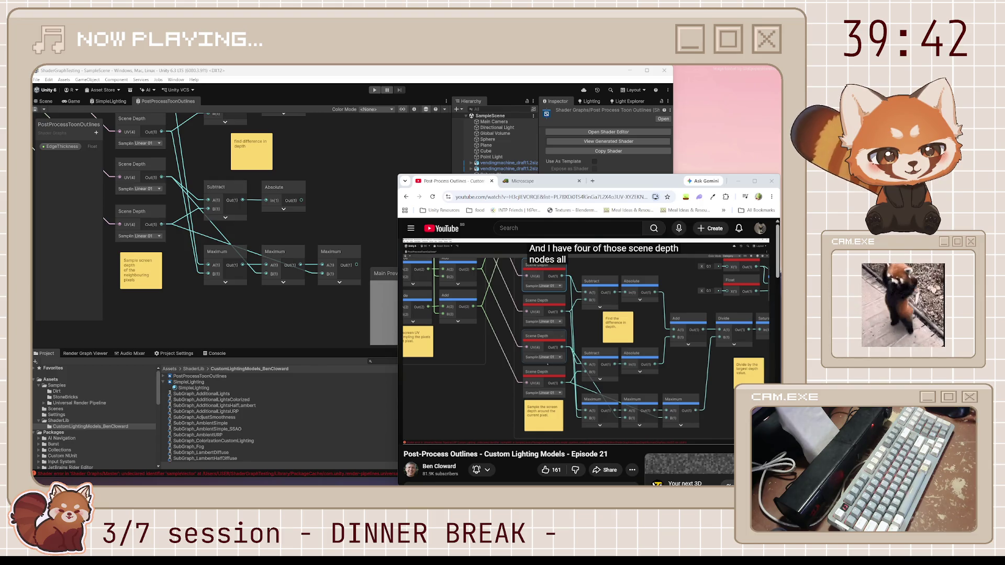
{"action": "left_click", "coordinate": [524, 181]}
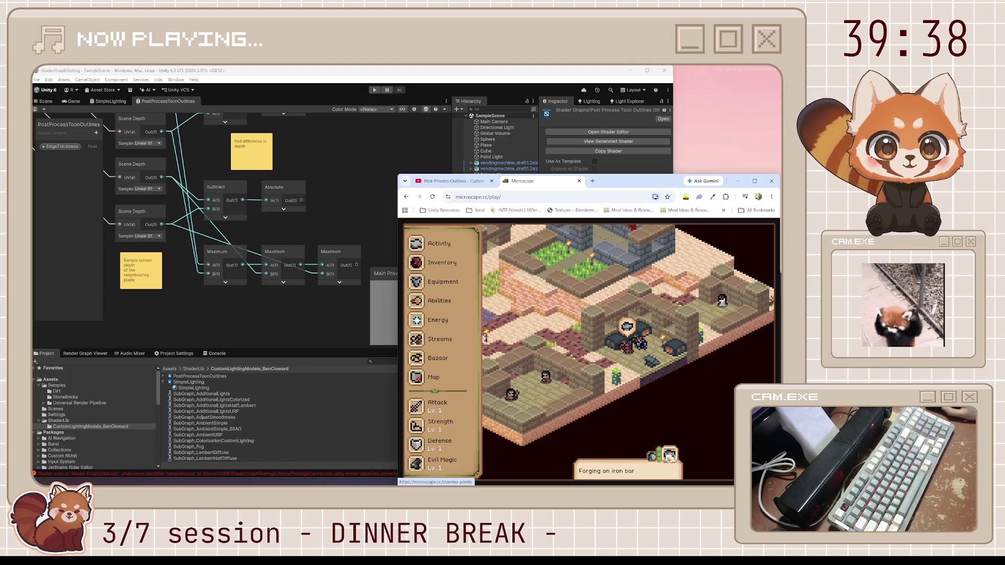
Open the Streams list from the side menu and scroll back up to the Communities header.
{"action": "left_click", "coordinate": [438, 244]}
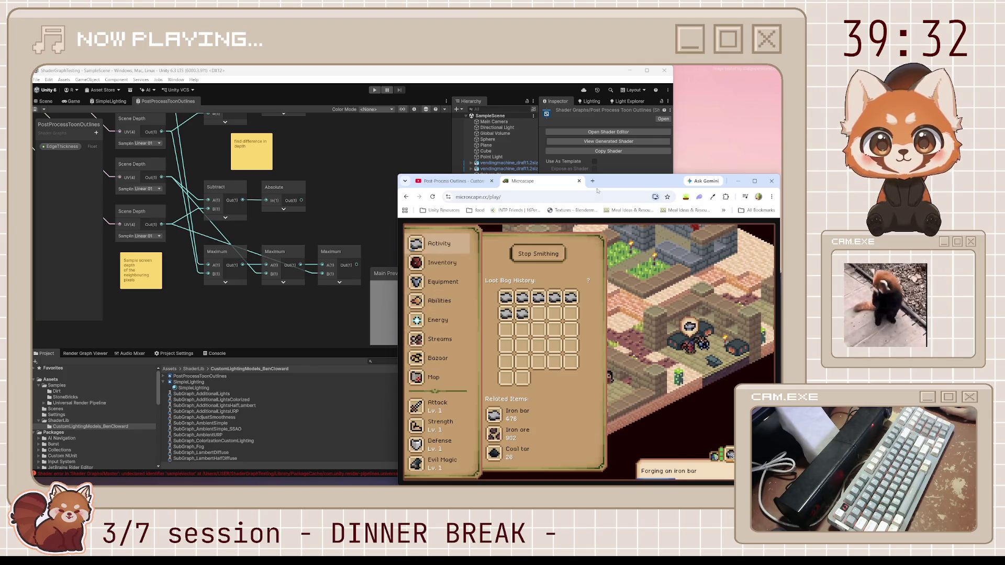
{"action": "left_click", "coordinate": [449, 341]}
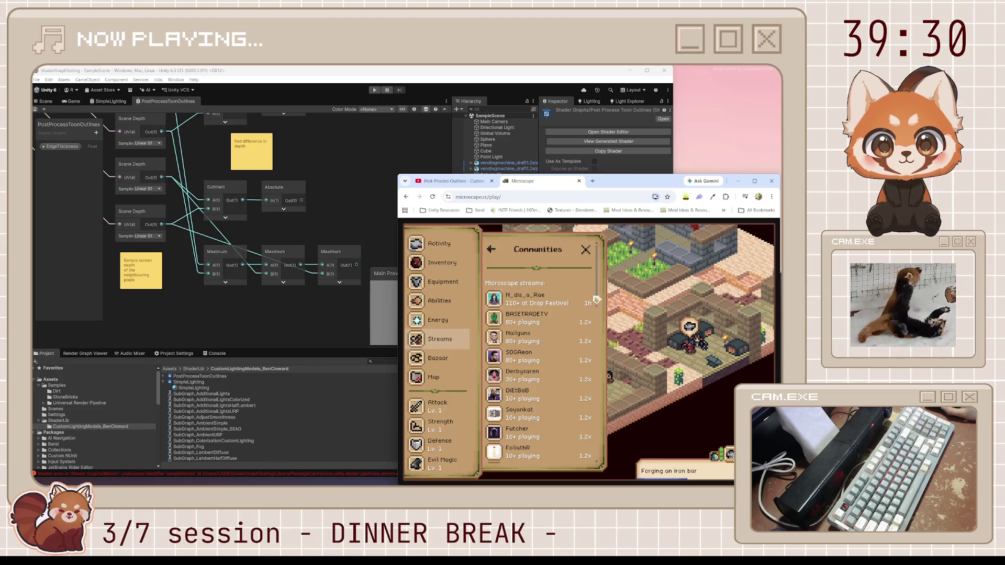
{"action": "scroll", "coordinate": [568, 305], "scroll_direction": "down", "scroll_amount": 3}
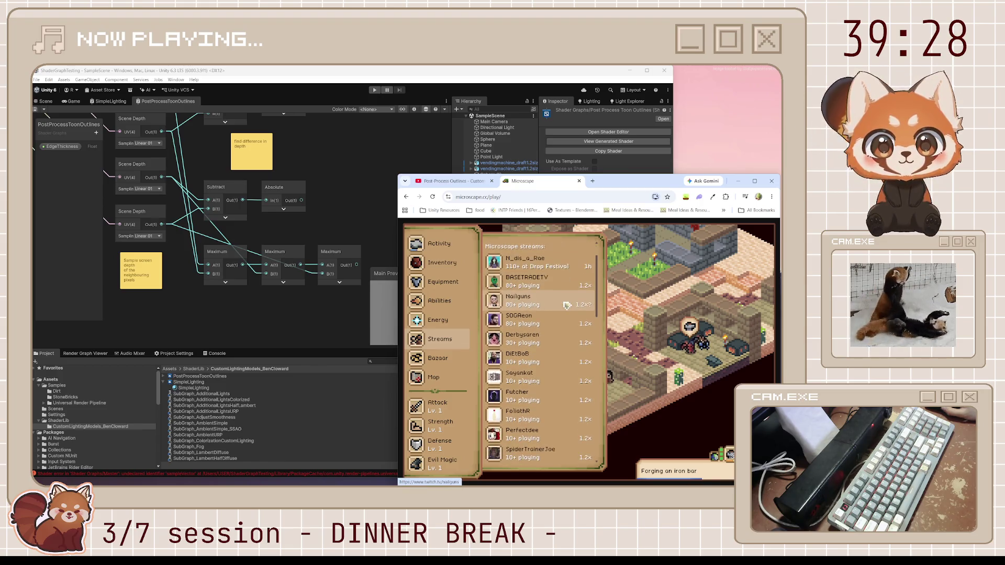
{"action": "scroll", "coordinate": [568, 306], "scroll_direction": "up", "scroll_amount": 2}
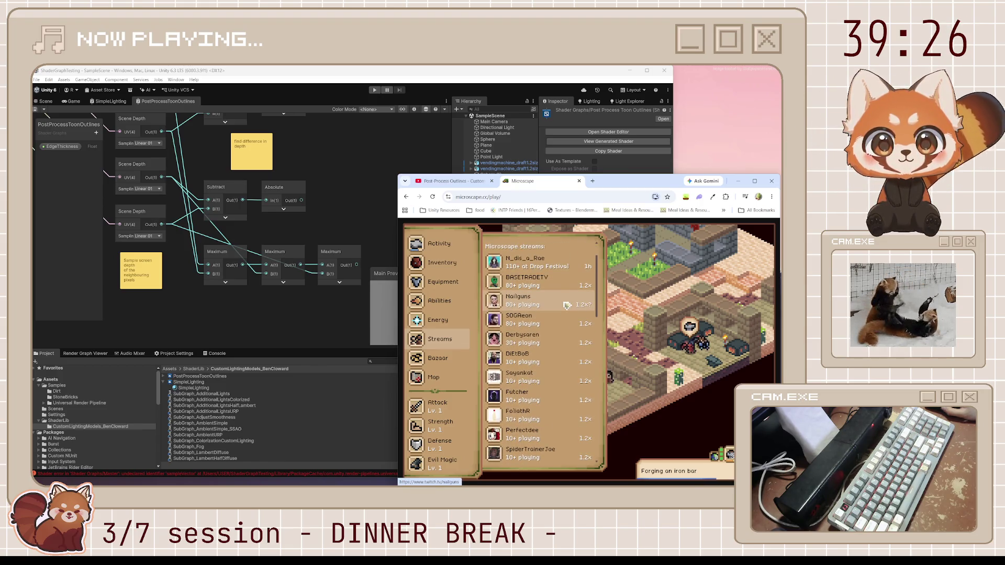
{"action": "scroll", "coordinate": [567, 306], "scroll_direction": "down", "scroll_amount": 3}
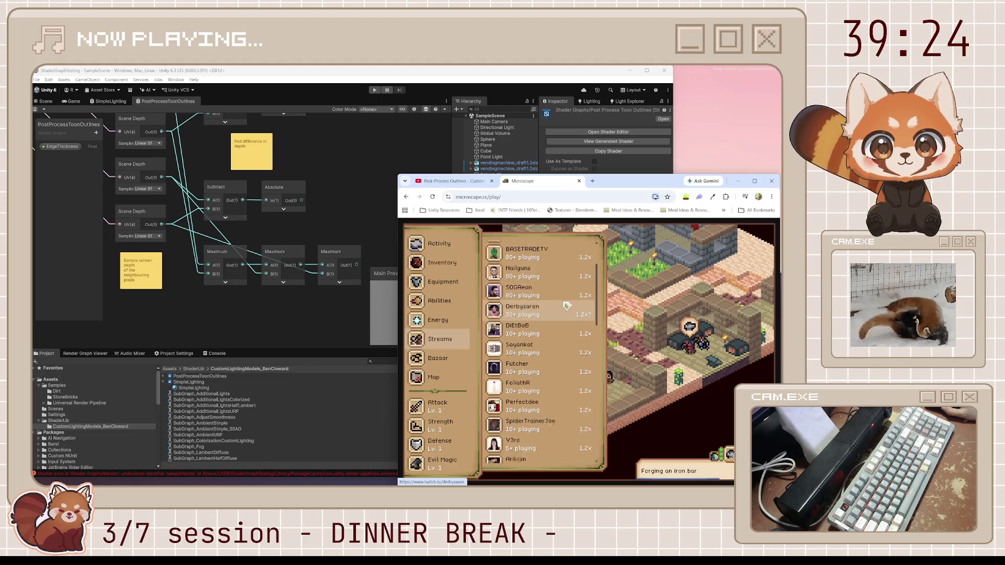
{"action": "scroll", "coordinate": [567, 305], "scroll_direction": "down", "scroll_amount": 2}
{"action": "scroll", "coordinate": [568, 305], "scroll_direction": "down", "scroll_amount": 10}
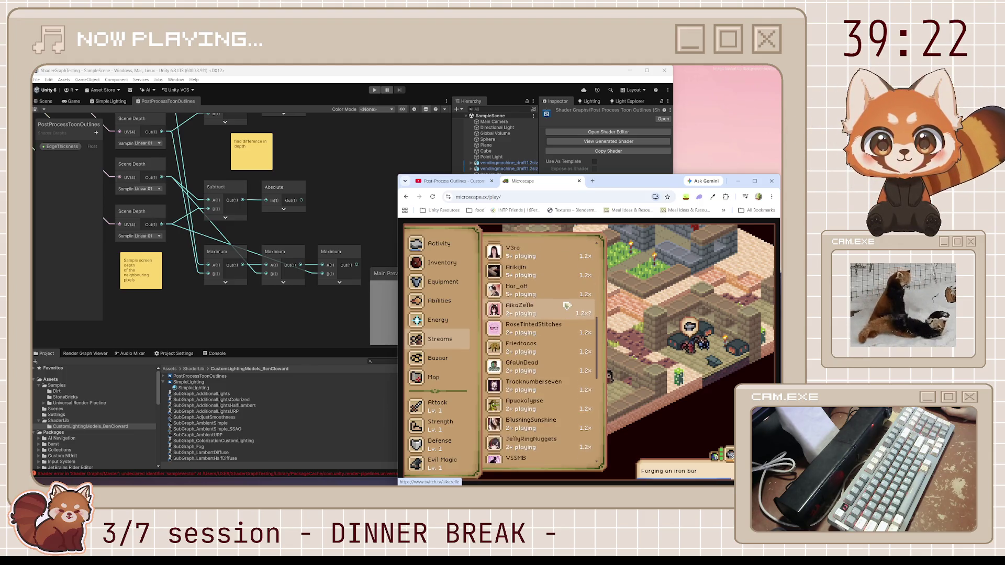
{"action": "scroll", "coordinate": [567, 306], "scroll_direction": "up", "scroll_amount": 10}
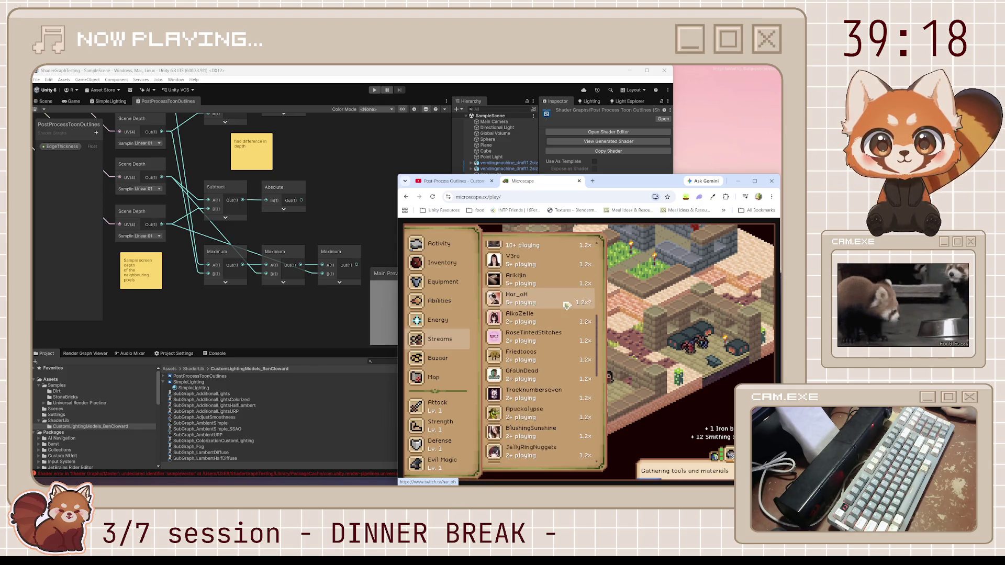
{"action": "scroll", "coordinate": [559, 422], "scroll_direction": "up", "scroll_amount": 10}
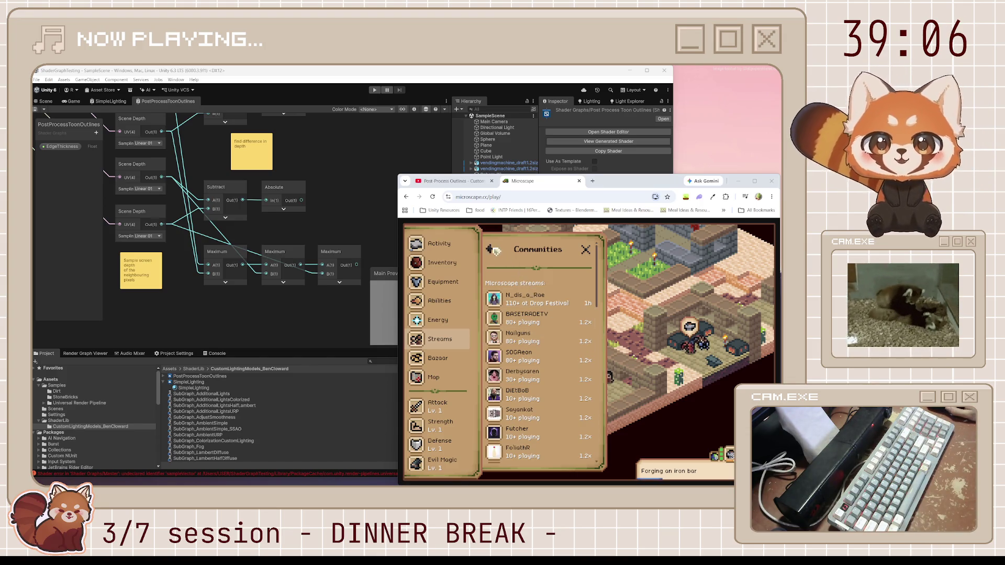
Check the Inventory, Activity and Energy panels, scrolling through the skill list.
{"action": "left_click", "coordinate": [451, 264]}
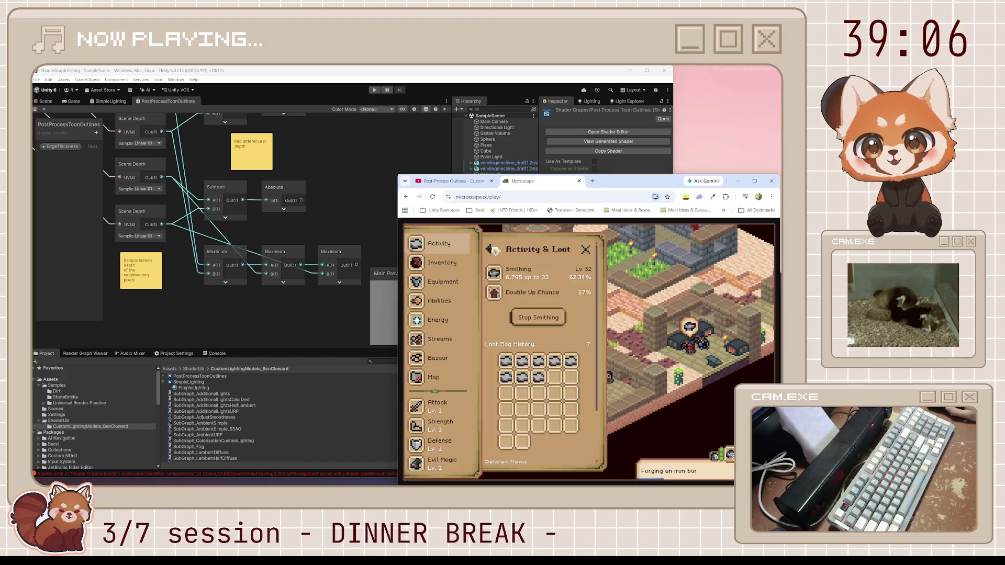
{"action": "left_click", "coordinate": [446, 244]}
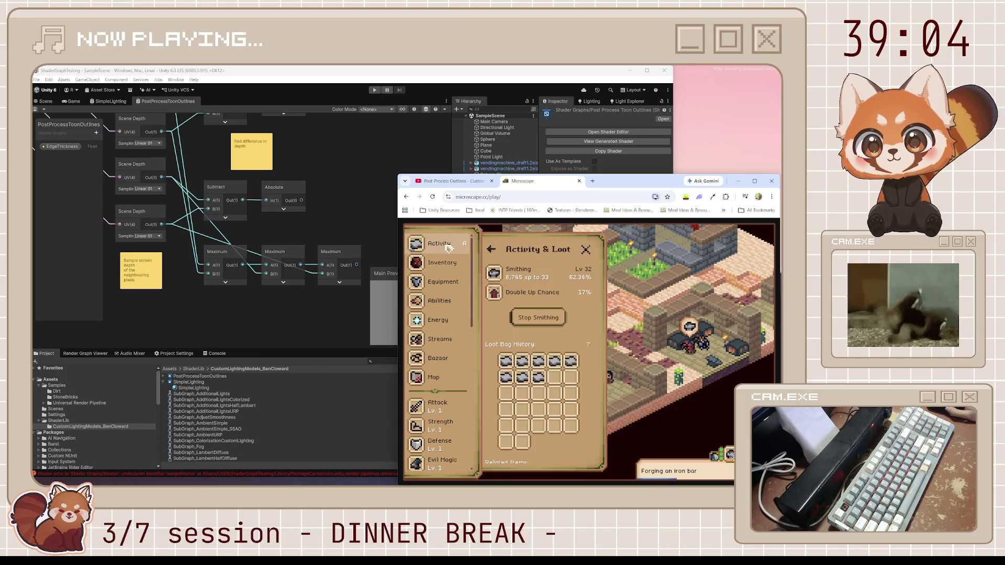
{"action": "left_click", "coordinate": [457, 315]}
{"action": "scroll", "coordinate": [457, 315], "scroll_direction": "down", "scroll_amount": 2}
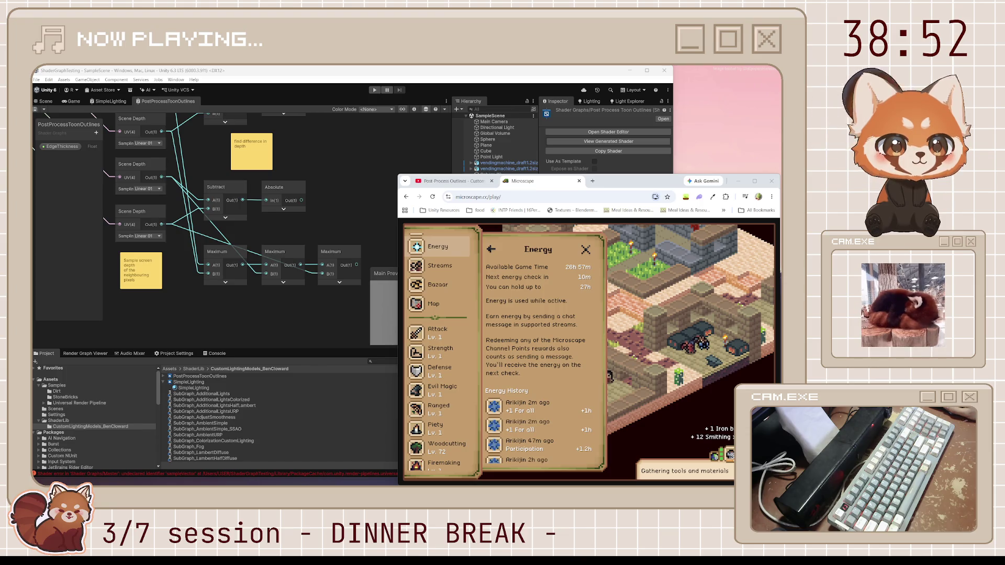
{"action": "scroll", "coordinate": [454, 380], "scroll_direction": "down", "scroll_amount": 3}
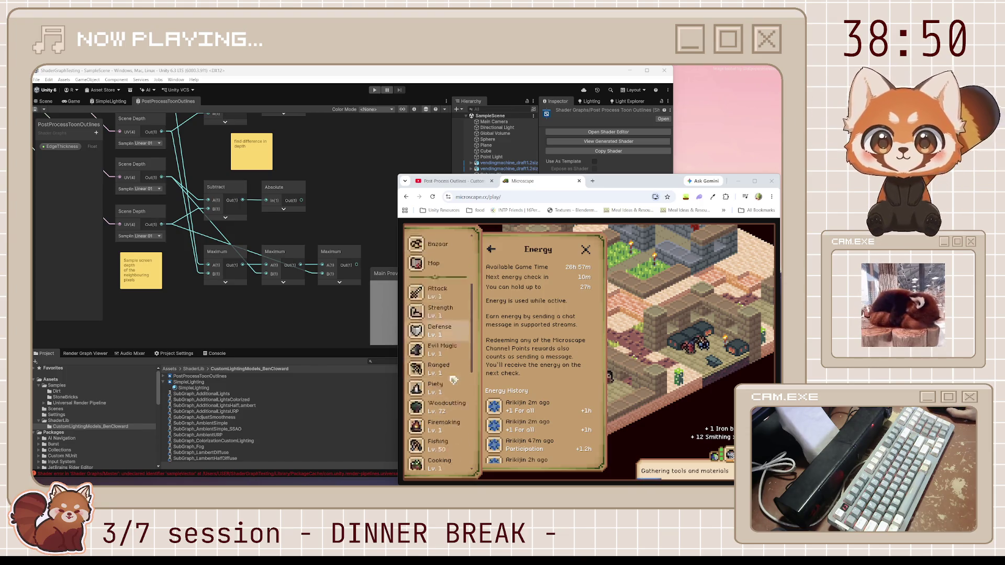
{"action": "scroll", "coordinate": [453, 380], "scroll_direction": "down", "scroll_amount": 4}
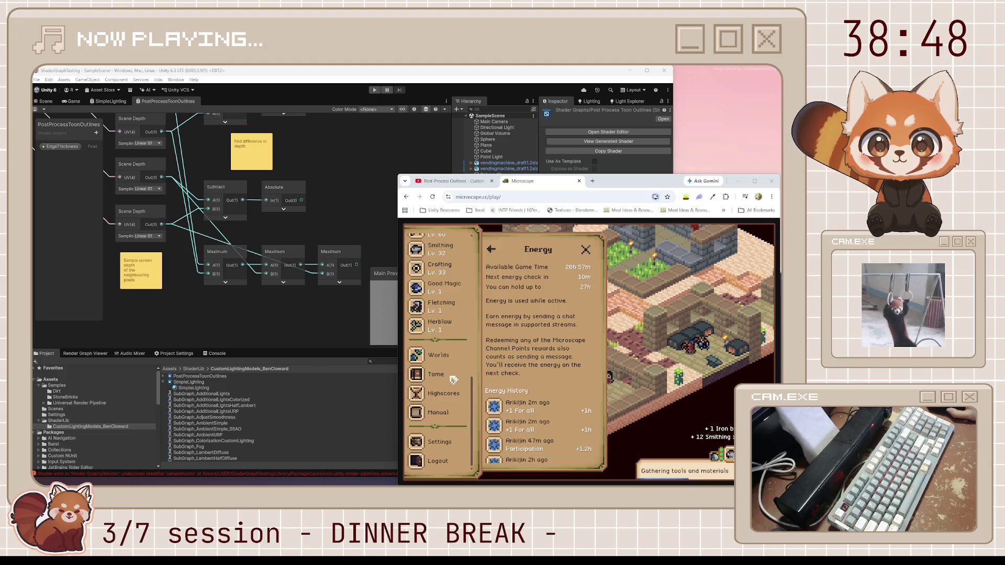
{"action": "scroll", "coordinate": [453, 380], "scroll_direction": "up", "scroll_amount": 4}
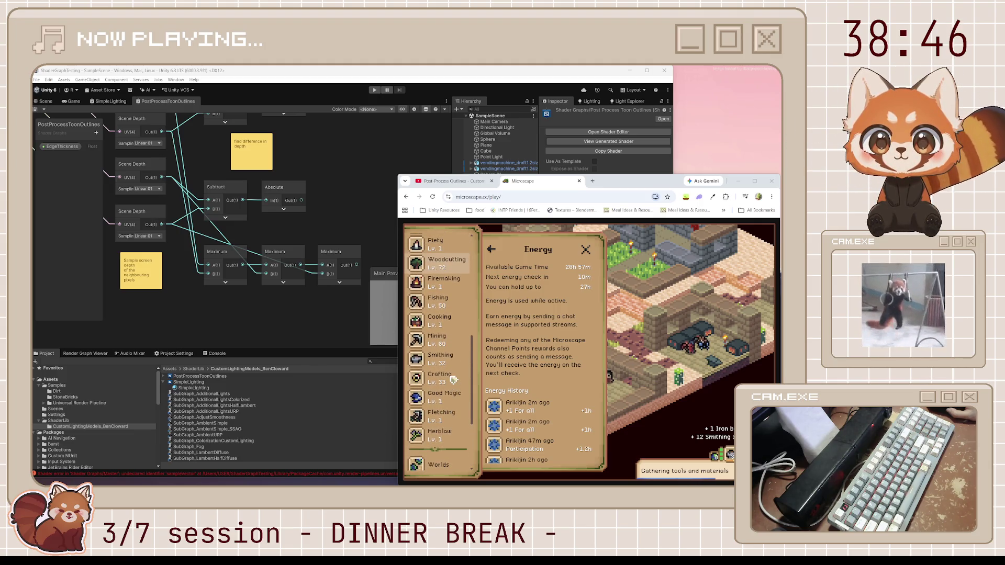
Open the Smithing guidebook to view bronze, iron and steel recipes with their XP.
{"action": "left_click", "coordinate": [440, 358]}
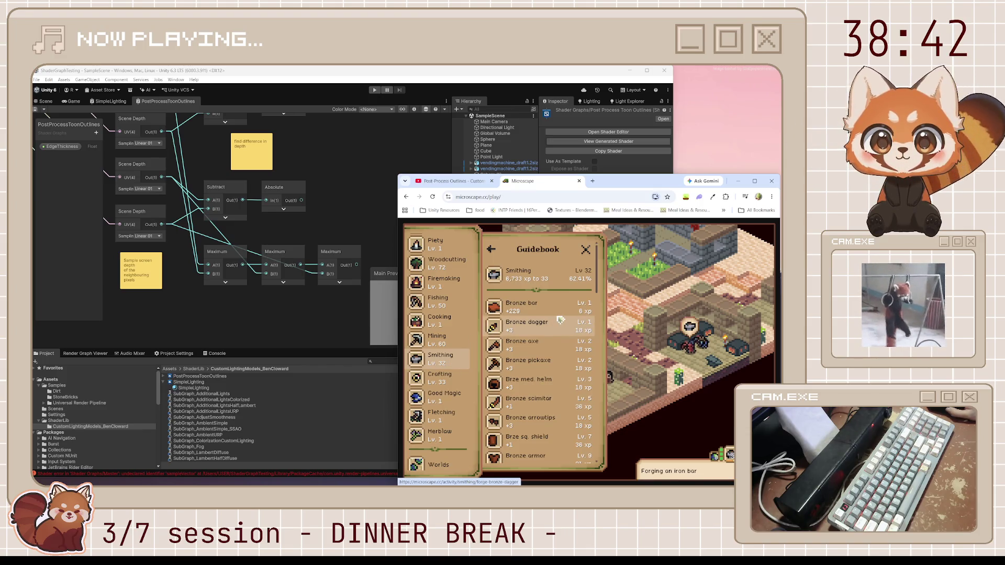
{"action": "scroll", "coordinate": [561, 321], "scroll_direction": "down", "scroll_amount": 10}
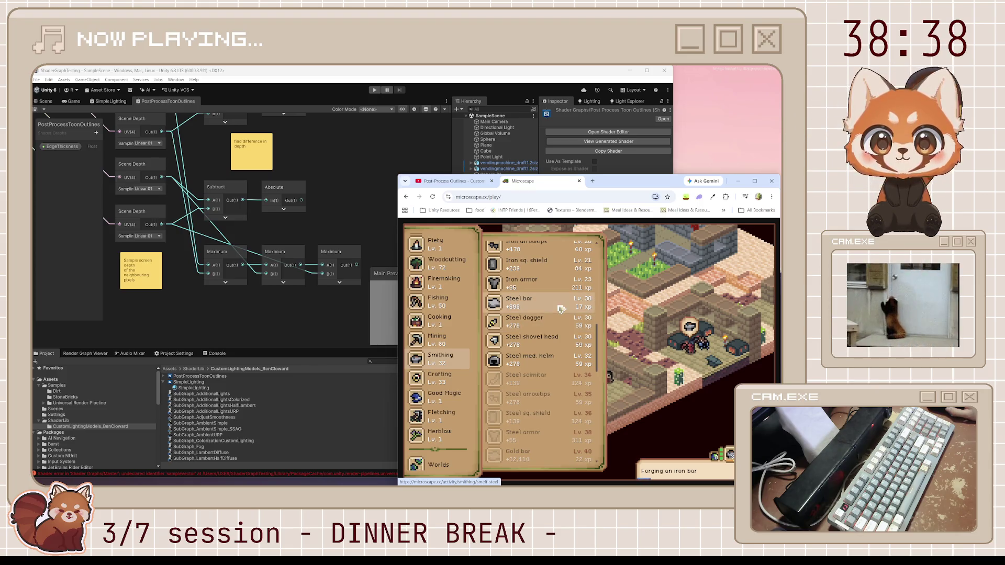
{"action": "scroll", "coordinate": [560, 309], "scroll_direction": "up", "scroll_amount": 3}
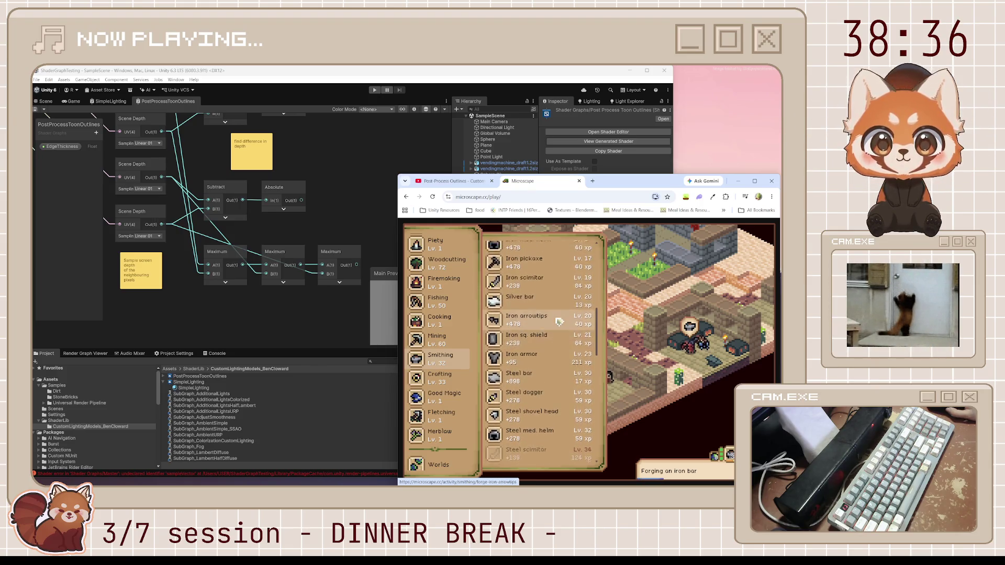
{"action": "scroll", "coordinate": [560, 322], "scroll_direction": "up", "scroll_amount": 7}
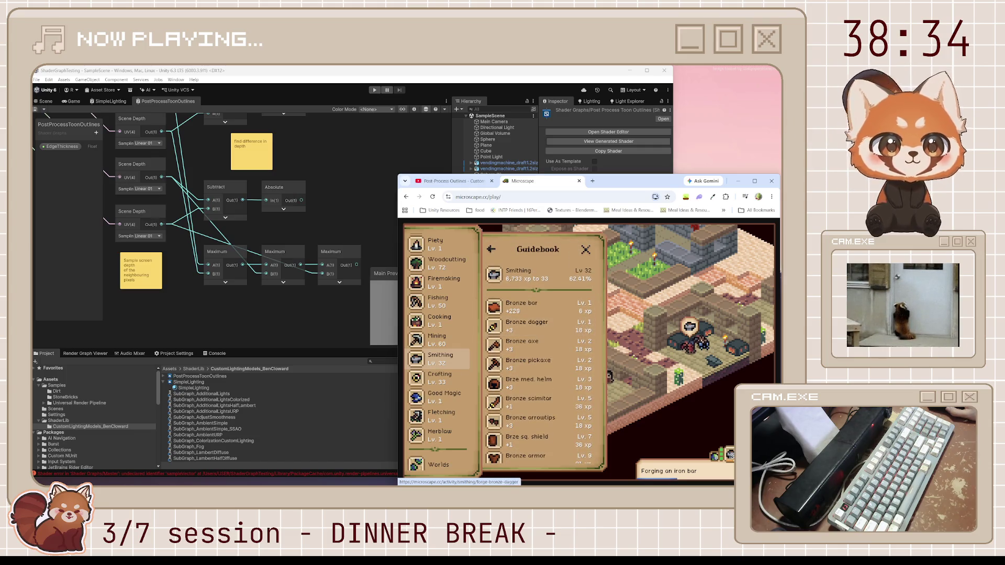